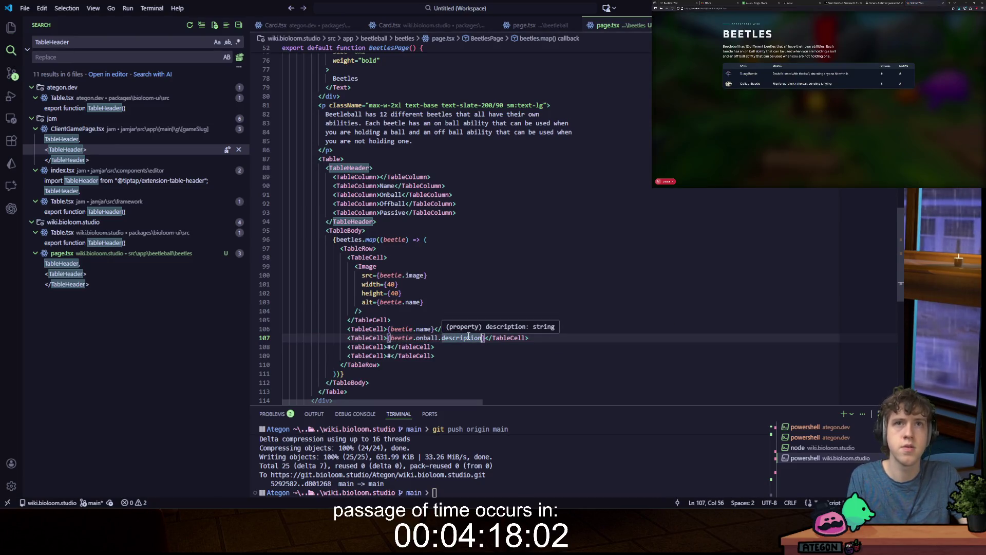
Step: Append '({beetle.onball.cooldown}s cooldown)' after the onball description in the Onball cell and save
{"action": "left_click", "coordinate": [402, 347], "text": "shift"}
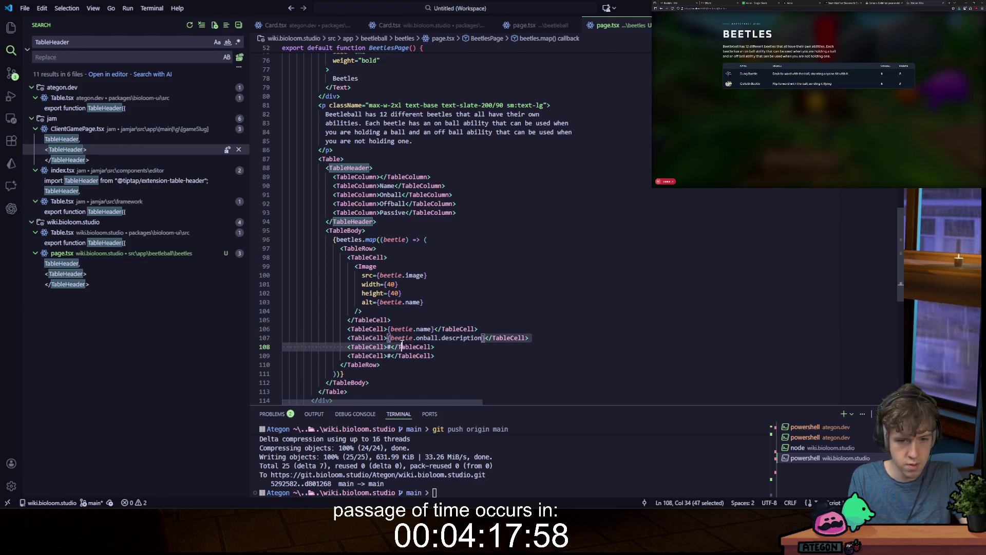
{"action": "left_click", "coordinate": [390, 338], "text": "shift"}
{"action": "type", "text": "'"}
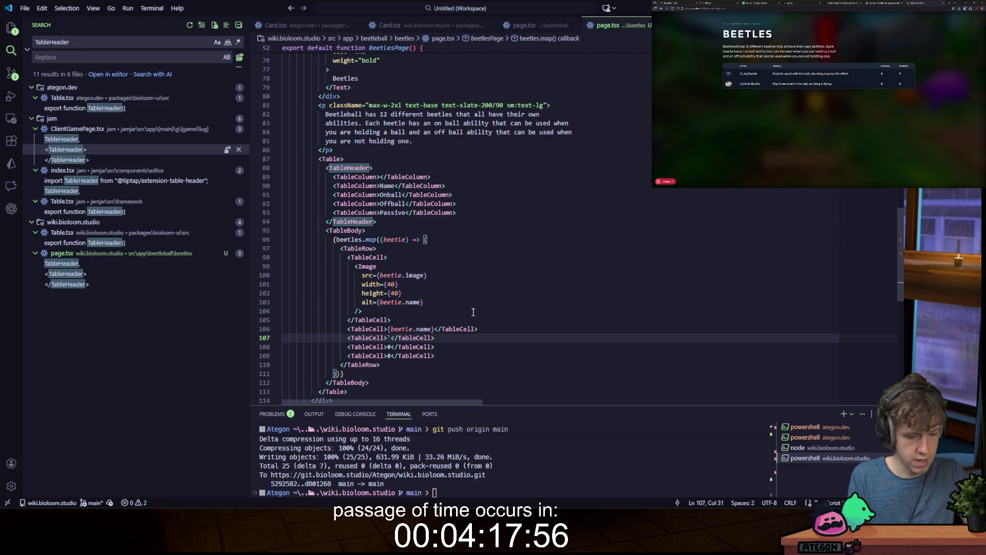
{"action": "key", "text": "ctrl+z"}
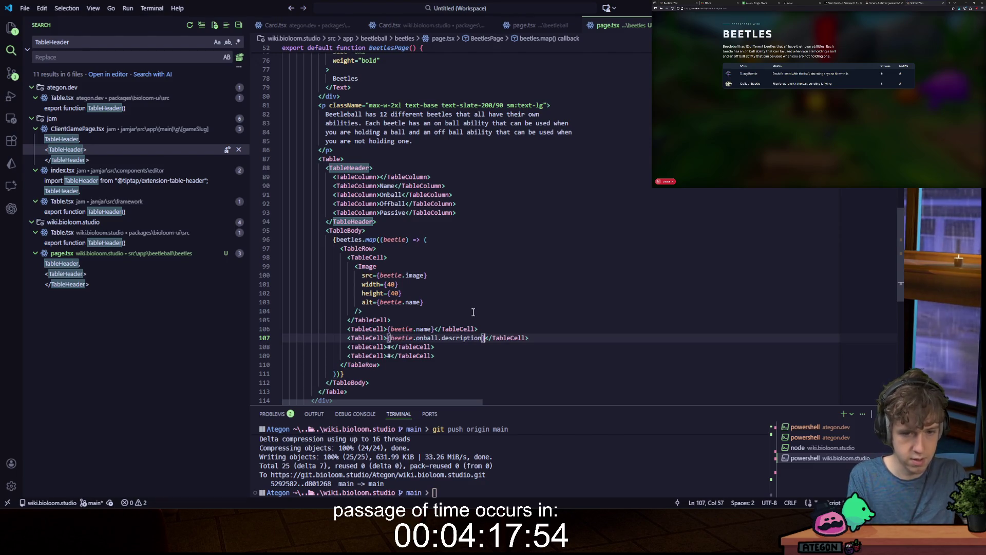
{"action": "type", "text": "("}
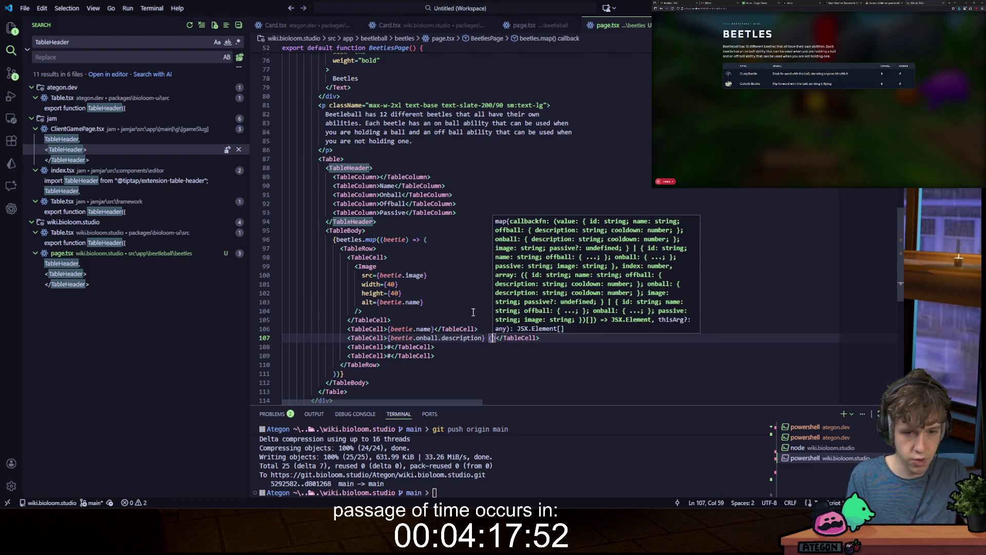
{"action": "type", "text": "{beetle.onball.d"}
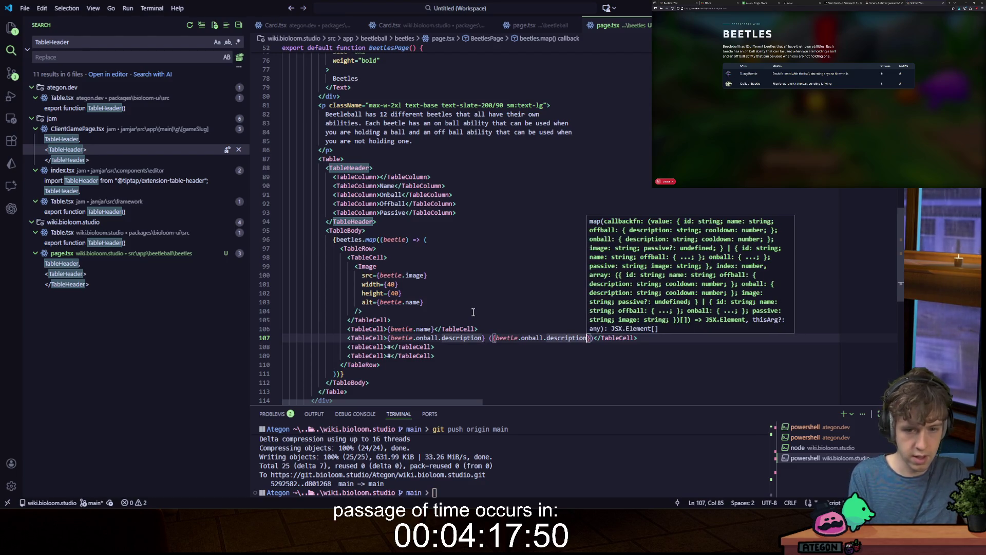
{"action": "key", "text": "BackSpace"}
{"action": "type", "text": "cooldown}"}
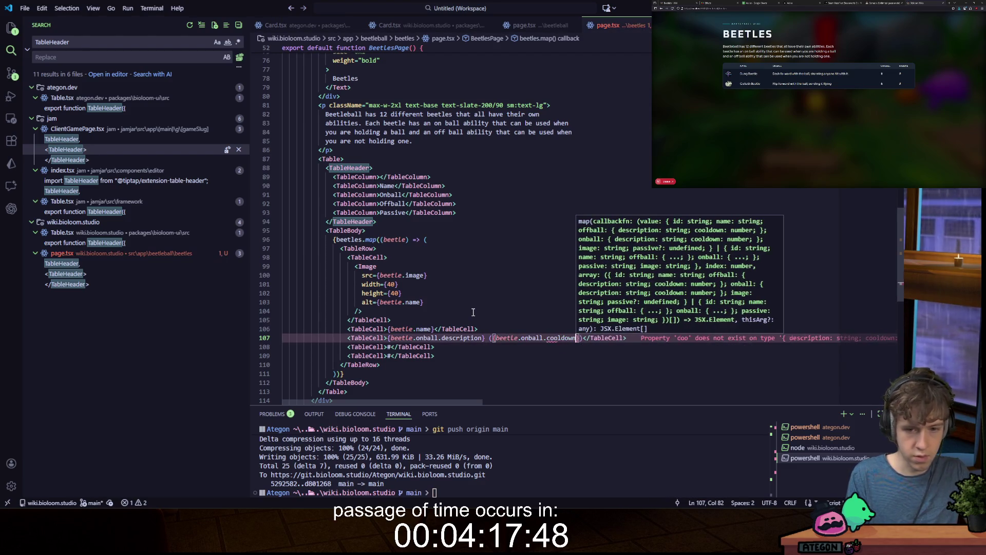
{"action": "type", "text": "s"}
{"action": "key", "text": "ctrl+s"}
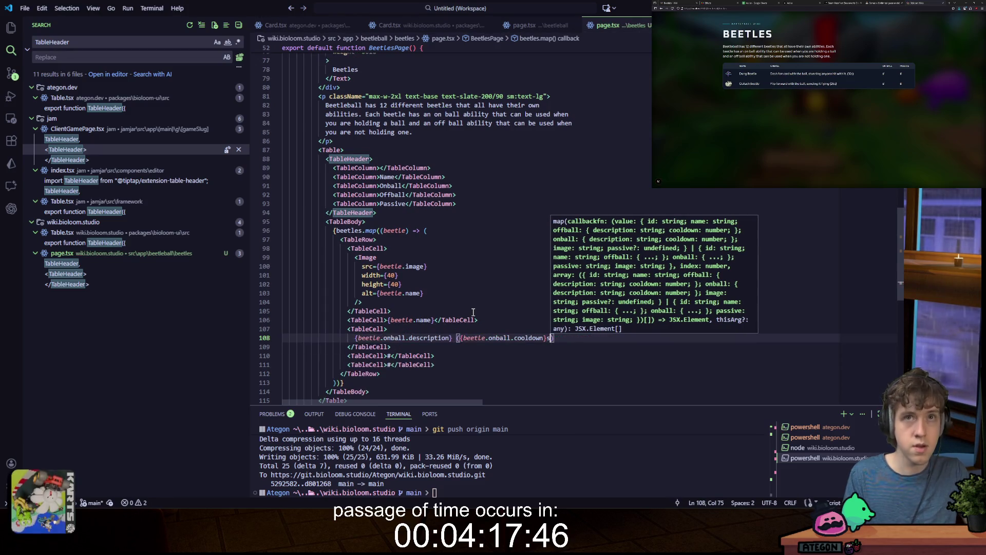
{"action": "type", "text": "cooldown"}
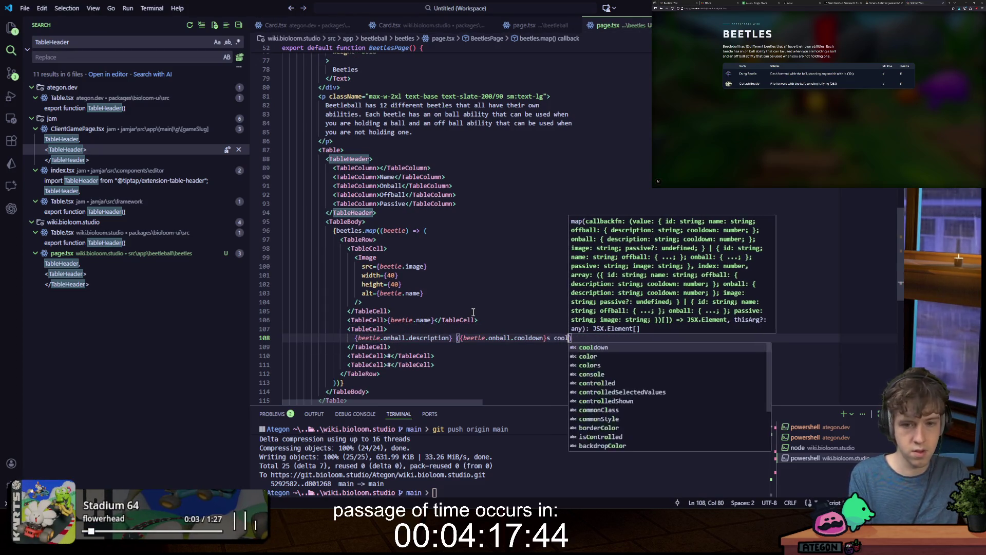
{"action": "key", "text": "ctrl+s"}
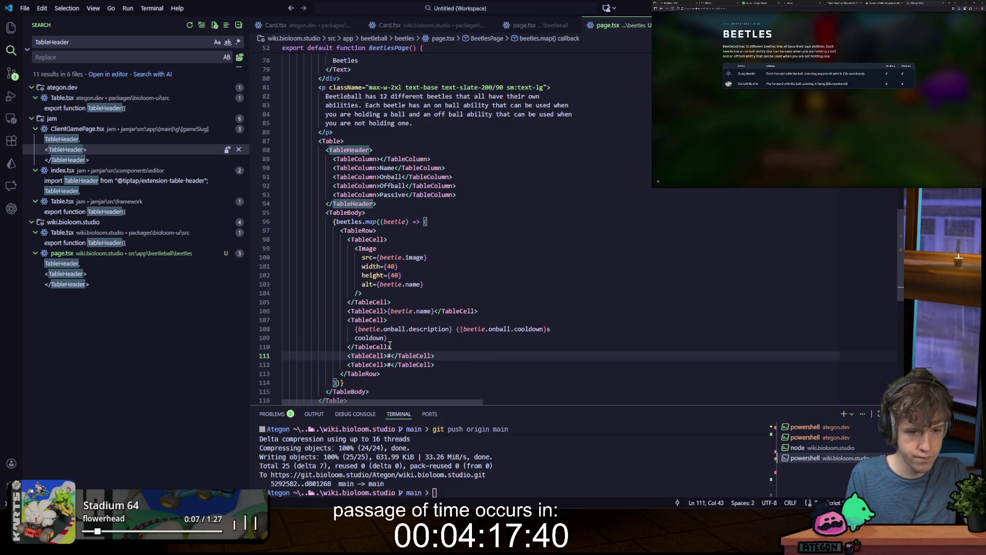
Step: Copy the Onball cell into the Offball cell, changing onball to offball in description and cooldown
{"action": "left_click_drag", "start_coordinate": [388, 337], "coordinate": [354, 329]}
{"action": "key", "text": "ctrl+c"}
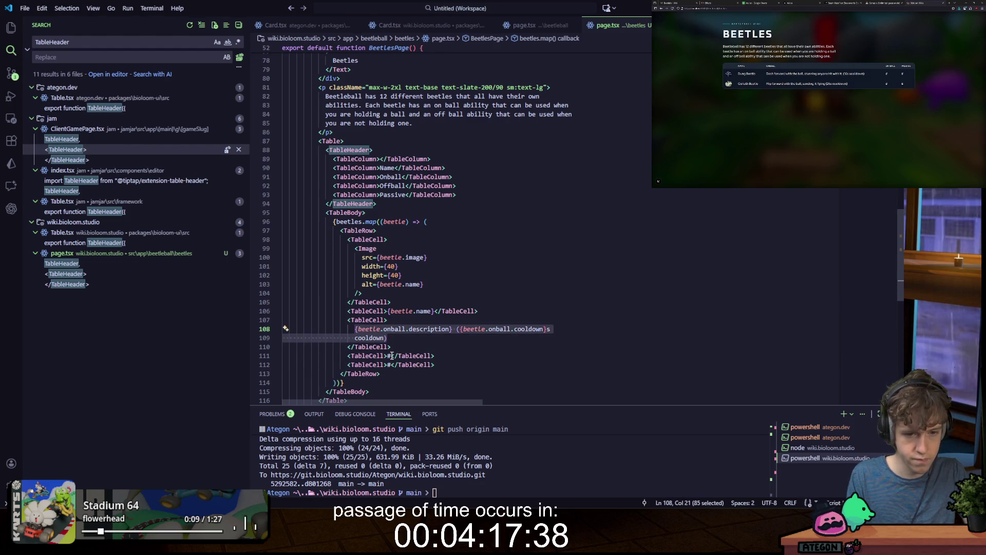
{"action": "double_click", "coordinate": [390, 355]}
{"action": "key", "text": "ctrl+v"}
{"action": "key", "text": "ctrl+s"}
{"action": "double_click", "coordinate": [400, 337]}
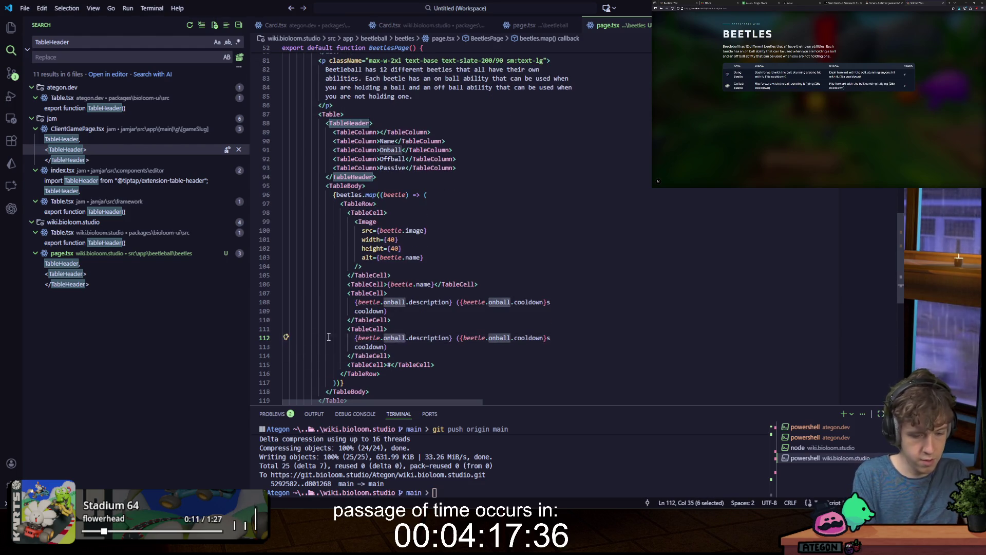
{"action": "type", "text": "offball"}
{"action": "double_click", "coordinate": [503, 338]}
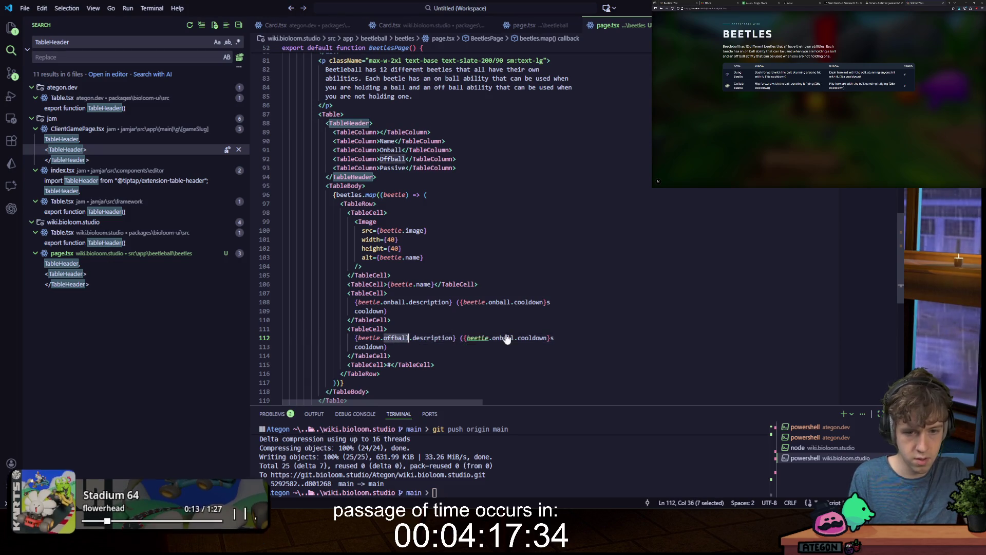
{"action": "type", "text": "offball"}
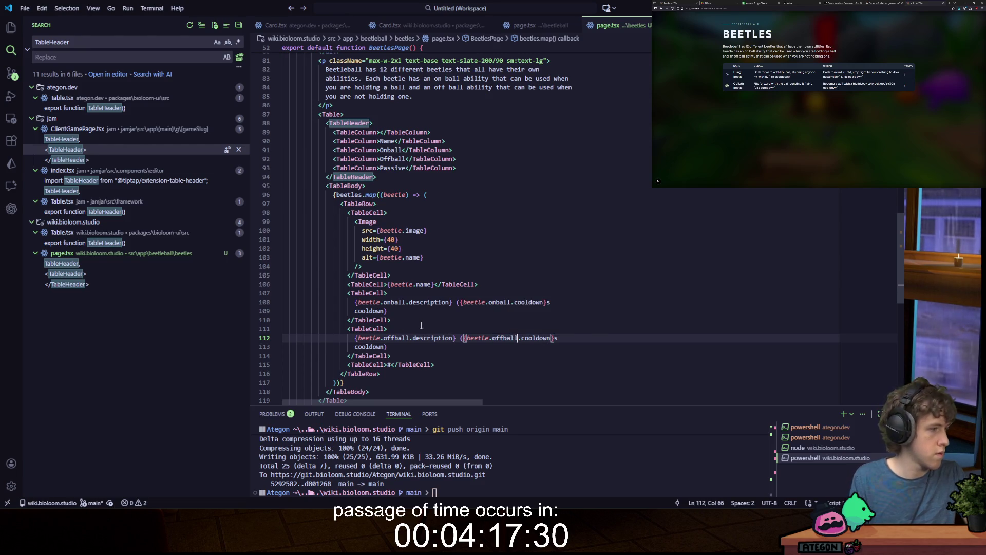
Step: Replace the Passive cell's placeholder with {beetle.passive}
{"action": "left_click_drag", "start_coordinate": [430, 359], "coordinate": [351, 329]}
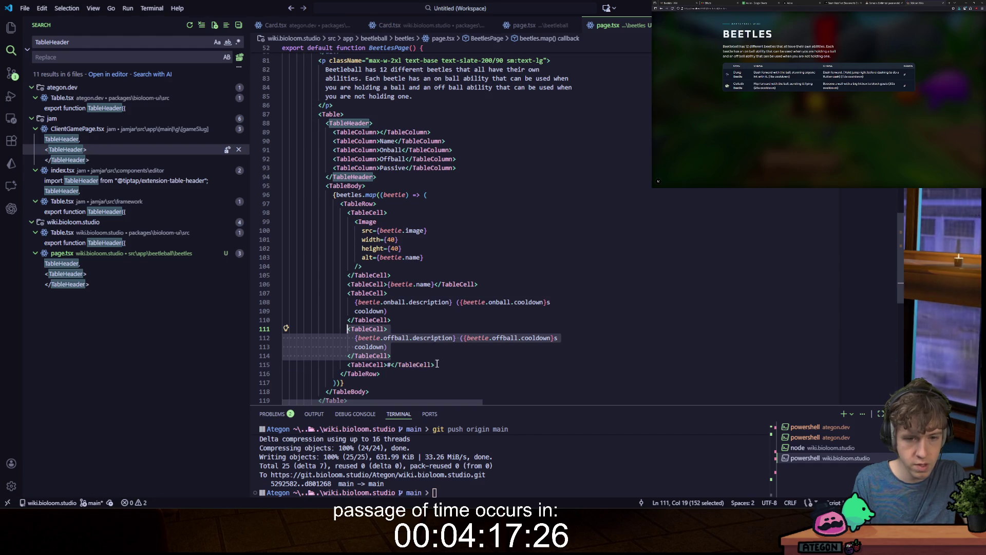
{"action": "left_click_drag", "start_coordinate": [440, 365], "coordinate": [359, 364]}
{"action": "left_click", "coordinate": [416, 354]}
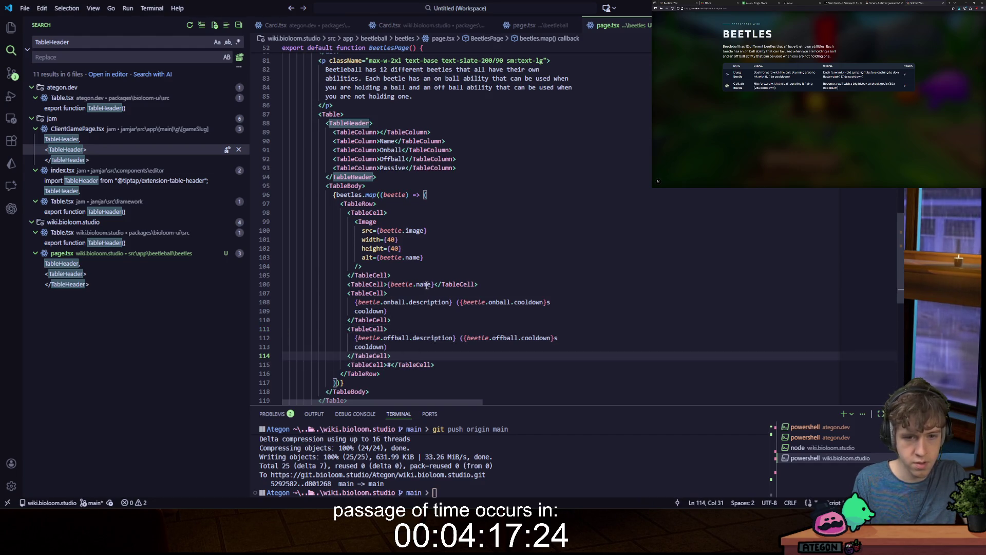
{"action": "left_click", "coordinate": [391, 365]}
{"action": "scroll", "coordinate": [405, 371], "scroll_direction": "down", "scroll_amount": 1}
{"action": "key", "text": "BackSpace"}
{"action": "type", "text": "{"}
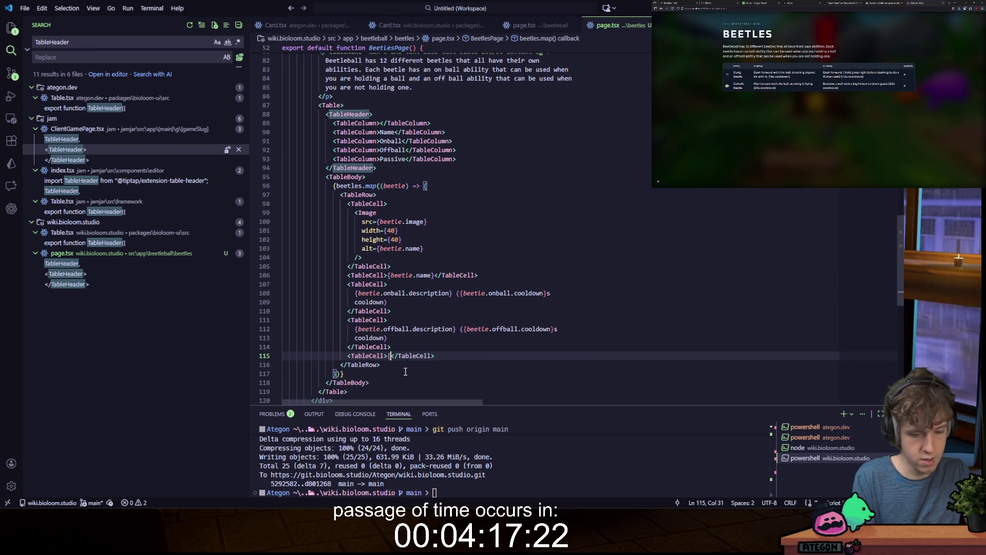
{"action": "type", "text": "beetle.passive"}
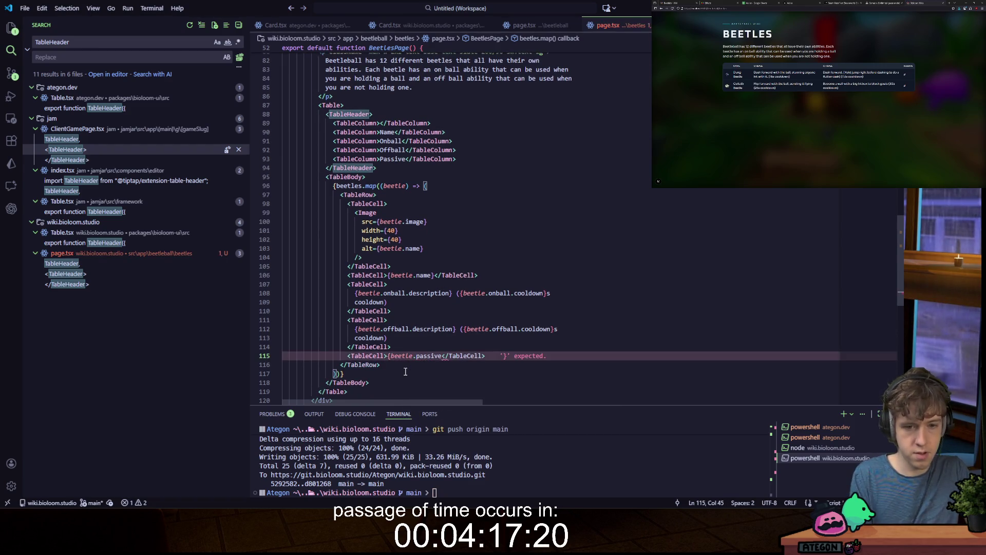
{"action": "type", "text": "}"}
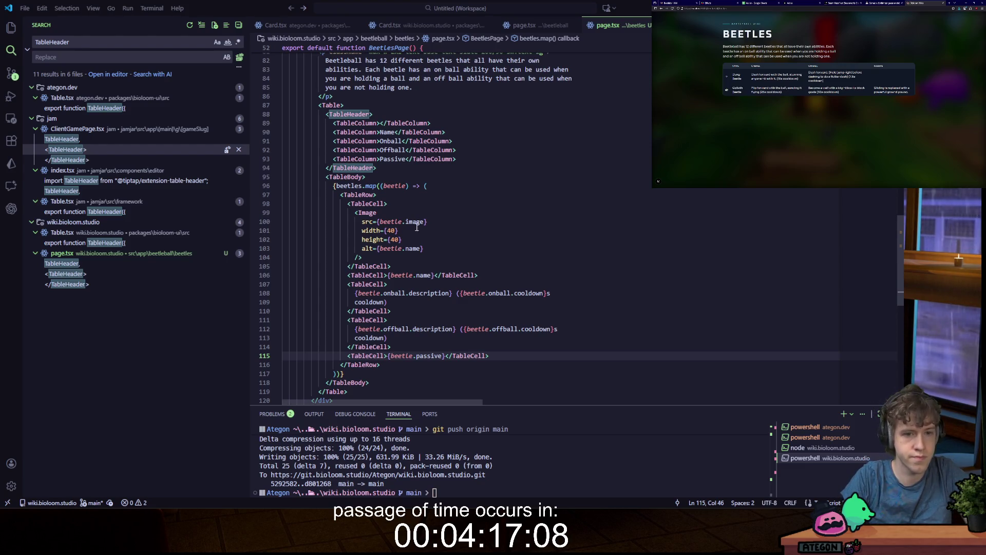
Step: Add className="min-w-10 min-h-10" to the beetle Image in the first table cell
{"action": "left_click", "coordinate": [436, 248]}
{"action": "key", "text": "Return"}
{"action": "type", "text": "className=\"min-w-"}
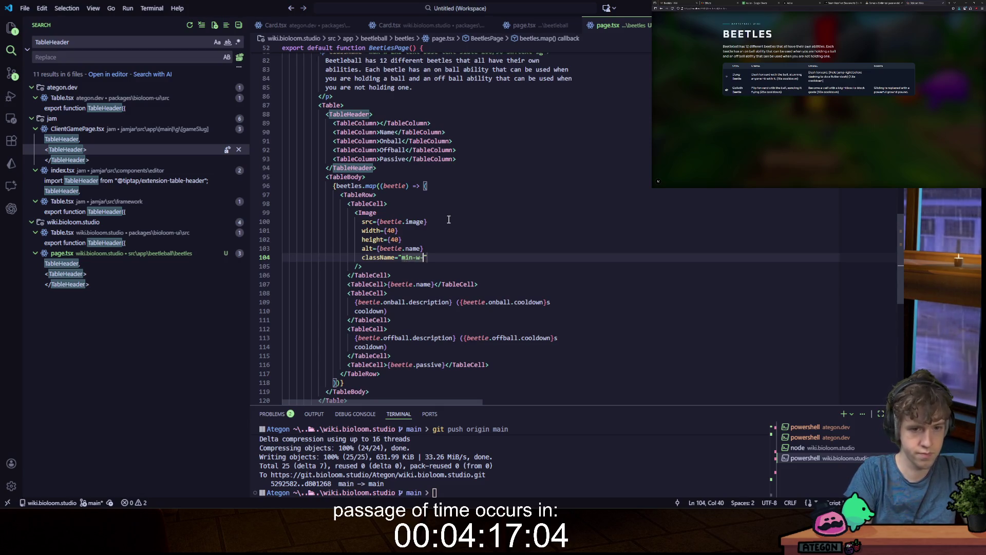
{"action": "type", "text": "10"}
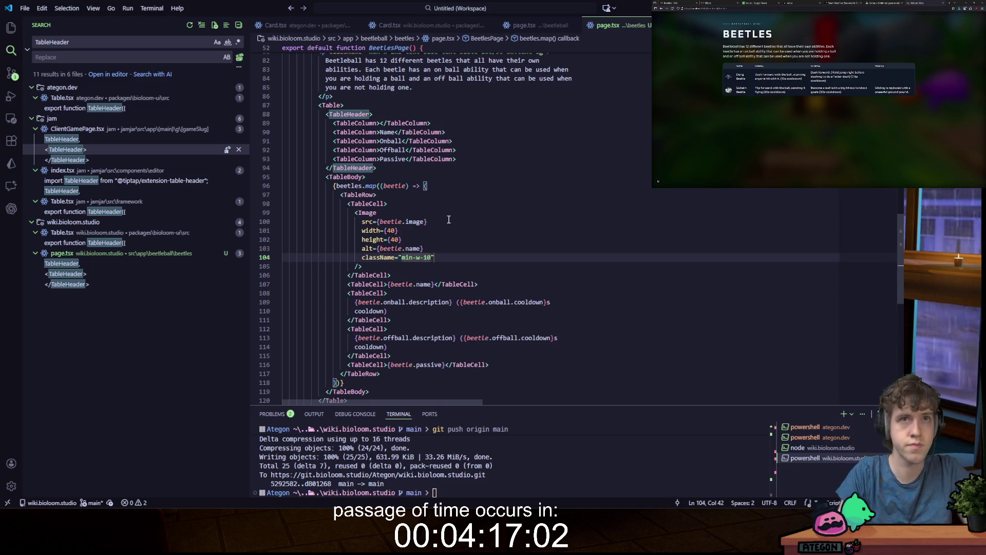
{"action": "type", "text": " min-h-"}
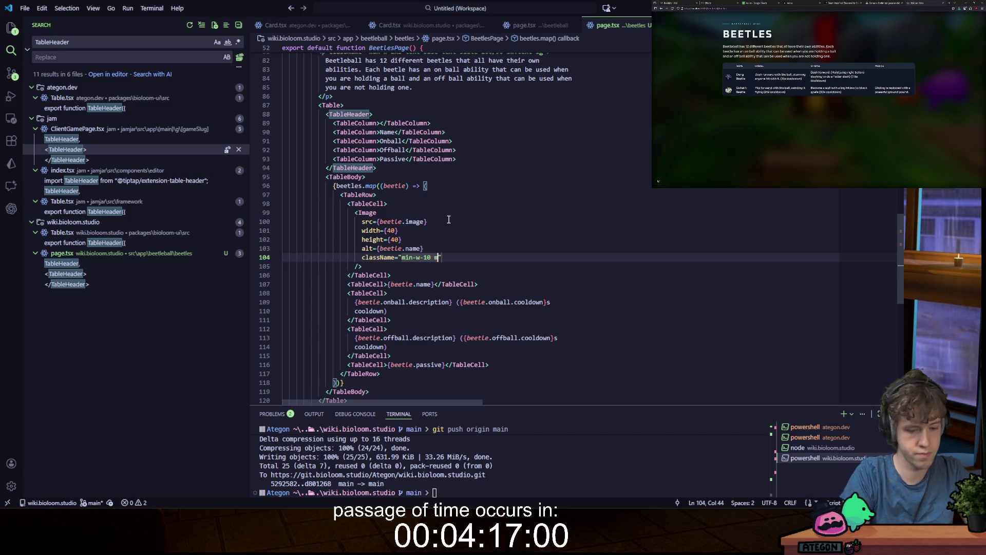
{"action": "type", "text": "10"}
{"action": "key", "text": "Left"}
{"action": "key", "text": "Left"}
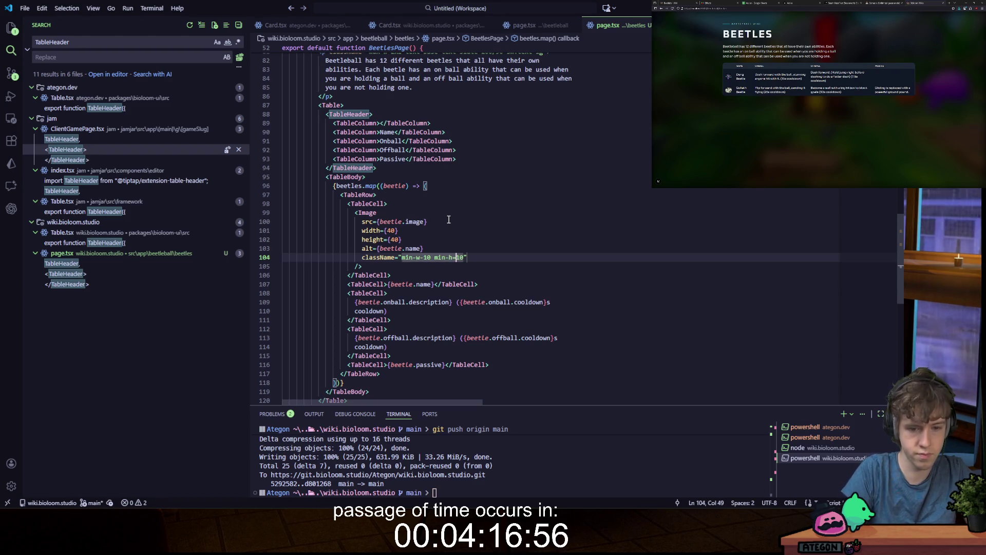
{"action": "key", "text": "Right"}
{"action": "key", "text": "Right"}
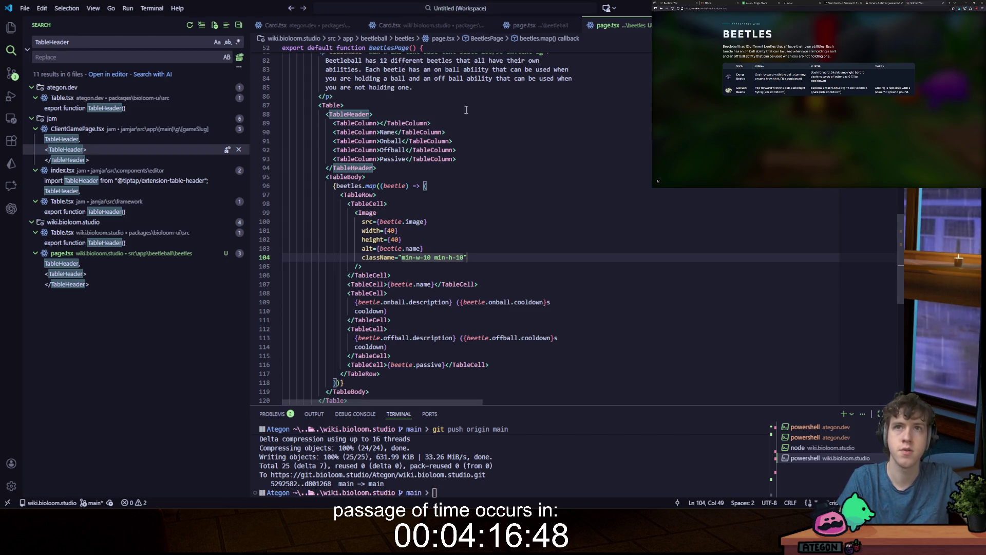
{"action": "scroll", "coordinate": [488, 205], "scroll_direction": "up", "scroll_amount": 20}
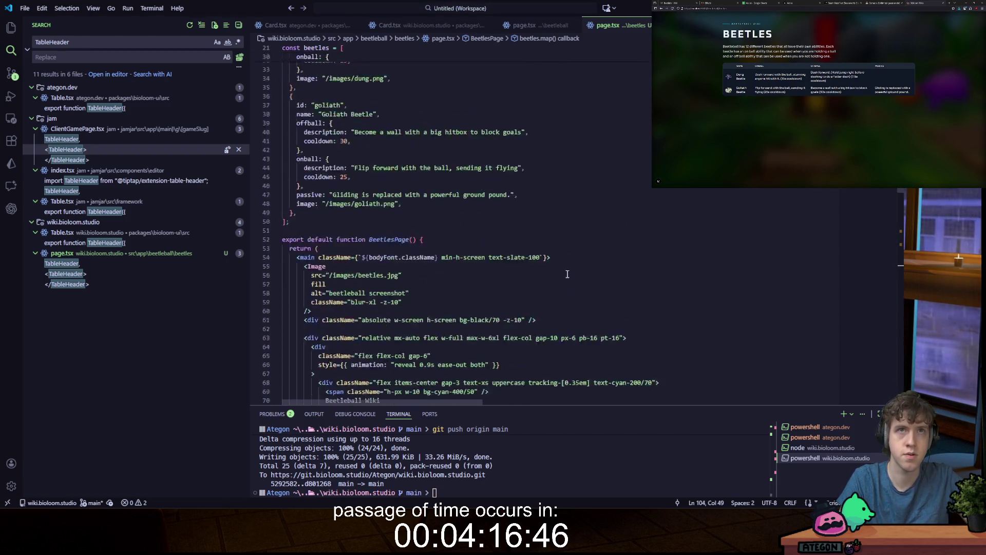
{"action": "scroll", "coordinate": [545, 235], "scroll_direction": "down", "scroll_amount": 15}
{"action": "scroll", "coordinate": [545, 235], "scroll_direction": "down", "scroll_amount": 10}
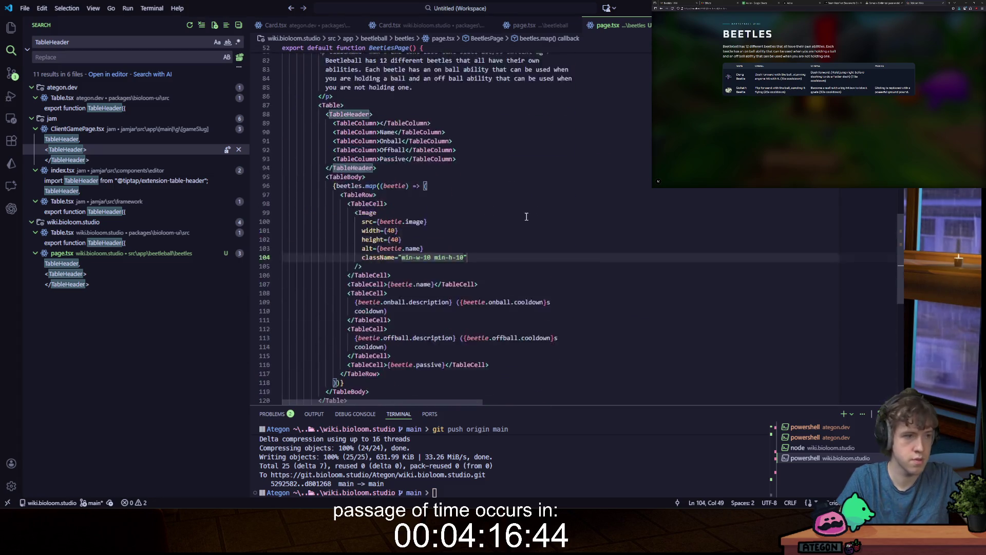
{"action": "scroll", "coordinate": [527, 211], "scroll_direction": "up", "scroll_amount": 20}
{"action": "left_click", "coordinate": [589, 173]}
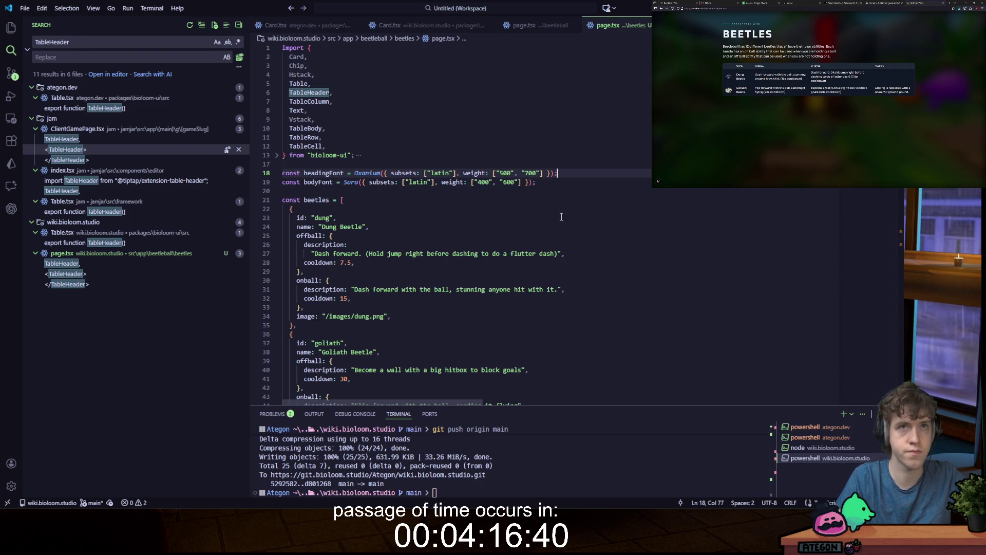
{"action": "scroll", "coordinate": [406, 216], "scroll_direction": "down", "scroll_amount": 7}
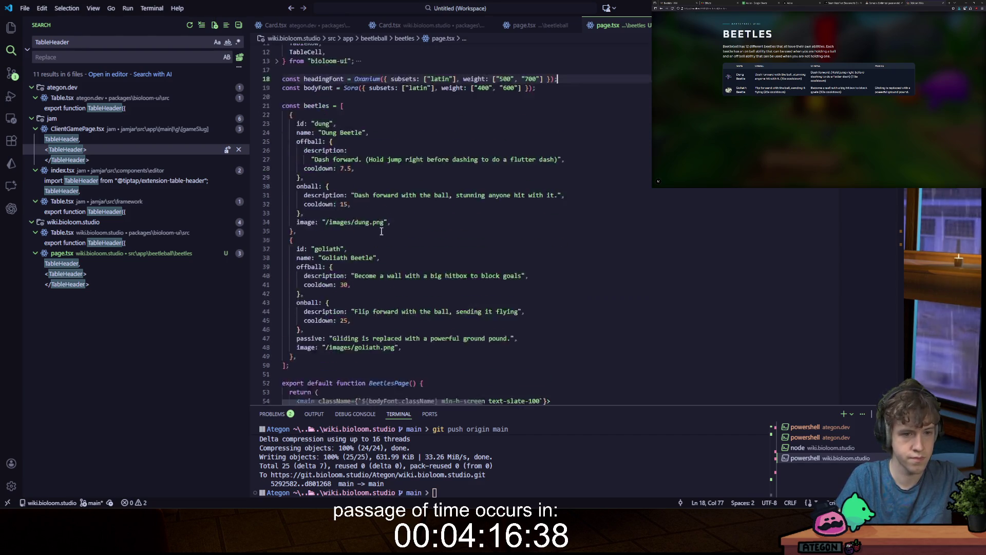
{"action": "left_click", "coordinate": [308, 284]}
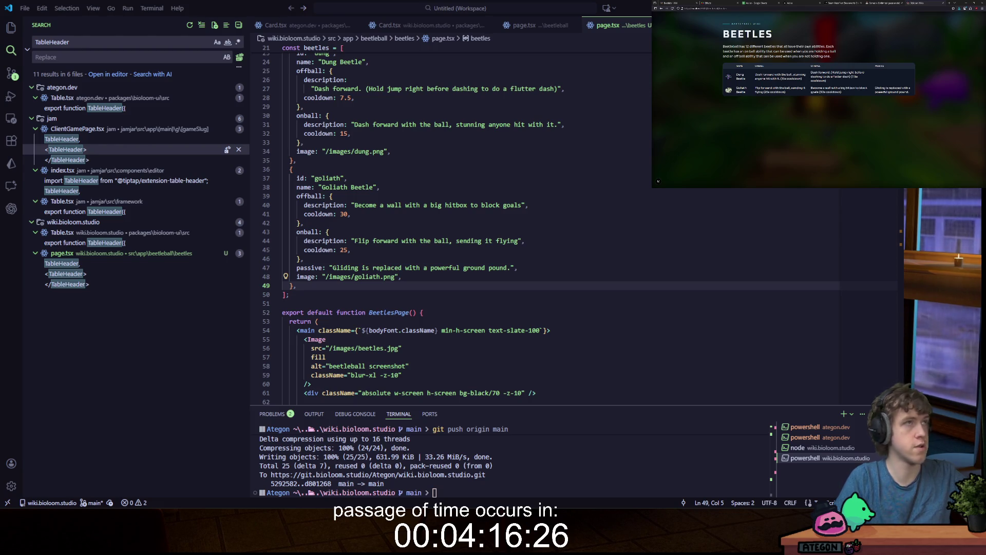
{"action": "key", "text": "shift+alt+Right"}
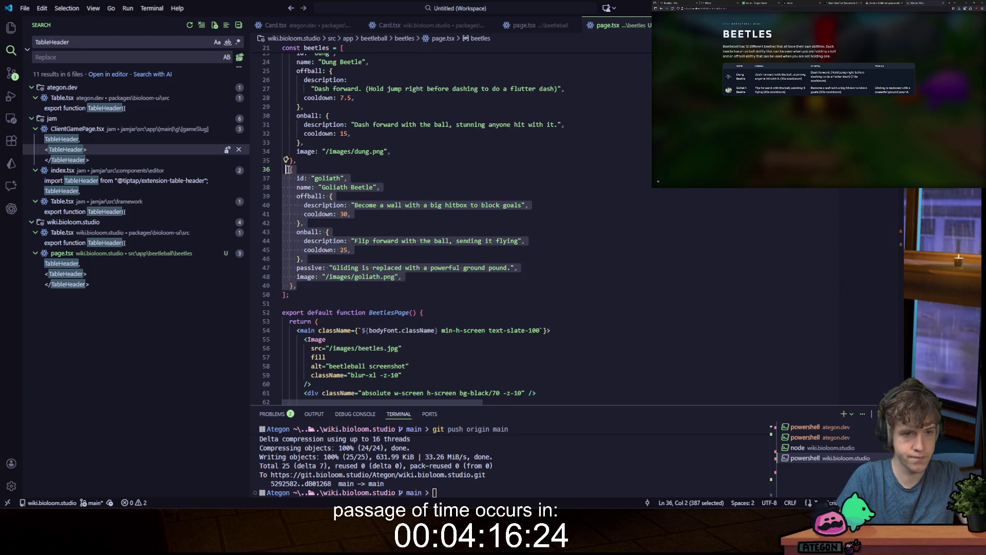
Step: Duplicate the Goliath entry and rename the copy to id 'ladybug', name 'Ladybug'
{"action": "key", "text": "Escape"}
{"action": "key", "text": "ctrl+v"}
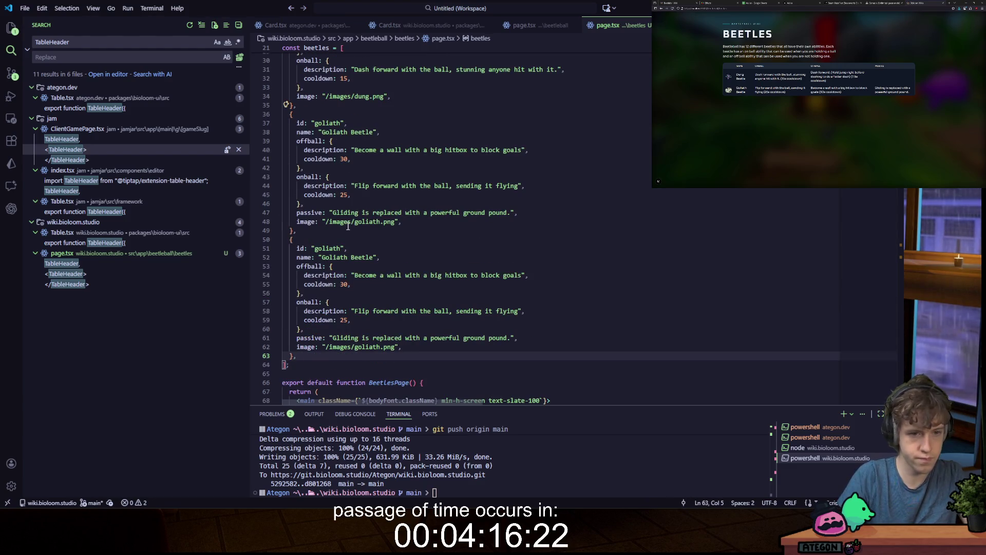
{"action": "double_click", "coordinate": [331, 249]}
{"action": "type", "text": "ladyb"}
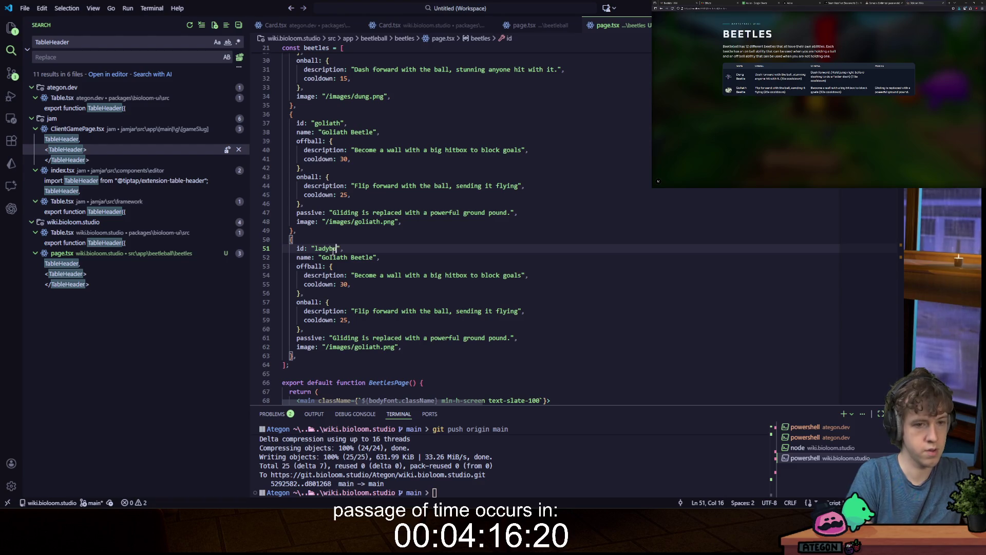
{"action": "type", "text": "ug"}
{"action": "left_click_drag", "start_coordinate": [322, 257], "coordinate": [377, 258]}
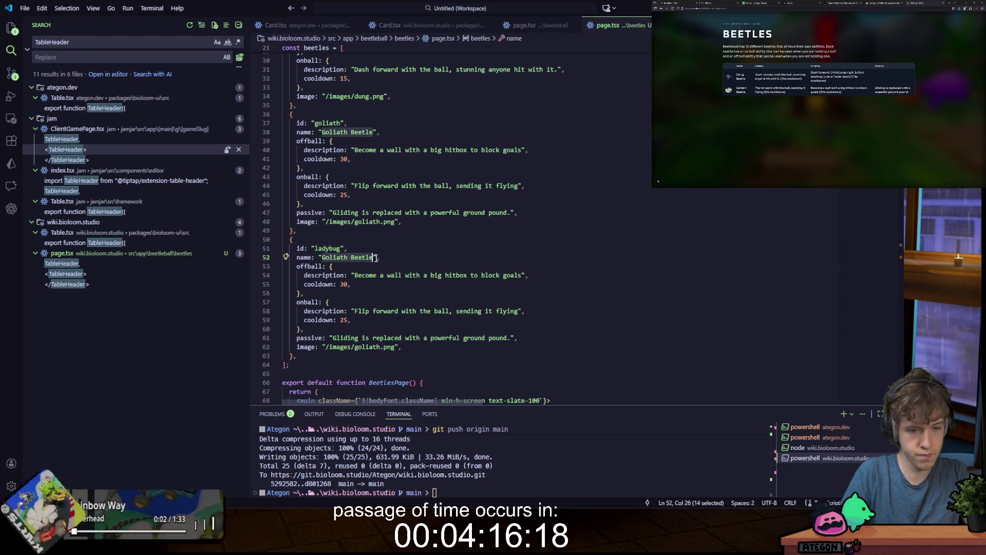
{"action": "type", "text": "Ladybug"}
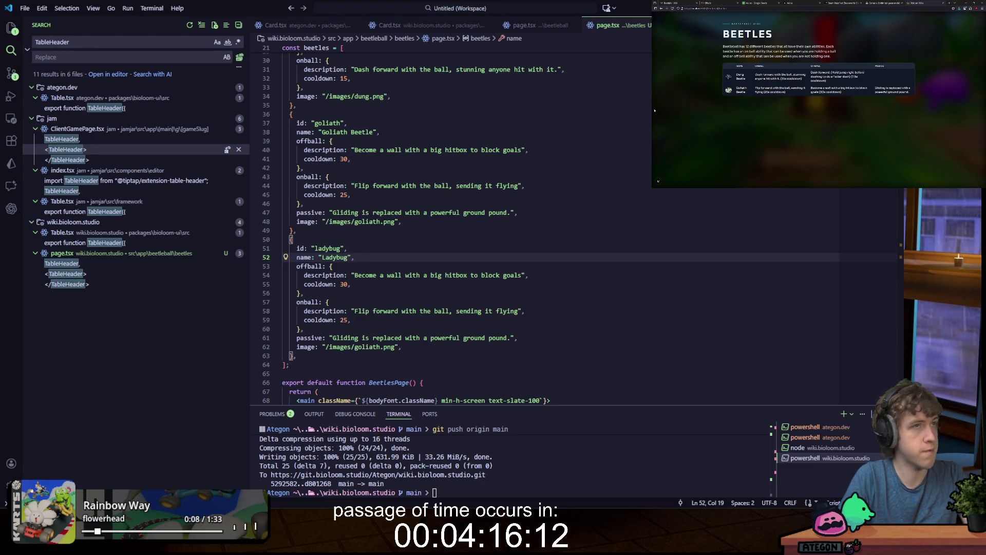
Step: Set Ladybug offball cooldown 32.5, descriptions 'Hold to fly in any direction.' and 'Hold to fly upwards with the ball.'
{"action": "double_click", "coordinate": [343, 284]}
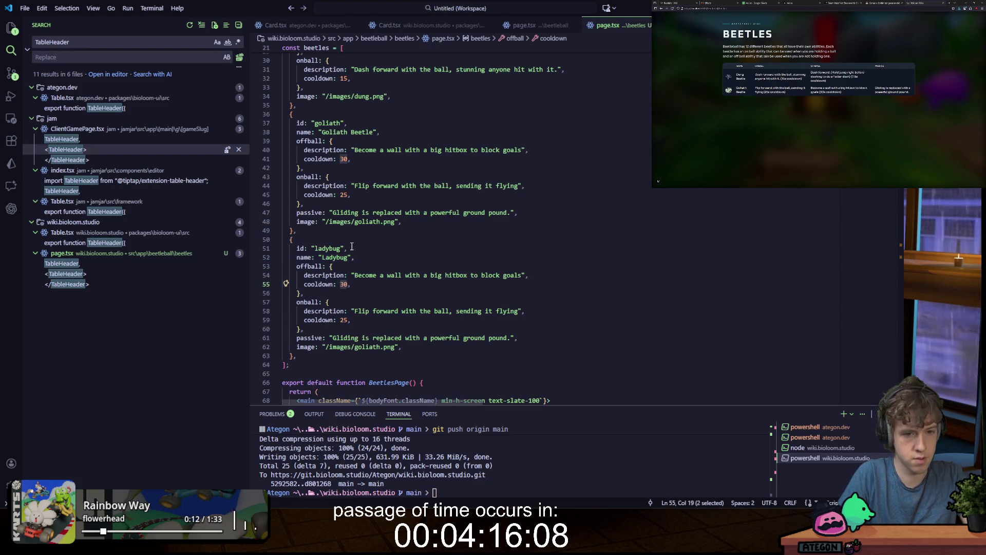
{"action": "type", "text": "32.5"}
{"action": "key", "text": "Down"}
{"action": "key", "text": "Down"}
{"action": "key", "text": "Down"}
{"action": "key", "text": "Left"}
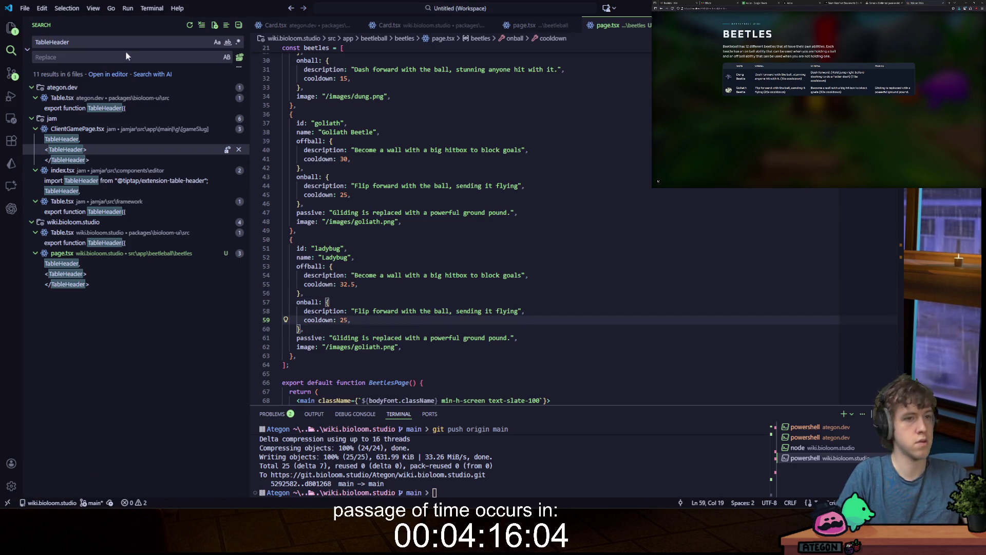
{"action": "left_click_drag", "start_coordinate": [354, 275], "coordinate": [522, 275]}
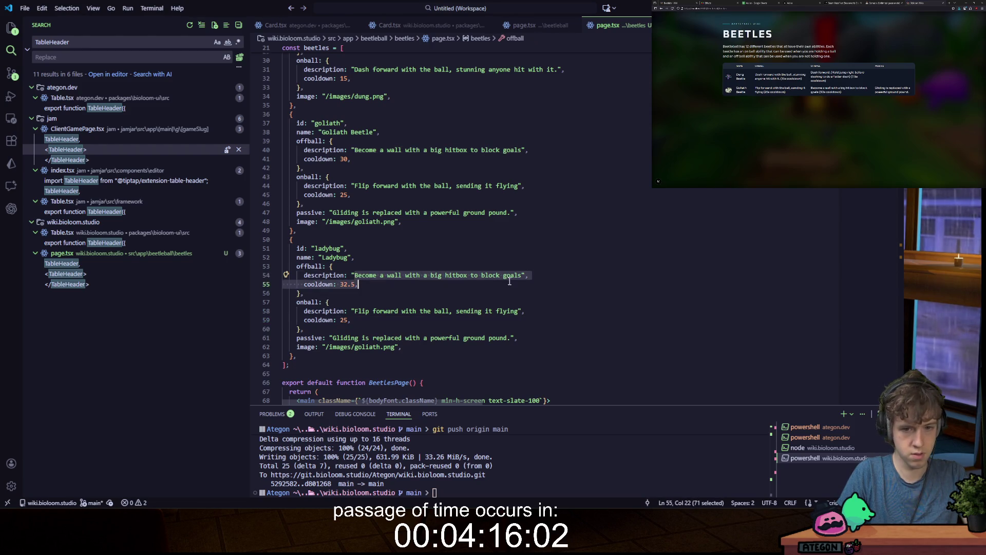
{"action": "type", "text": "Hold to fl"}
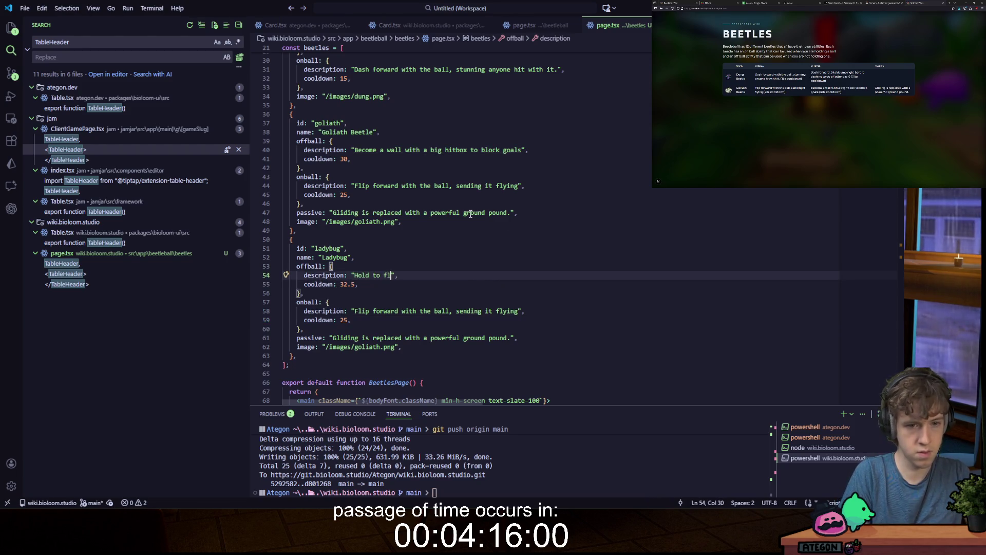
{"action": "type", "text": "y in any direction."}
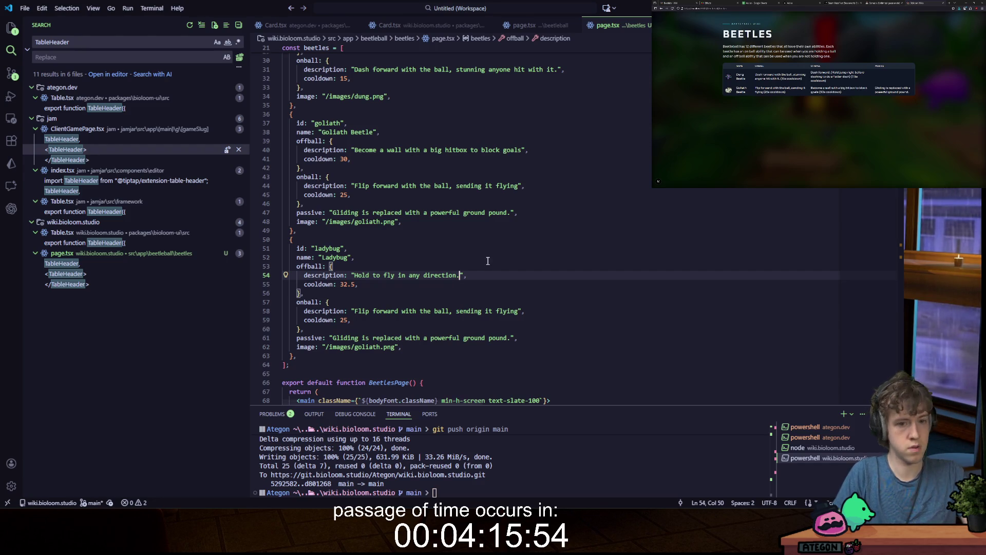
{"action": "left_click_drag", "start_coordinate": [354, 311], "coordinate": [524, 309]}
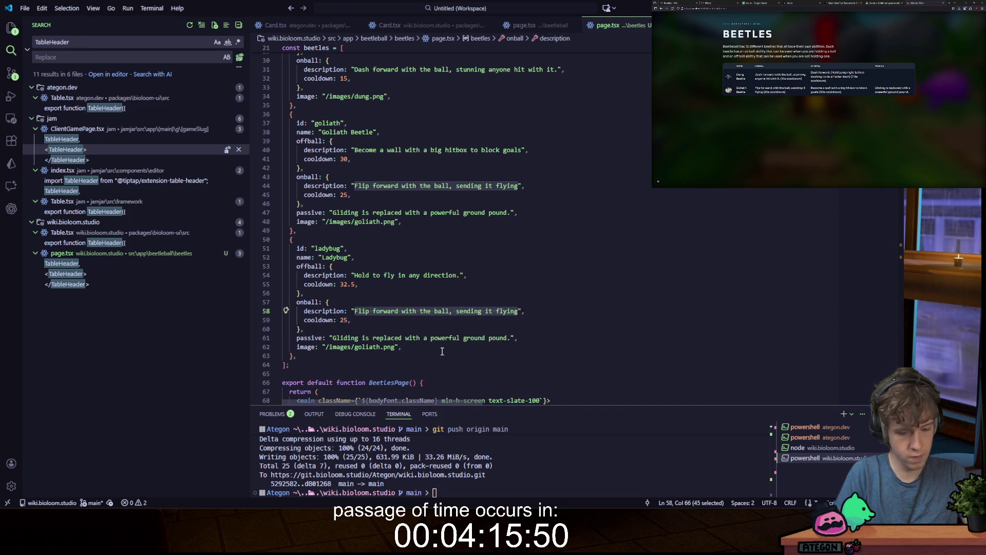
{"action": "type", "text": "Hold to fly upwards with the ball."}
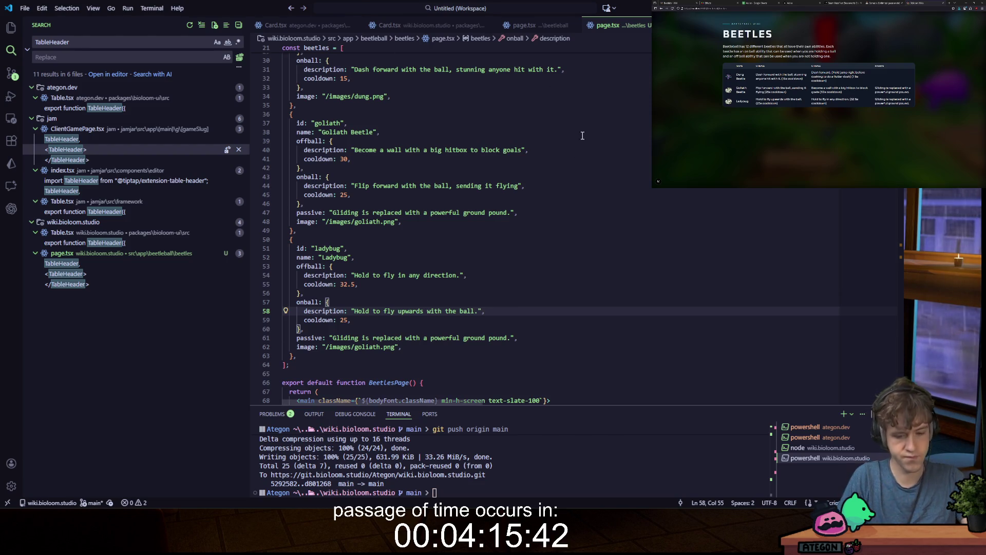
Step: End Goliath's onball and offball descriptions with periods
{"action": "left_click", "coordinate": [518, 185]}
{"action": "type", "text": "."}
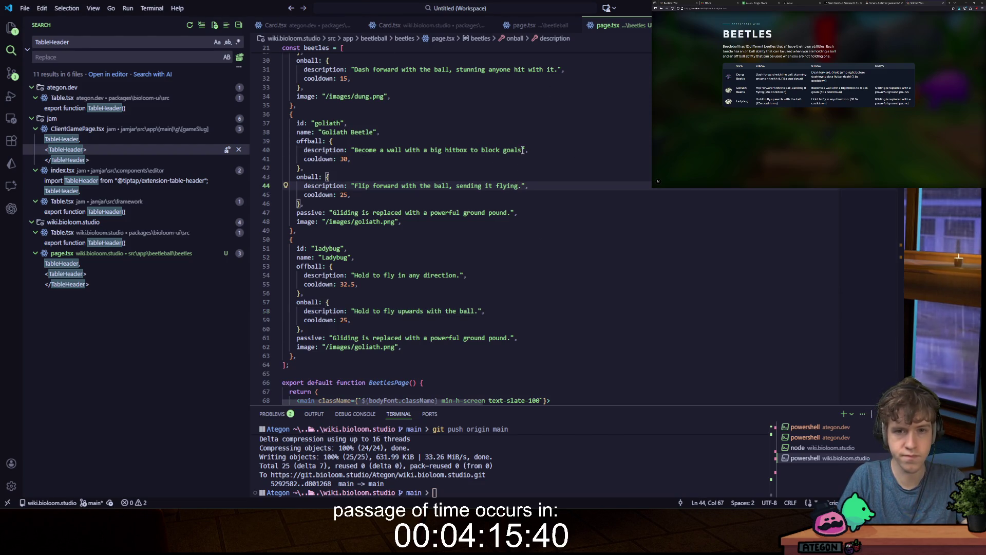
{"action": "left_click", "coordinate": [522, 150]}
{"action": "type", "text": "."}
{"action": "scroll", "coordinate": [544, 146], "scroll_direction": "up", "scroll_amount": 3}
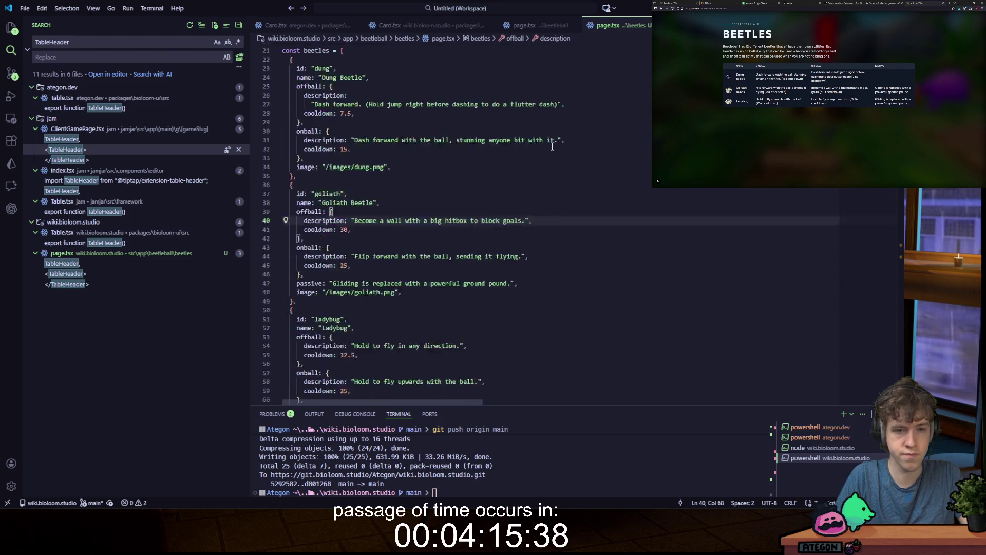
{"action": "scroll", "coordinate": [553, 146], "scroll_direction": "down", "scroll_amount": 5}
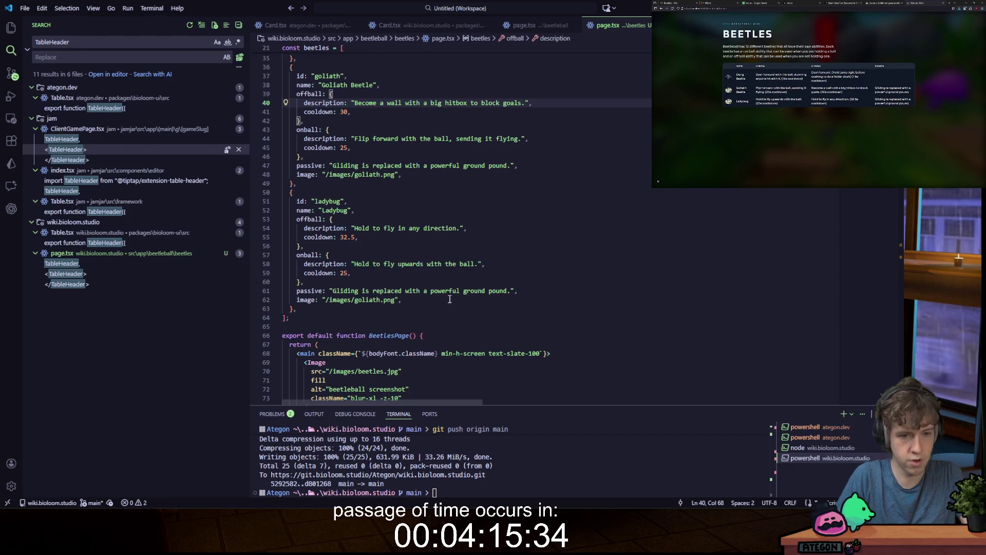
Step: Remove the Ladybug's passive line and change its image path to ladybug.png
{"action": "left_click_drag", "start_coordinate": [519, 291], "coordinate": [447, 283]}
{"action": "key", "text": "BackSpace"}
{"action": "double_click", "coordinate": [366, 291]}
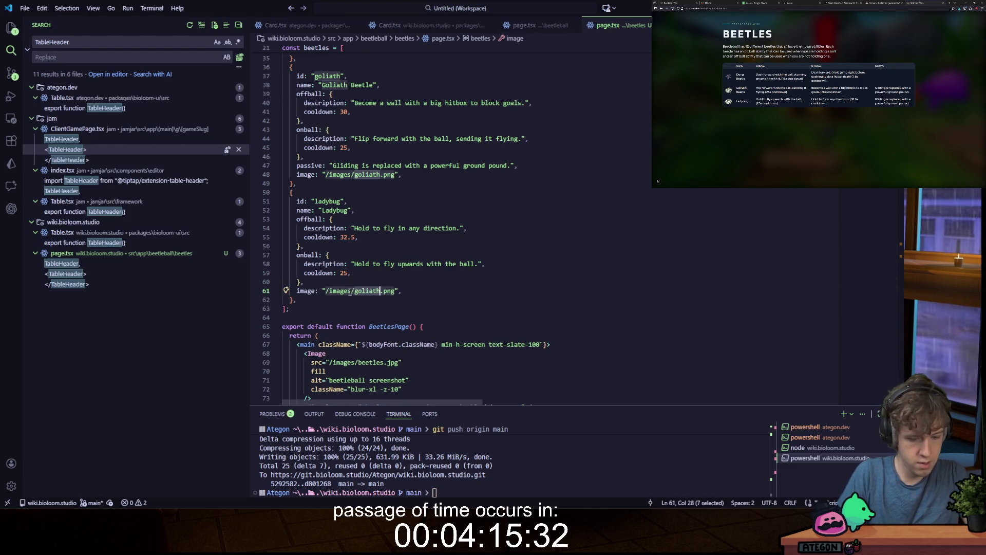
{"action": "type", "text": "ladybug"}
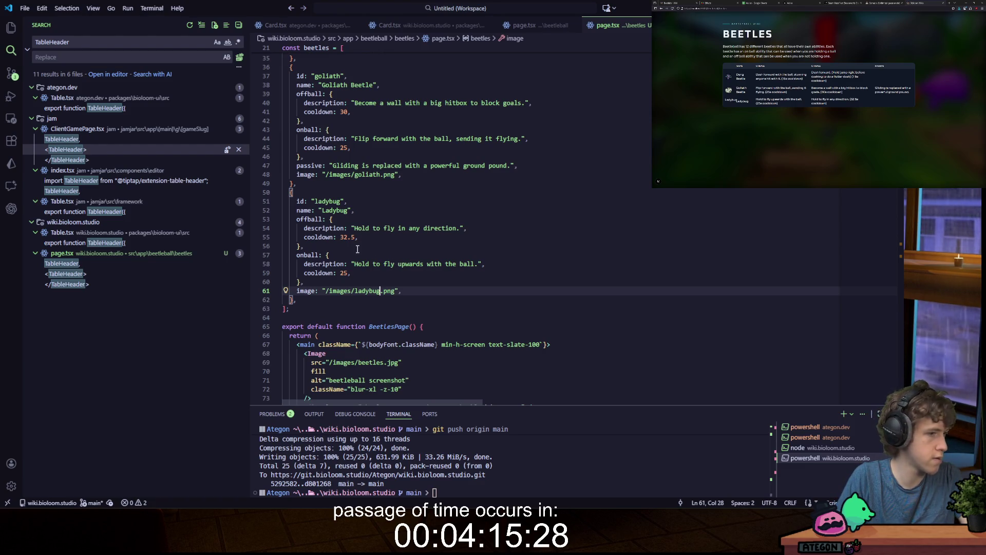
Step: Copy the whole Ladybug entry and paste a duplicate right below it
{"action": "mouse_move", "coordinate": [307, 300]}
{"action": "left_mouse_down"}
{"action": "mouse_move", "coordinate": [292, 183]}
{"action": "mouse_move", "coordinate": [290, 192]}
{"action": "left_mouse_up"}
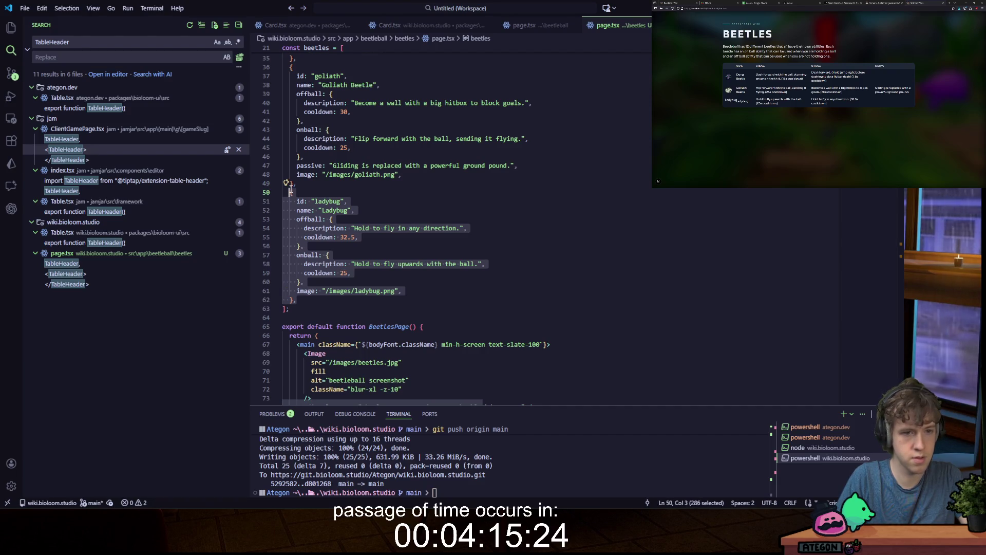
{"action": "key", "text": "ctrl+shift+c"}
{"action": "left_click", "coordinate": [589, 22]}
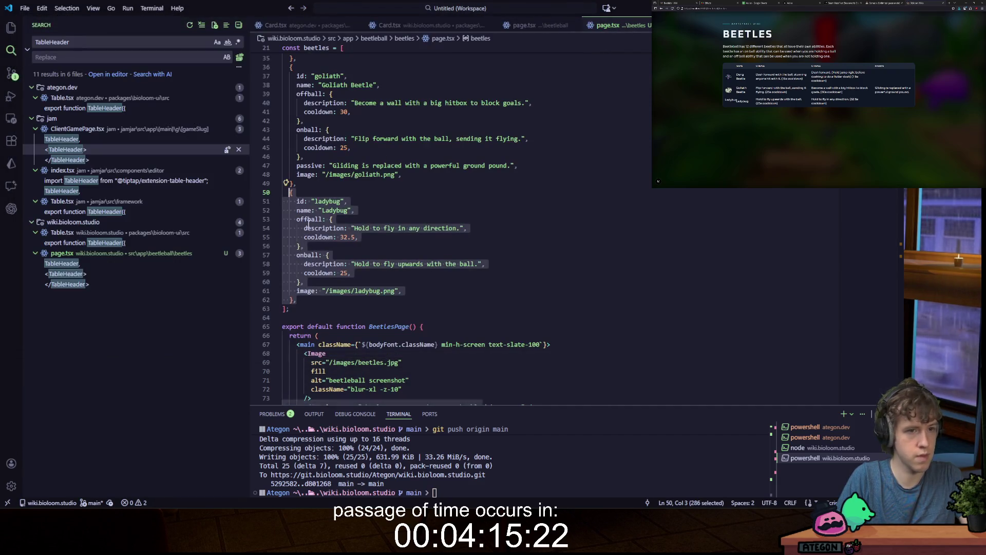
{"action": "left_click", "coordinate": [308, 300]}
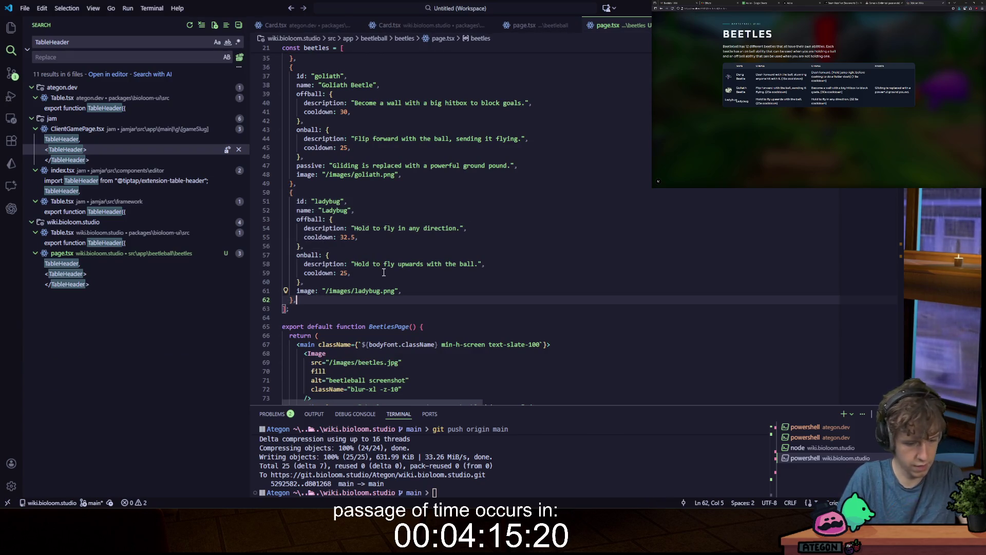
{"action": "key", "text": "ctrl+v"}
{"action": "key", "text": "ctrl+z"}
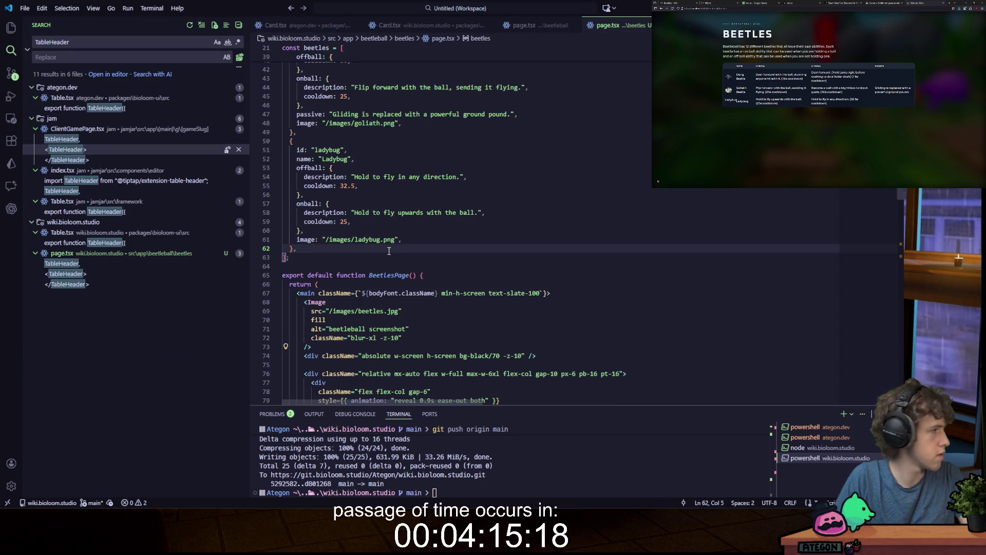
{"action": "left_click", "coordinate": [291, 142], "text": "shift"}
{"action": "key", "text": "ctrl+c"}
{"action": "key", "text": "Right"}
{"action": "key", "text": "Return"}
{"action": "key", "text": "ctrl+v"}
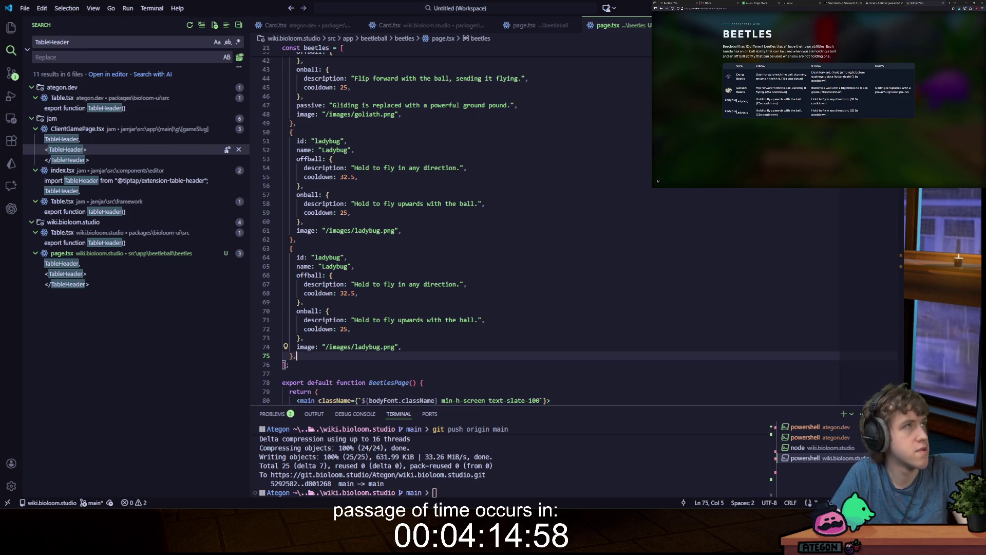
Step: Rename the copy to Rhino Beetle with a spike-charging offball description and 22.5 cooldown
{"action": "double_click", "coordinate": [327, 257]}
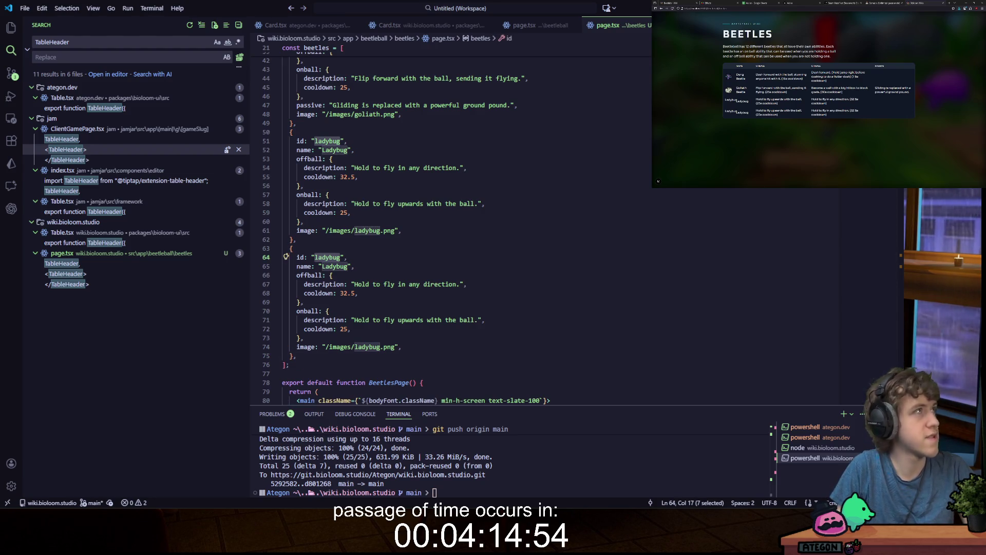
{"action": "type", "text": "rhino"}
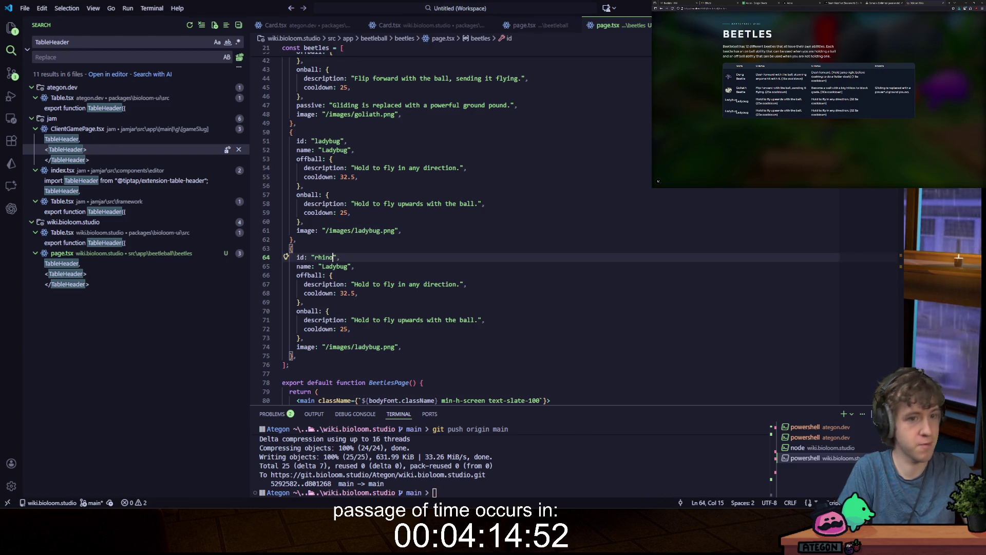
{"action": "key", "text": "Down"}
{"action": "key", "text": "ctrl+d"}
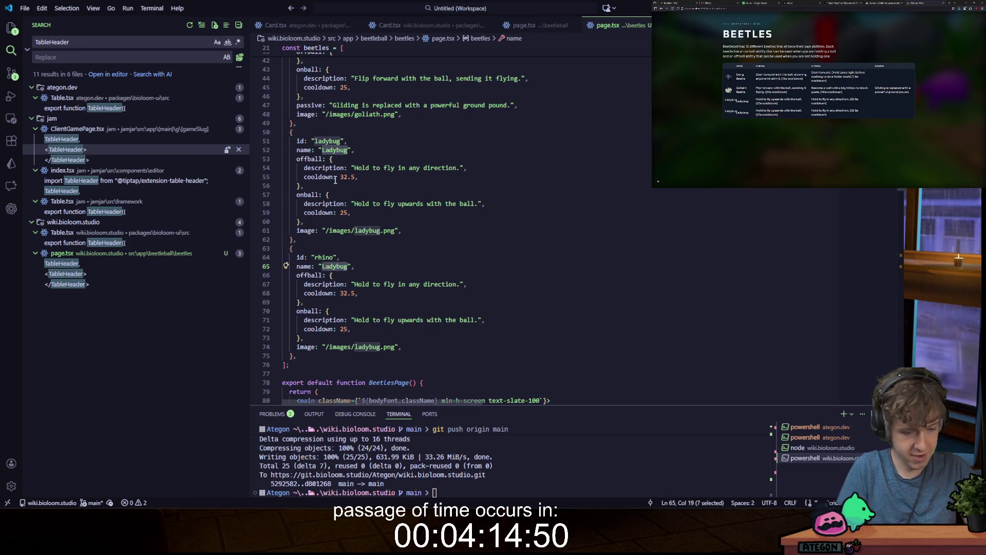
{"action": "type", "text": "Rhino Beetle"}
{"action": "left_click_drag", "start_coordinate": [354, 284], "coordinate": [460, 284]}
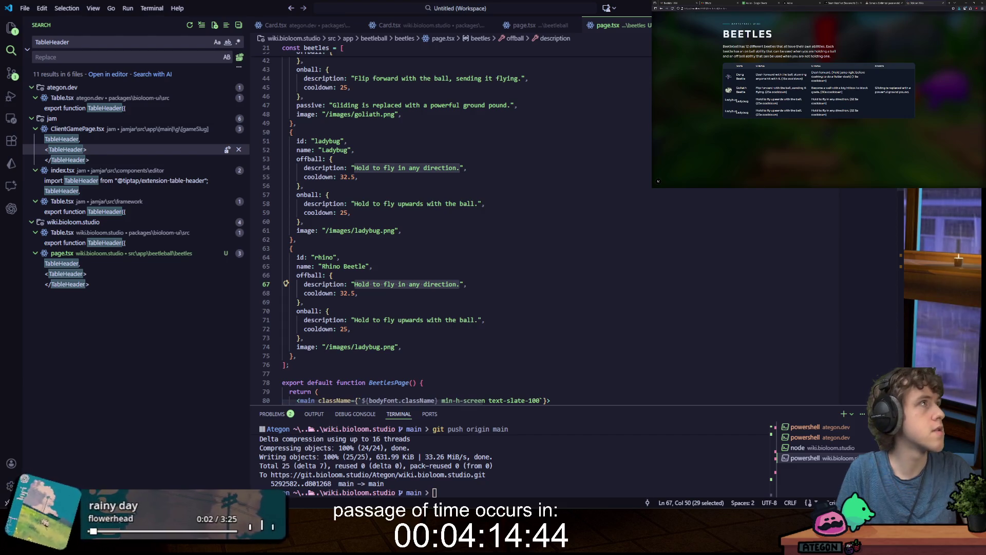
{"action": "type", "text": "Hold to sta"}
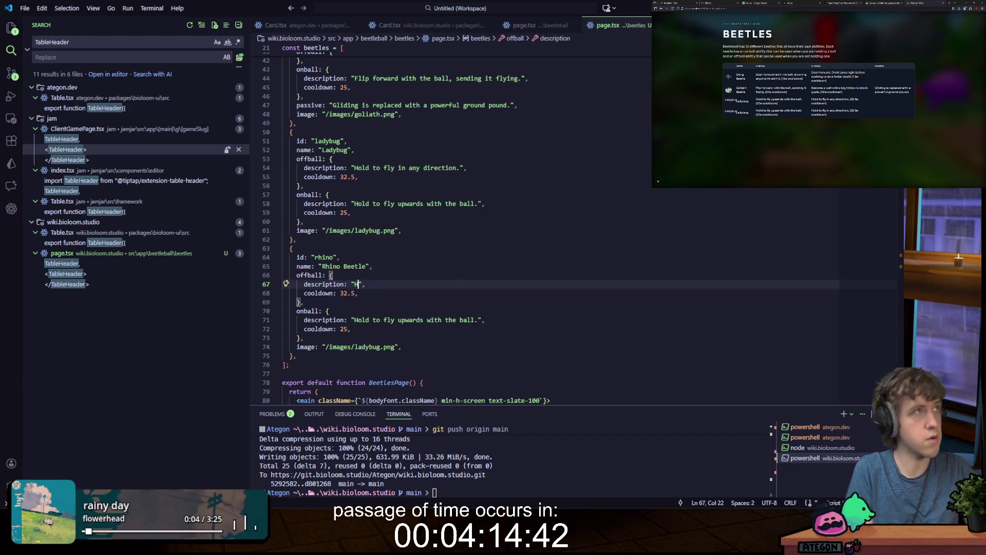
{"action": "type", "text": "rt charging "}
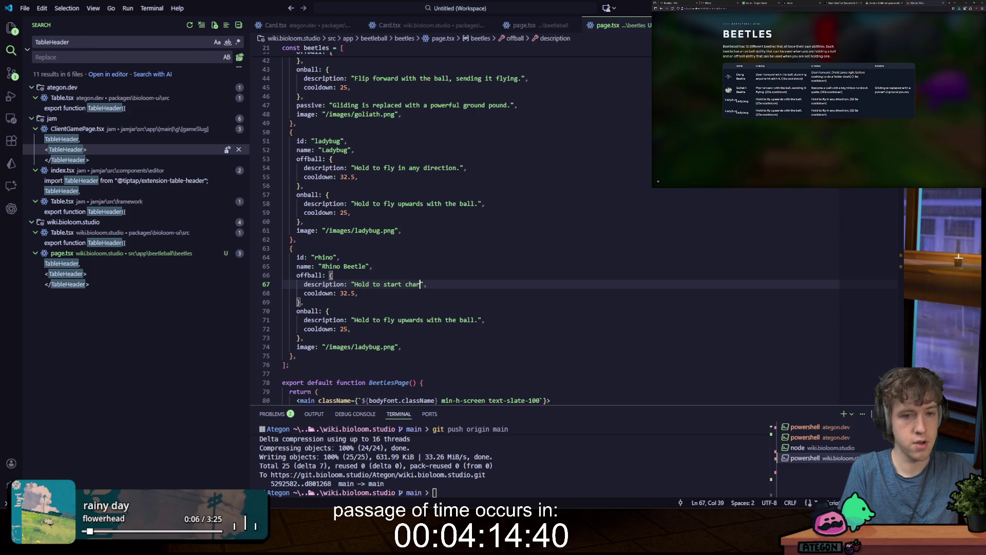
{"action": "type", "text": "forward, relea"}
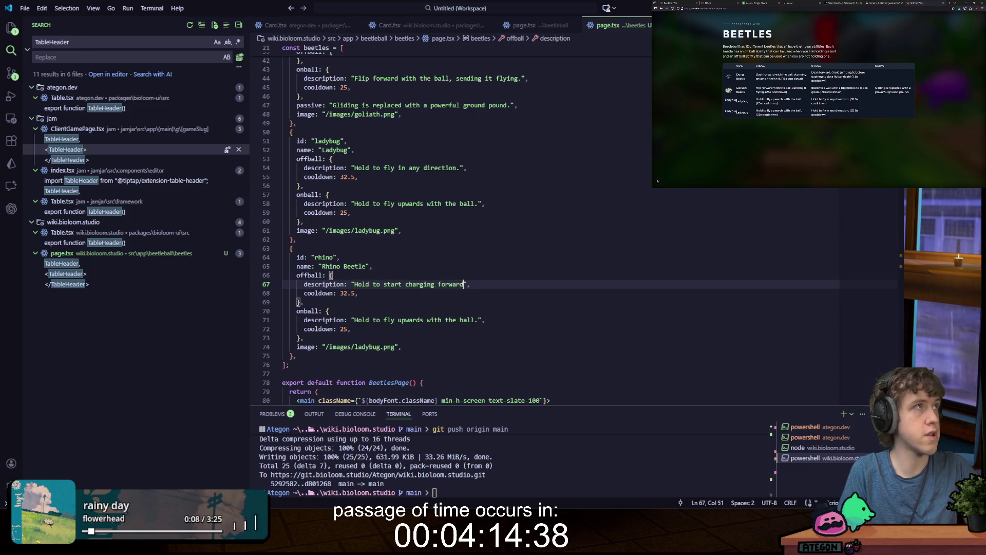
{"action": "type", "text": "se to shoot forwar"}
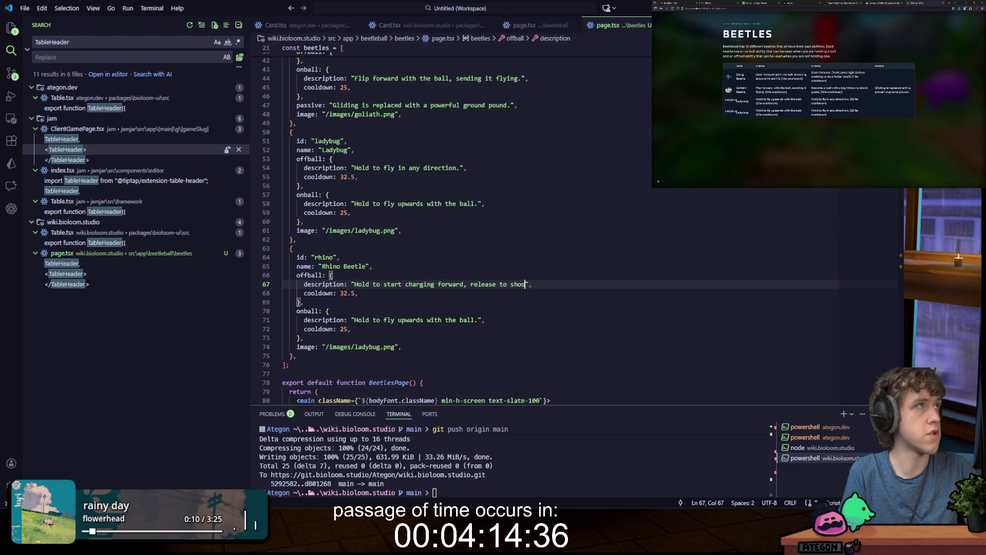
{"action": "type", "text": "d a row of spikes that"}
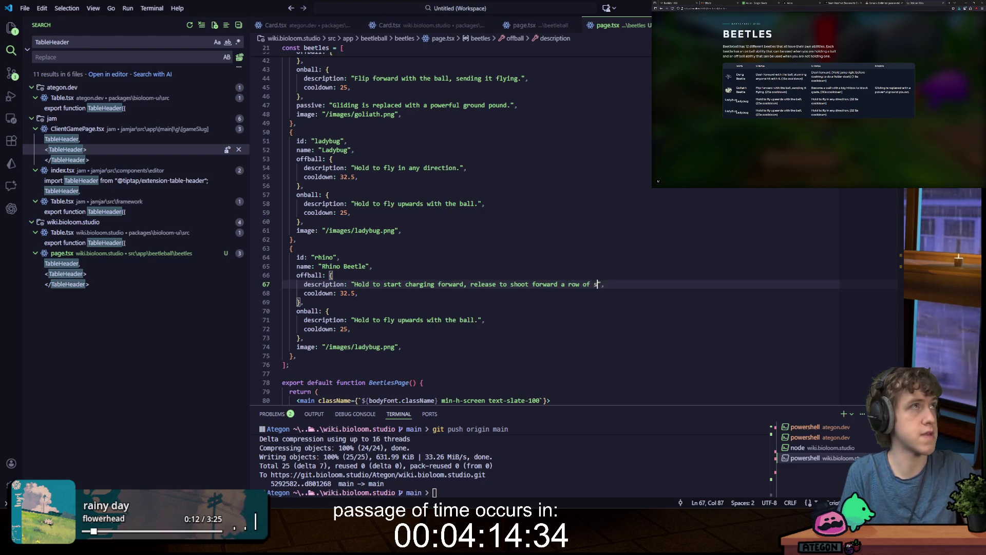
{"action": "type", "text": " stuns pla"}
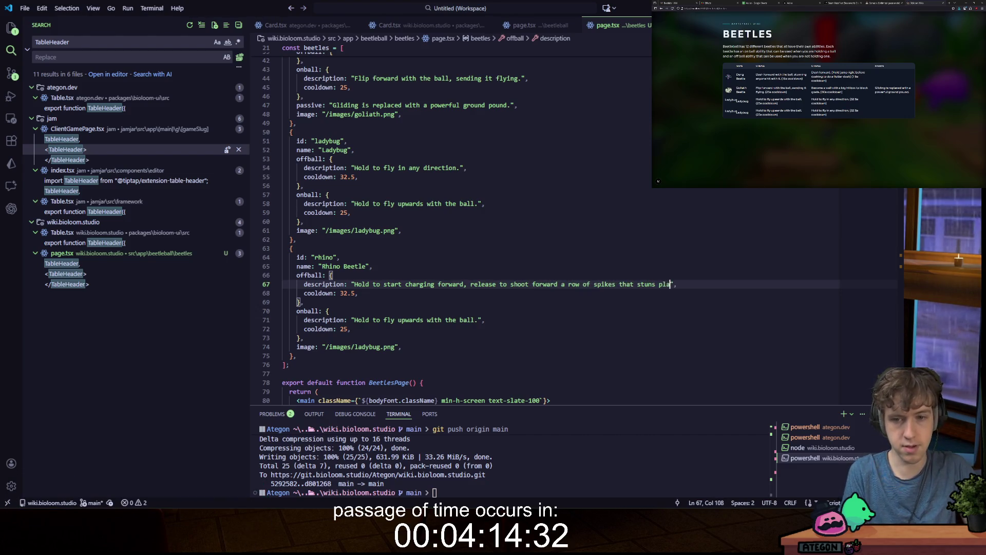
{"action": "type", "text": "yers."}
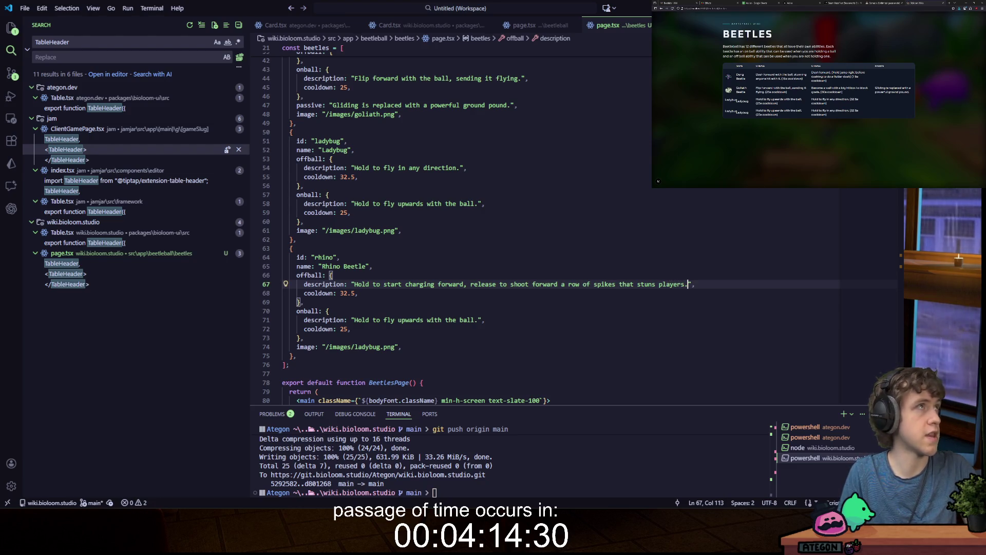
{"action": "left_click", "coordinate": [344, 295]}
{"action": "key", "text": "BackSpace"}
{"action": "type", "text": "2"}
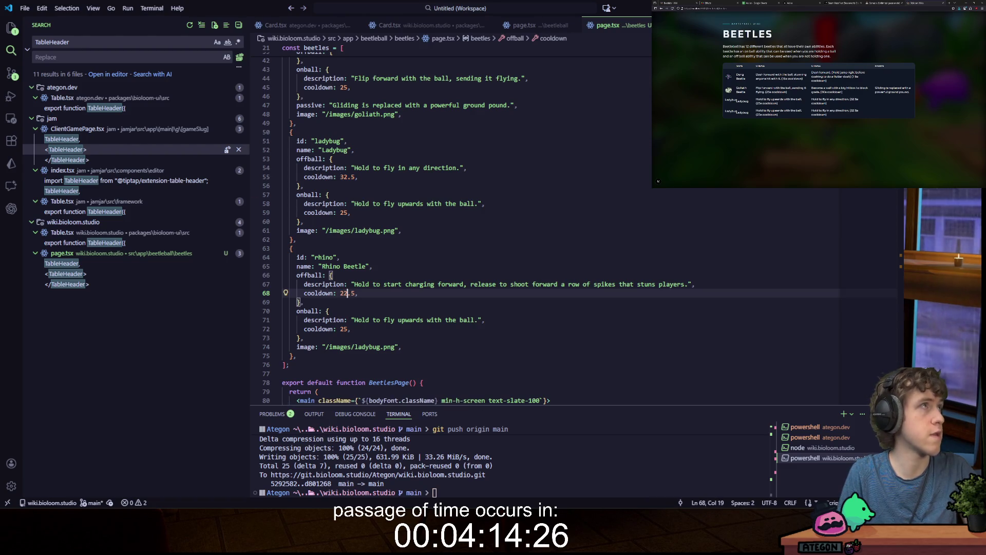
Step: Write the Rhino Beetle's giant-spike onball description, save, and point its image to rhino.png
{"action": "left_click_drag", "start_coordinate": [353, 320], "coordinate": [480, 321]}
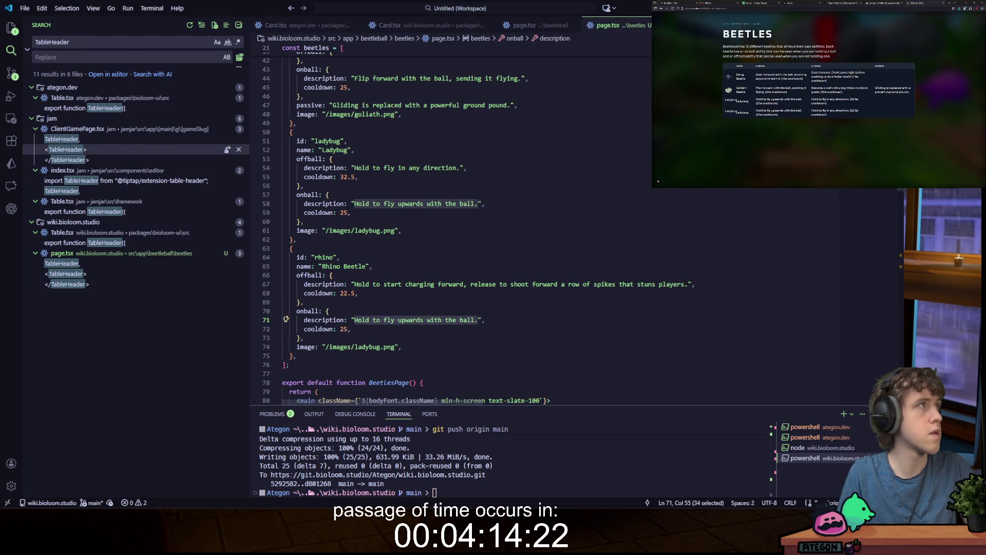
{"action": "type", "text": "Create a "}
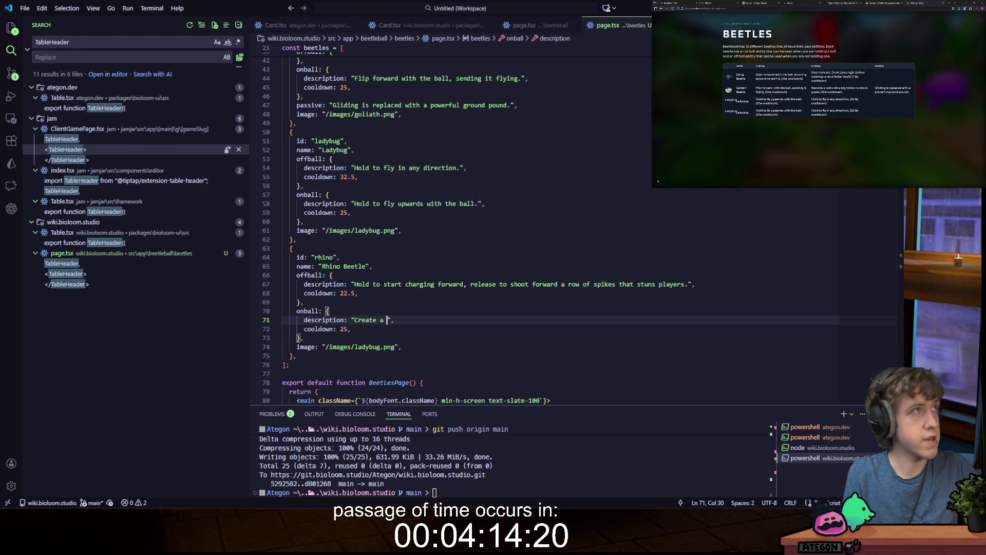
{"action": "type", "text": "t spike under the ball, sending it flying or "}
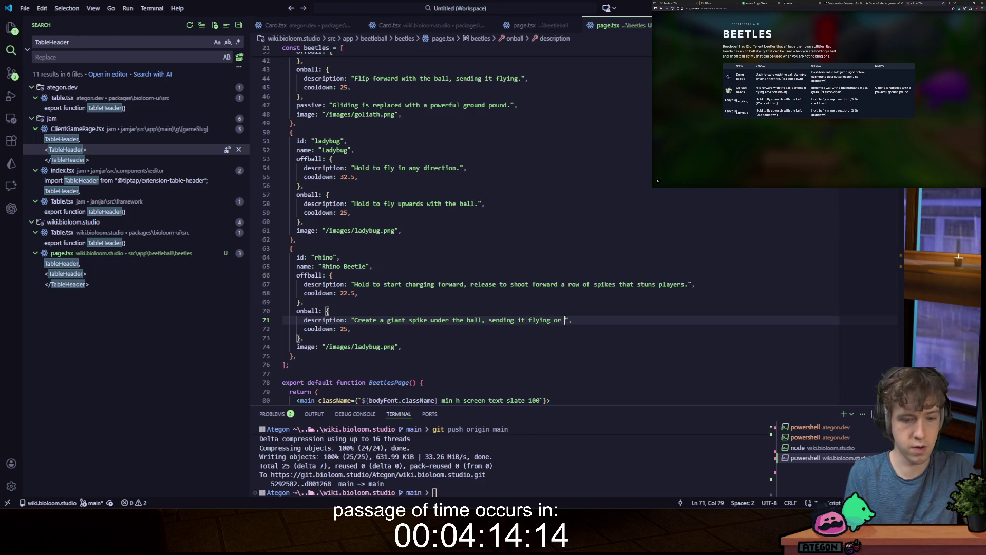
{"action": "type", "text": "ev"}
{"action": "type", "text": "hrough walls."}
{"action": "key", "text": "ctrl+s"}
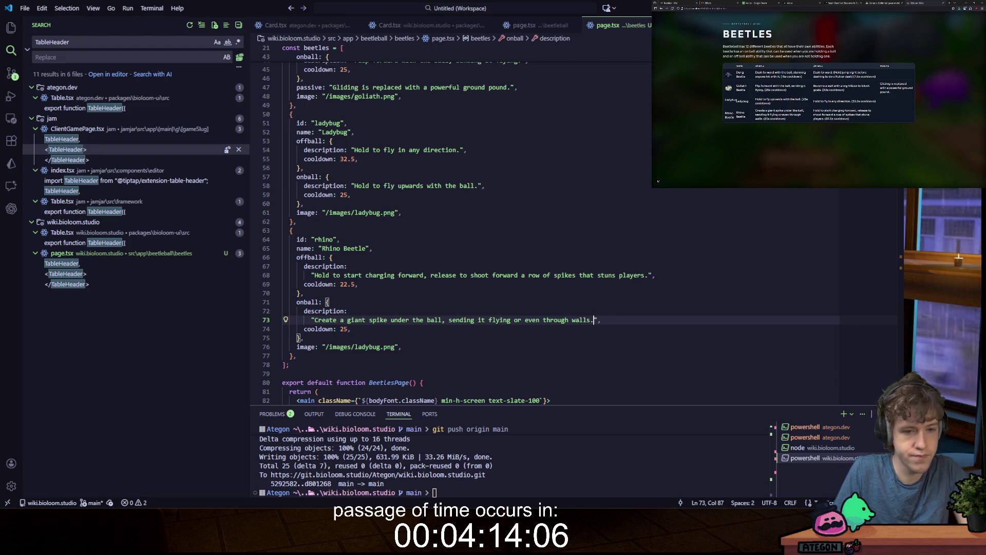
{"action": "double_click", "coordinate": [364, 347]}
{"action": "type", "text": "rh"}
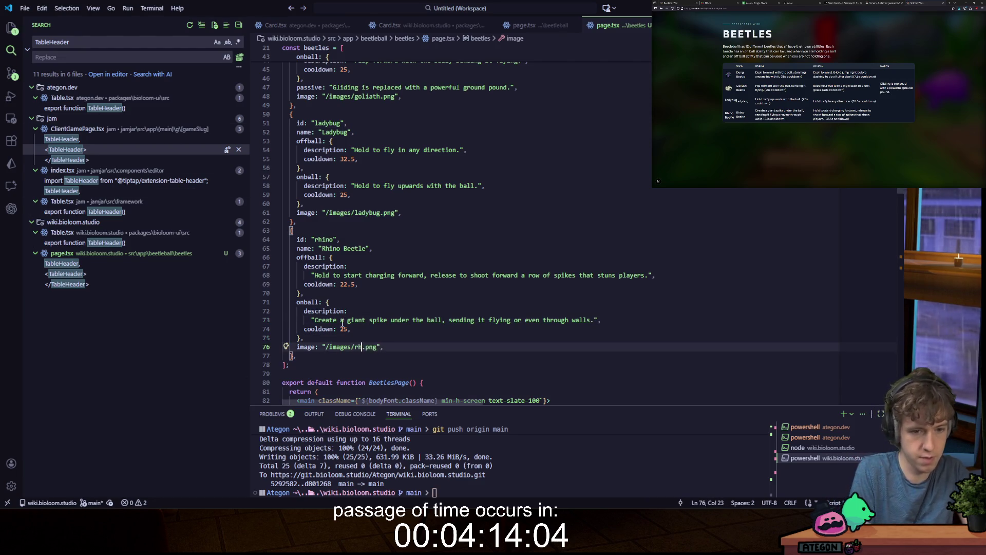
{"action": "type", "text": "ino"}
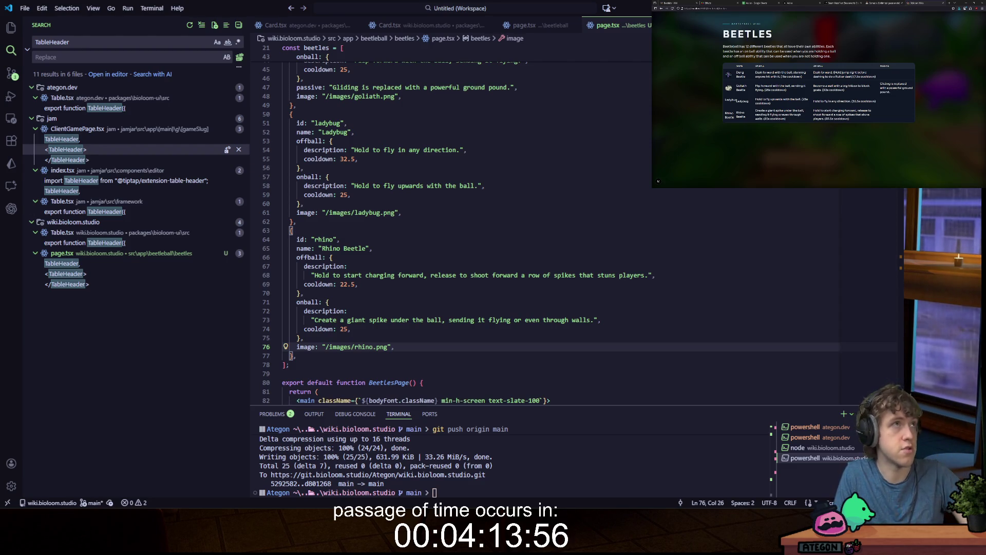
{"action": "key", "text": "alt+Tab"}
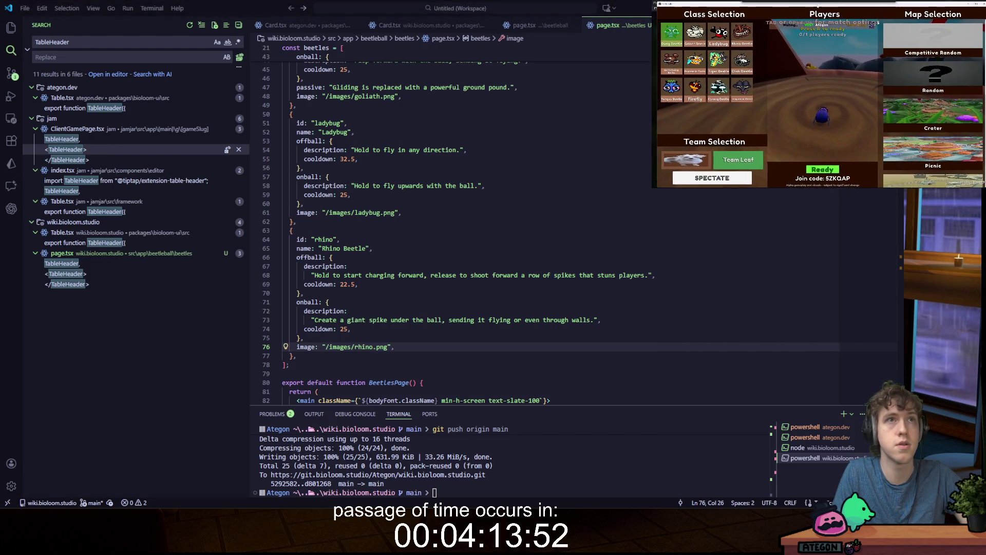
Step: Duplicate the Rhino entry as id 'ebb', name 'Earth-boring Beetle', strip its abilities and image, and save
{"action": "key", "text": "alt+Tab"}
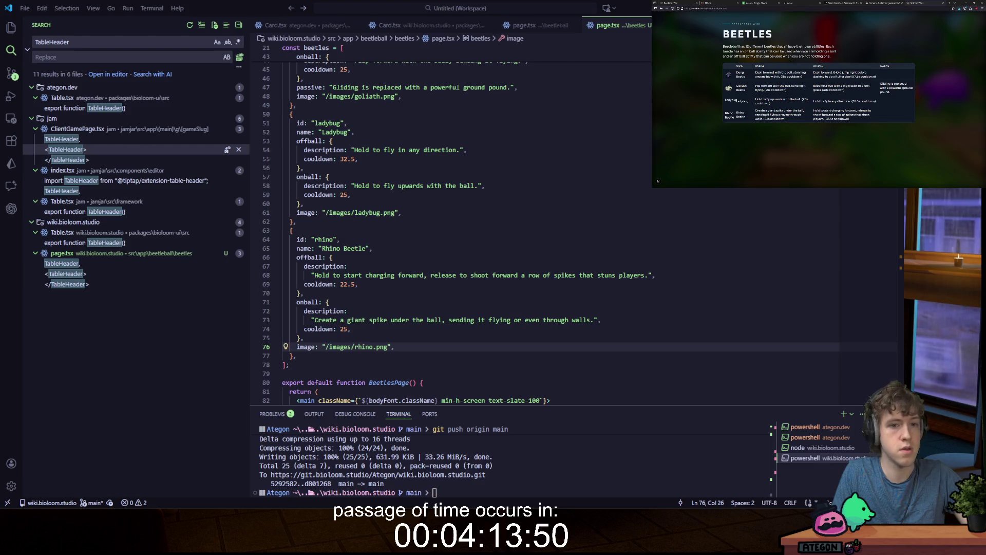
{"action": "key", "text": "Down"}
{"action": "key", "text": "shift+alt+Right"}
{"action": "key", "text": "Escape"}
{"action": "type", "text": "{     id: \"rhino\",     name: \"Rhino Beetle\",     offball: {       description:         \"Hold to start charging forward, release to shoot forward a row of spikes that stuns players.\",       cooldown: 22.5,     },     onball: {       description:         \"Create a giant spike under the ball, sending it flying or even through walls.\",       cooldown: 25,     },     image: \"/images/rhino.png\",   },"}
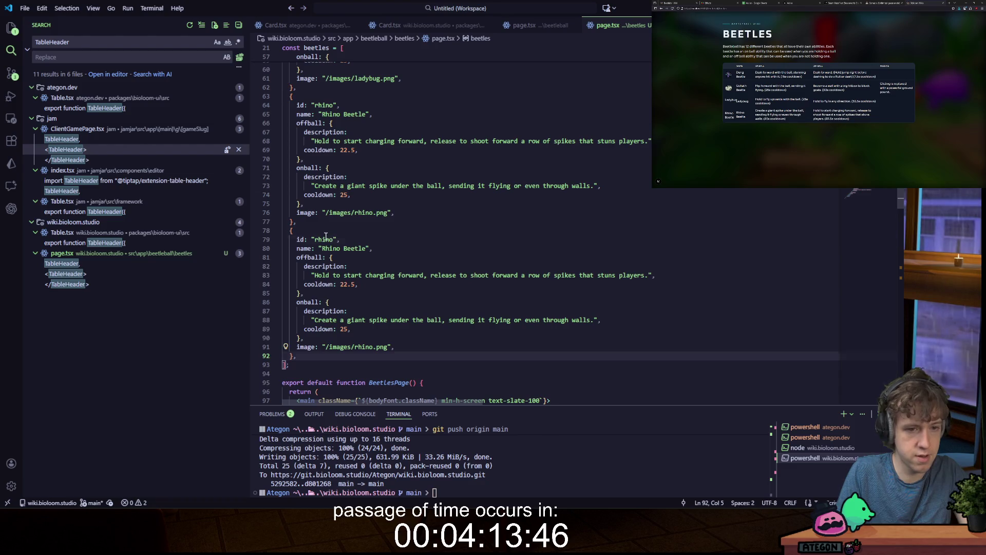
{"action": "double_click", "coordinate": [325, 238]}
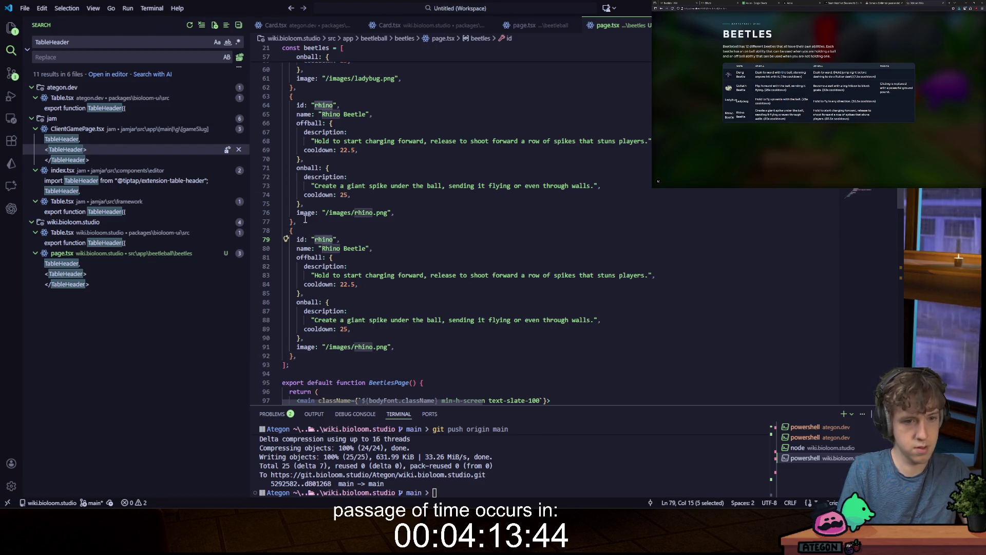
{"action": "type", "text": "ebb"}
{"action": "left_click_drag", "start_coordinate": [322, 248], "coordinate": [368, 247]}
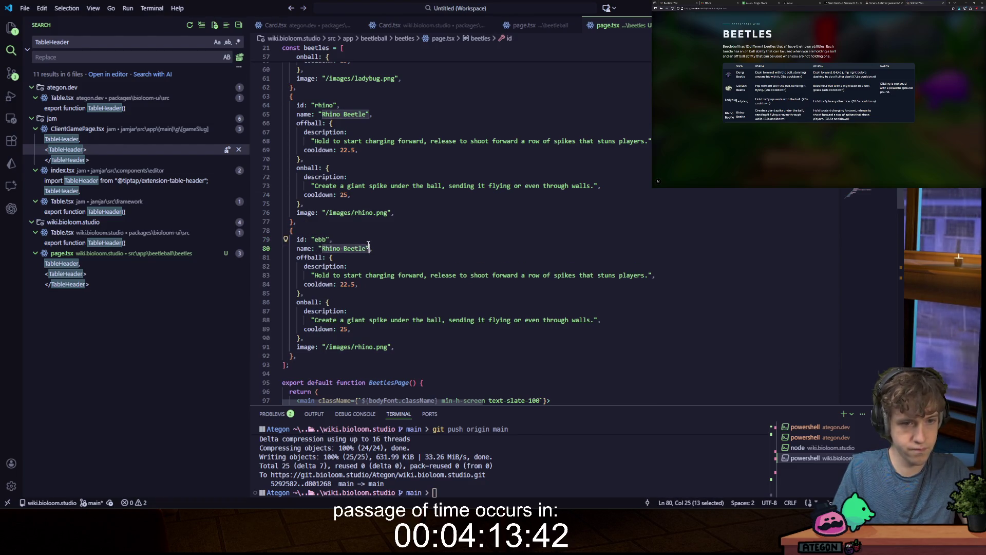
{"action": "type", "text": "Earth-bo"}
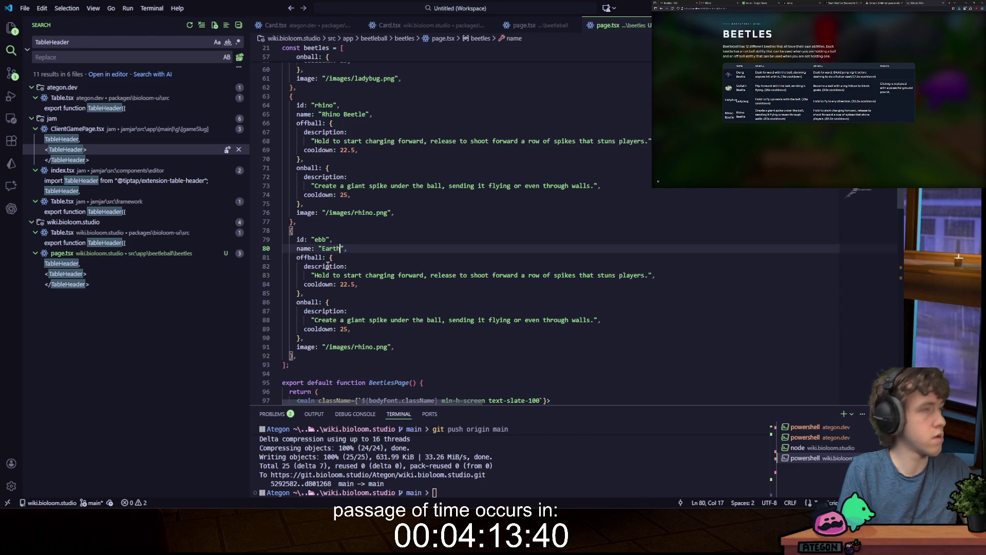
{"action": "type", "text": "ring Beetle"}
{"action": "left_click_drag", "start_coordinate": [394, 346], "coordinate": [400, 248]}
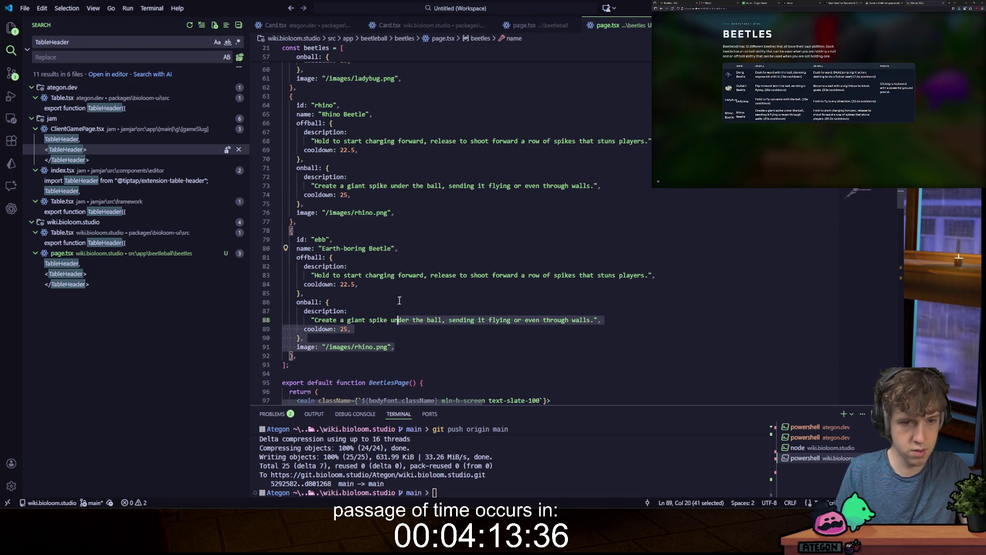
{"action": "key", "text": "BackSpace"}
{"action": "key", "text": "ctrl+s"}
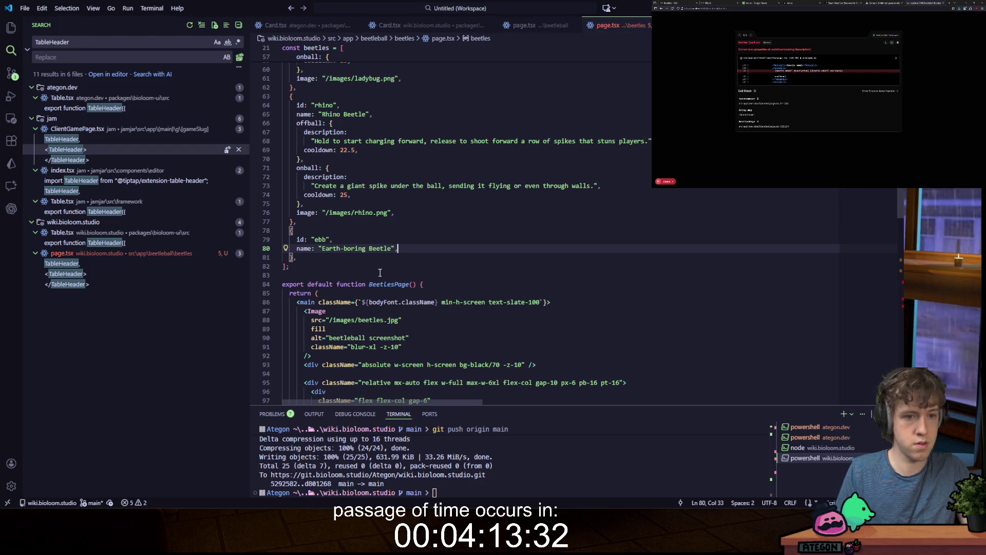
Step: Wrap the table's Image element in a {beetle.image && (...)} condition
{"action": "scroll", "coordinate": [380, 272], "scroll_direction": "down", "scroll_amount": 15}
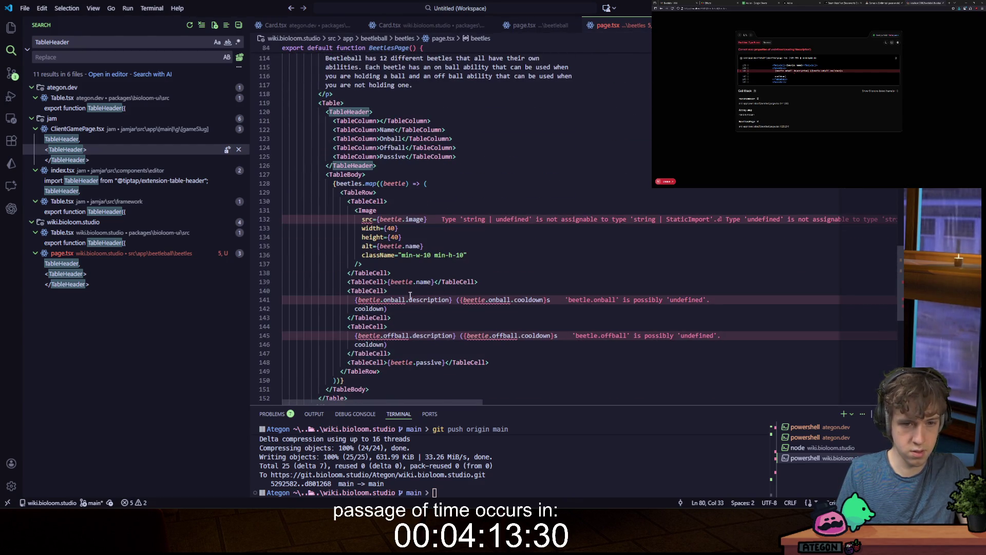
{"action": "left_click", "coordinate": [404, 300]}
{"action": "mouse_move", "coordinate": [405, 334]}
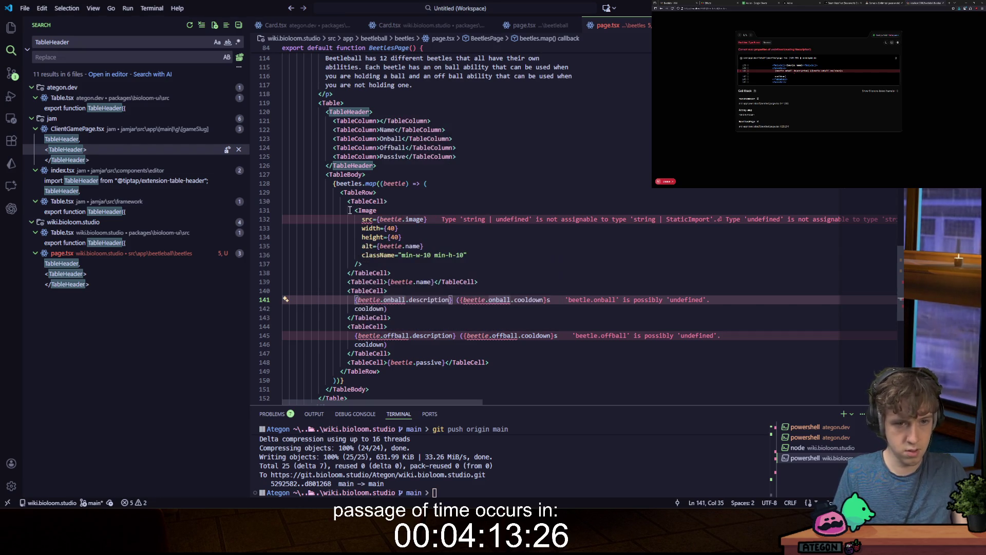
{"action": "left_click_drag", "start_coordinate": [353, 210], "coordinate": [375, 266]}
{"action": "key", "text": "BackSpace"}
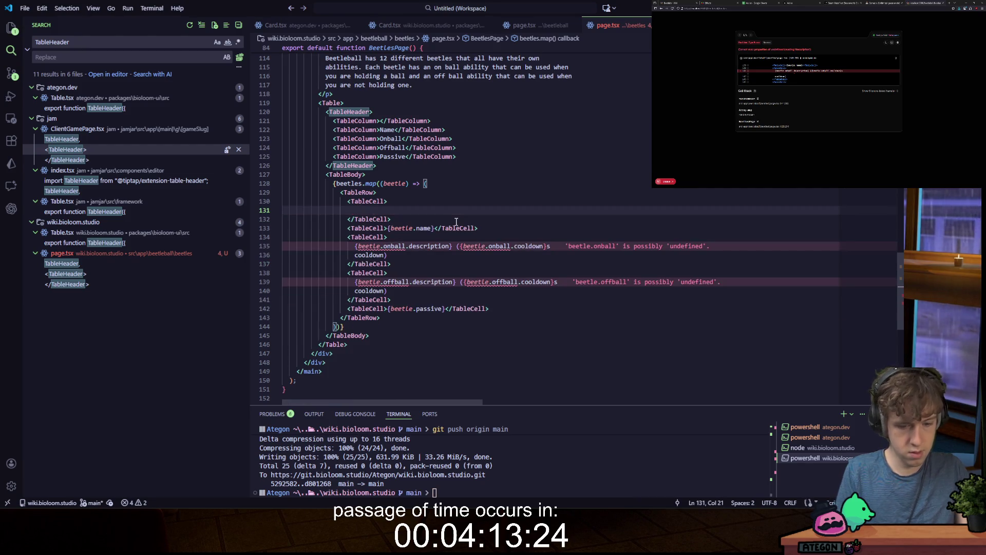
{"action": "type", "text": "{"}
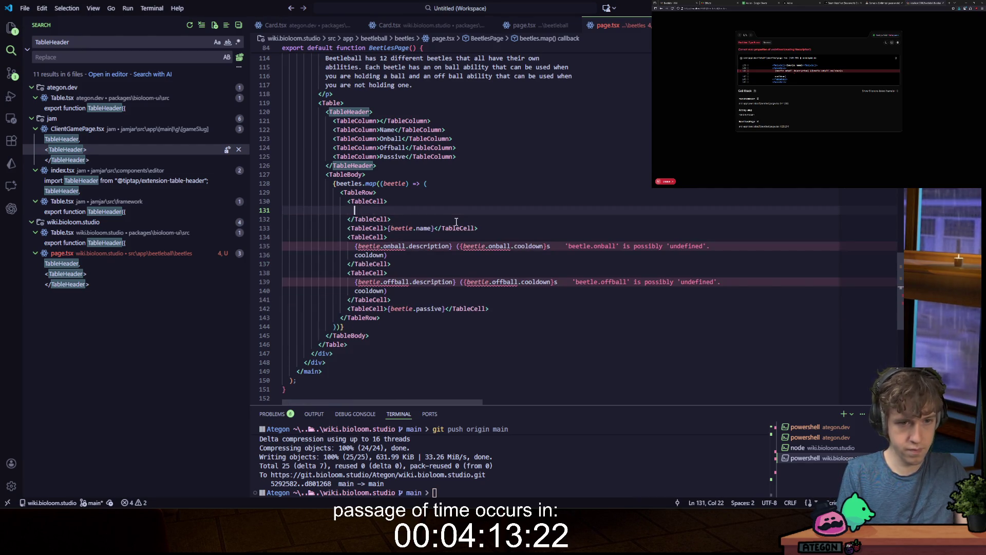
{"action": "type", "text": "beetle.ei"}
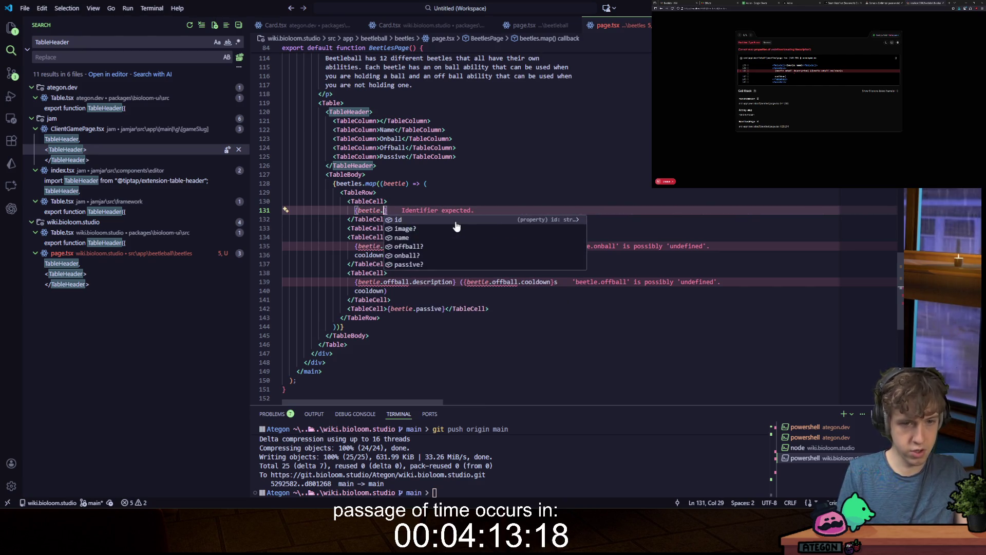
{"action": "left_click", "coordinate": [456, 222]}
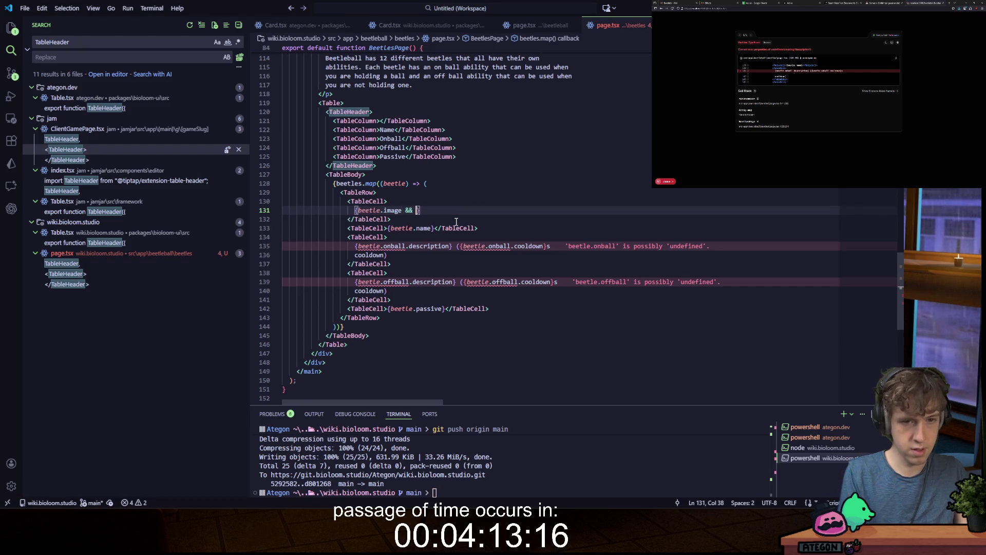
{"action": "key", "text": "Tab"}
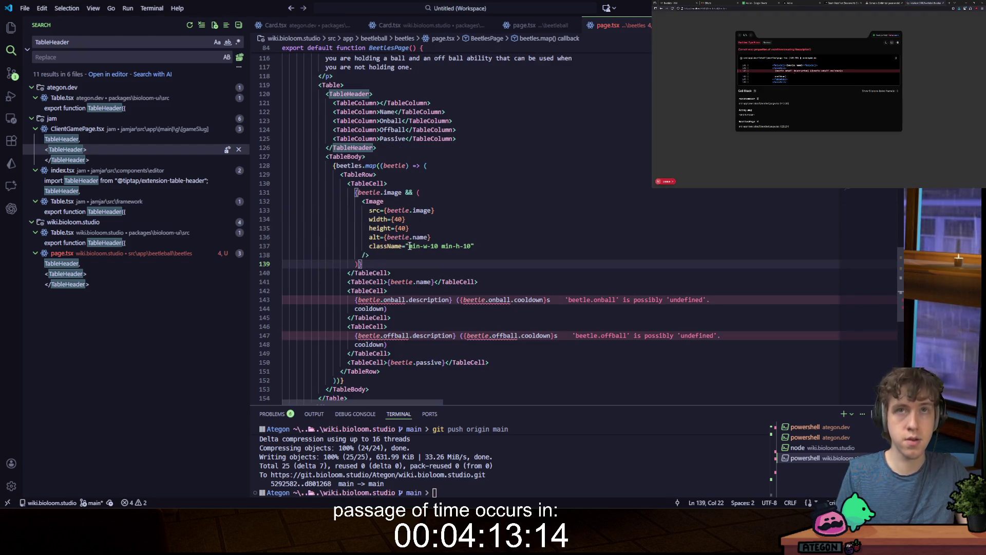
Step: Replace the Onball cell's description and cooldown text with '{beetle.onball &&'
{"action": "left_click", "coordinate": [357, 299]}
{"action": "left_click", "coordinate": [390, 309], "text": "shift"}
{"action": "key", "text": "BackSpace"}
{"action": "type", "text": "{b"}
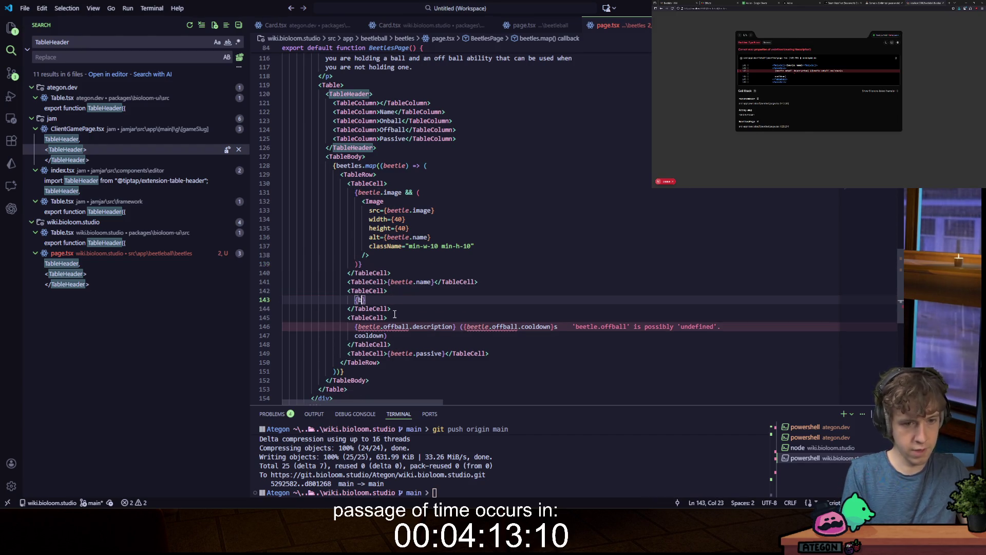
{"action": "type", "text": "eetle"}
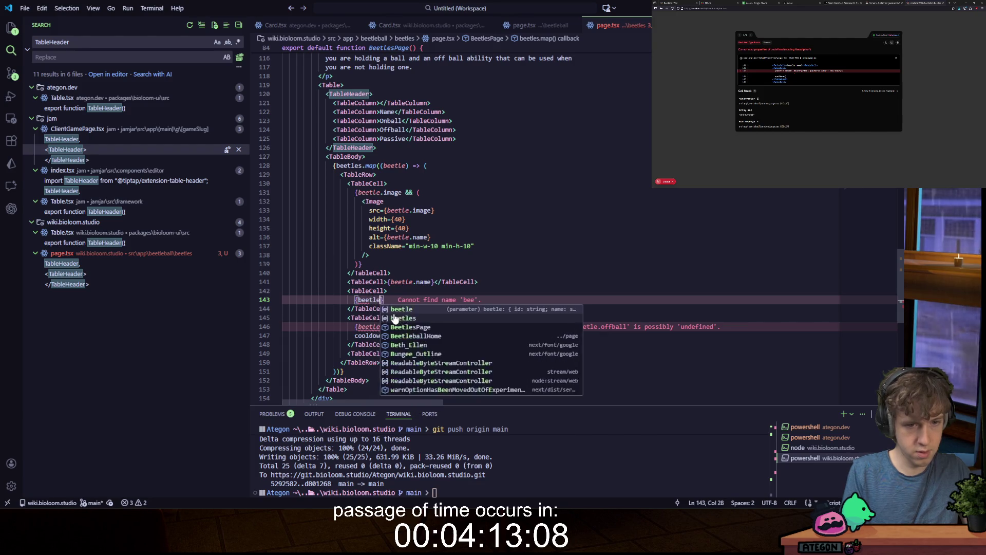
{"action": "type", "text": ".onball &&"}
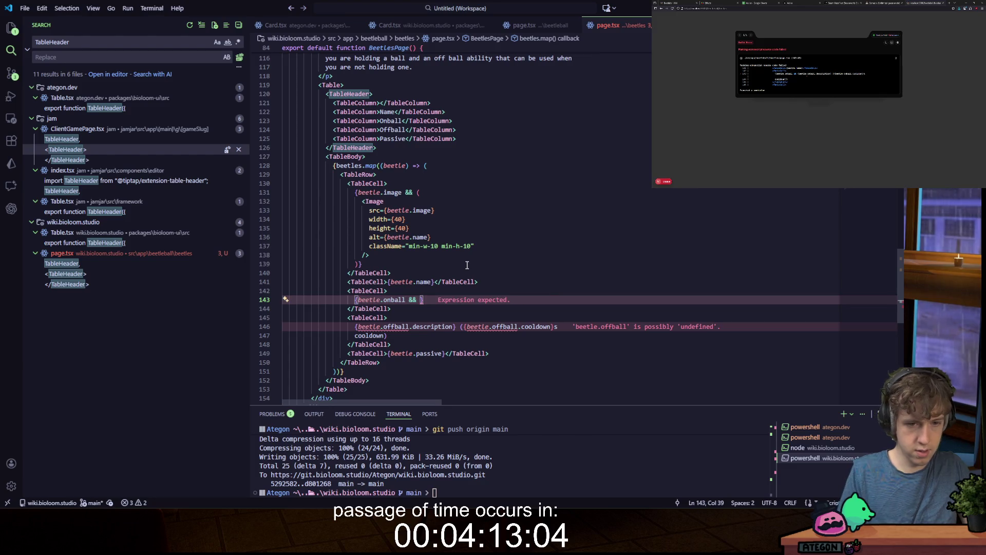
Step: Make the Onball cell a guarded template literal with ${} description and cooldown, save, and copy it
{"action": "key", "text": "Tab"}
{"action": "mouse_move", "coordinate": [425, 300]}
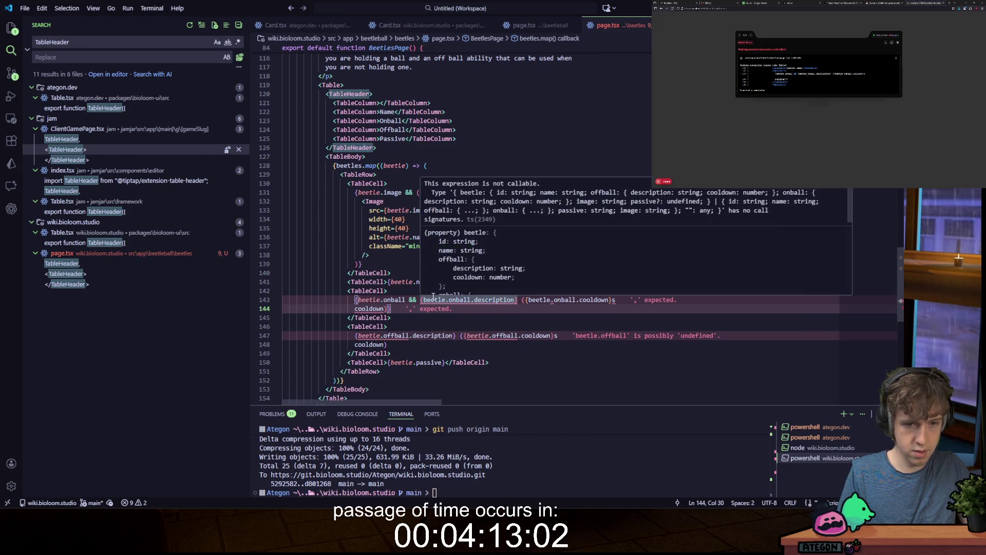
{"action": "left_click", "coordinate": [425, 300]}
{"action": "type", "text": "("}
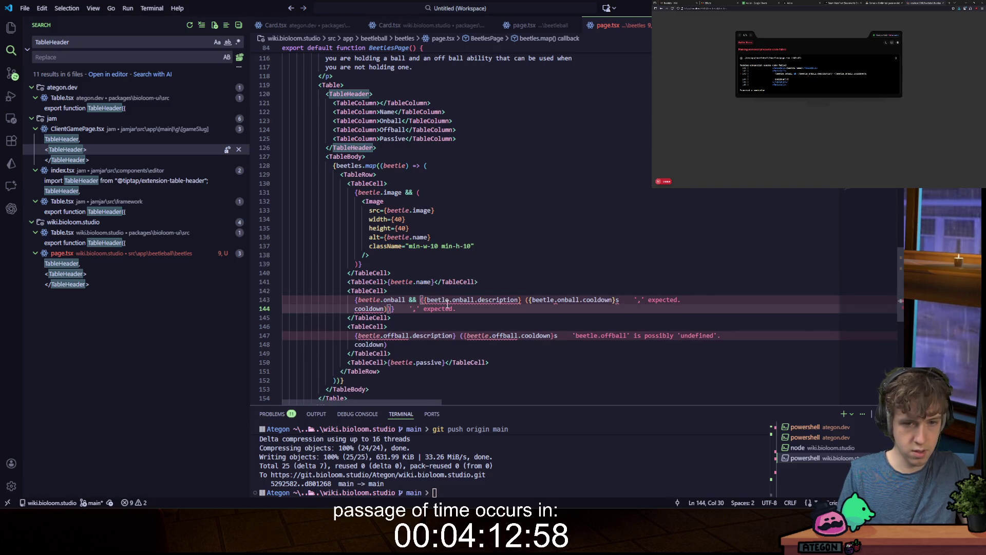
{"action": "type", "text": "`"}
{"action": "key", "text": "ctrl+s"}
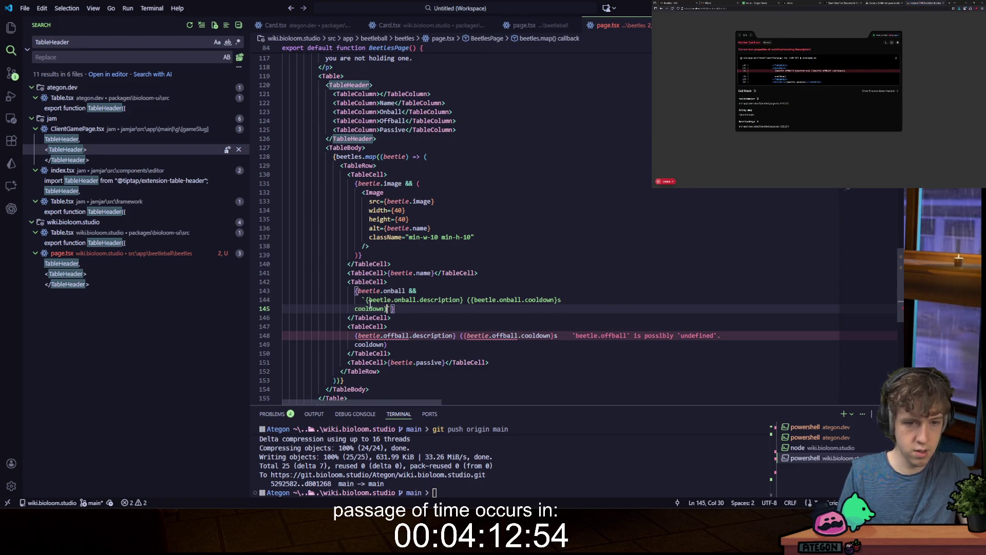
{"action": "left_click", "coordinate": [366, 300]}
{"action": "type", "text": "$"}
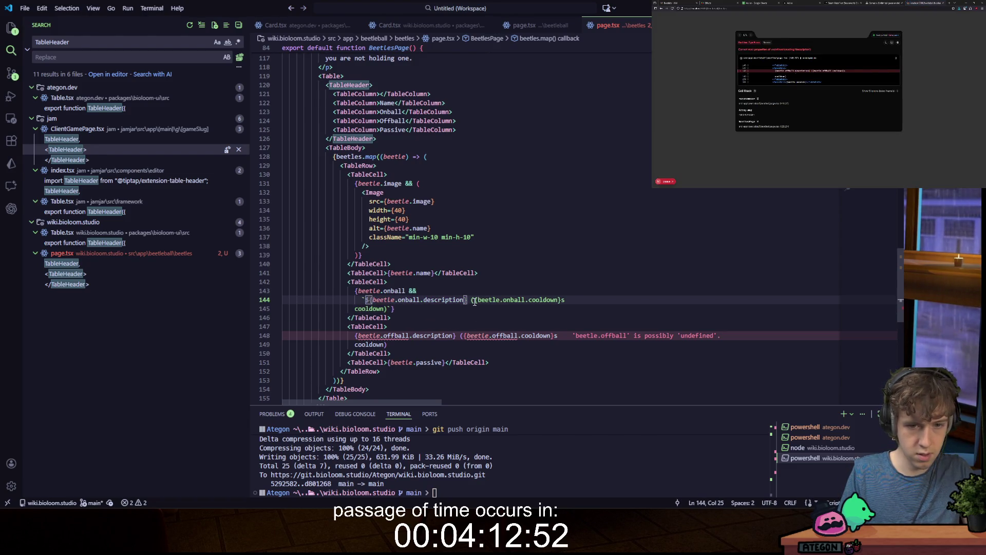
{"action": "left_click", "coordinate": [474, 300]}
{"action": "type", "text": "$"}
{"action": "left_click_drag", "start_coordinate": [356, 293], "coordinate": [403, 307]}
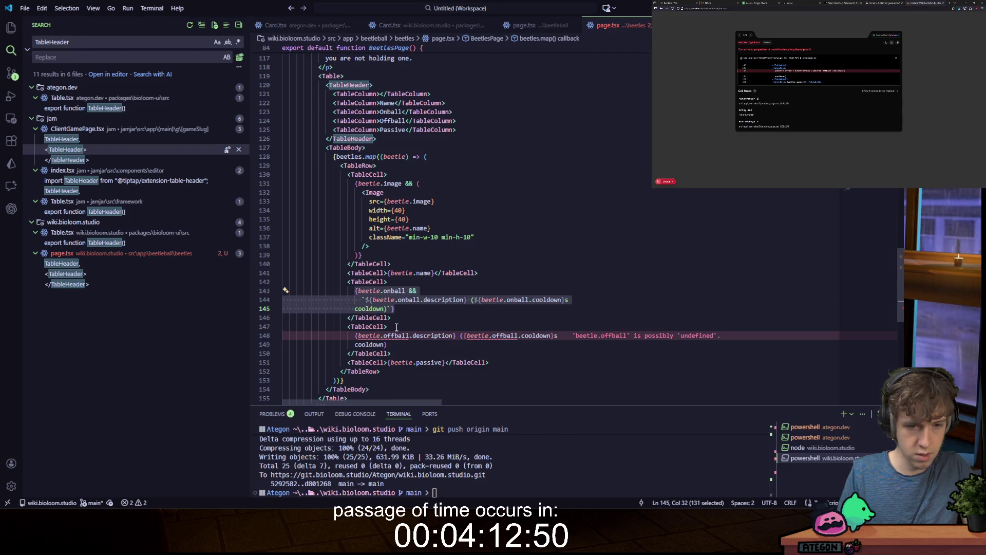
{"action": "key", "text": "ctrl+c"}
Step: Replace the Offball cell's old lines with the guarded template using the offball description and cooldown
{"action": "left_click", "coordinate": [397, 327]}
{"action": "key", "text": "Return"}
{"action": "key", "text": "ctrl+v"}
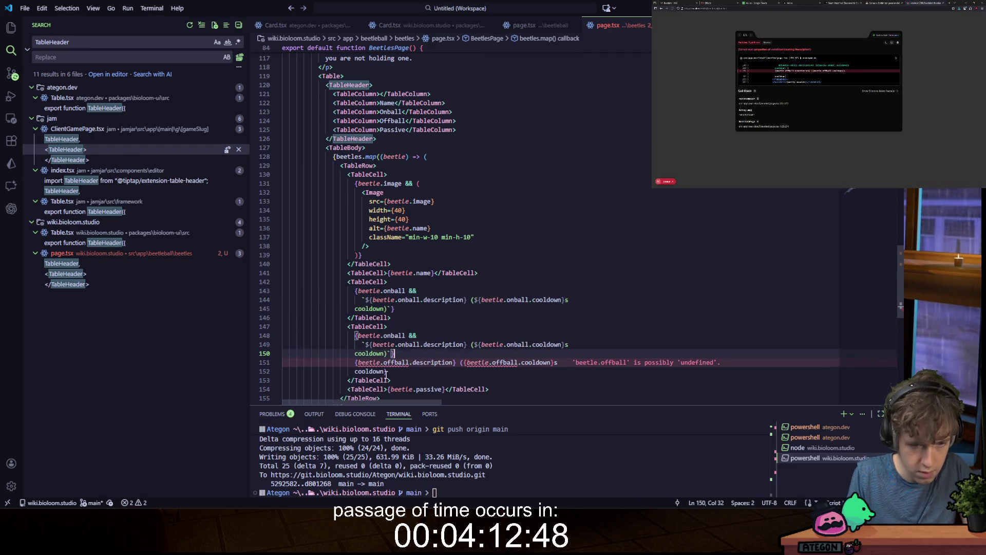
{"action": "left_click_drag", "start_coordinate": [387, 375], "coordinate": [355, 363]}
{"action": "key", "text": "BackSpace"}
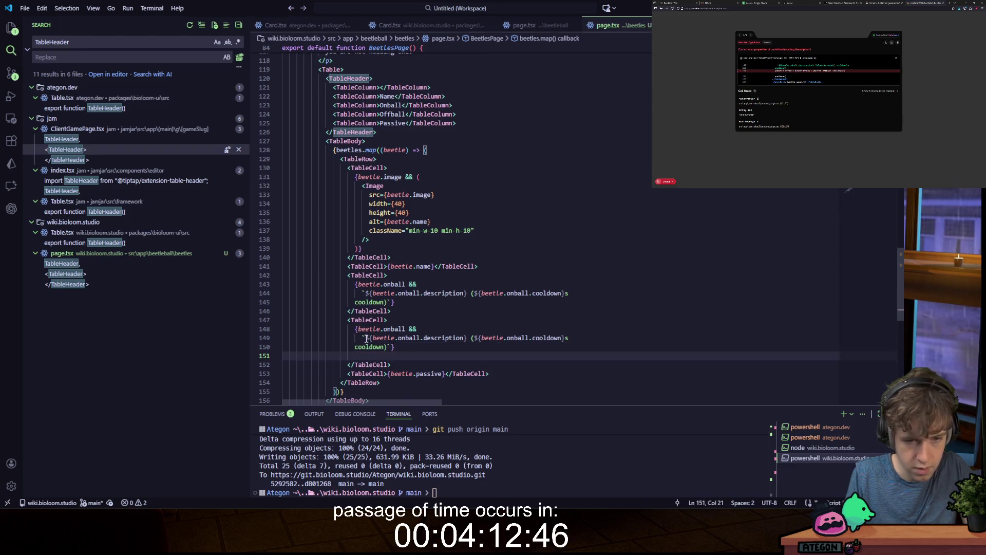
{"action": "left_click_drag", "start_coordinate": [363, 338], "coordinate": [385, 348]}
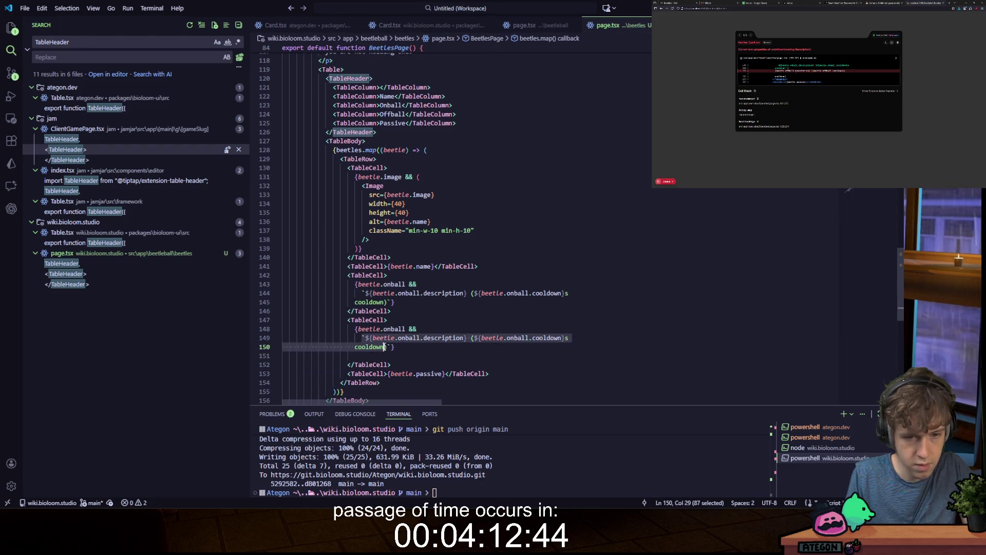
{"action": "key", "text": "ctrl+v"}
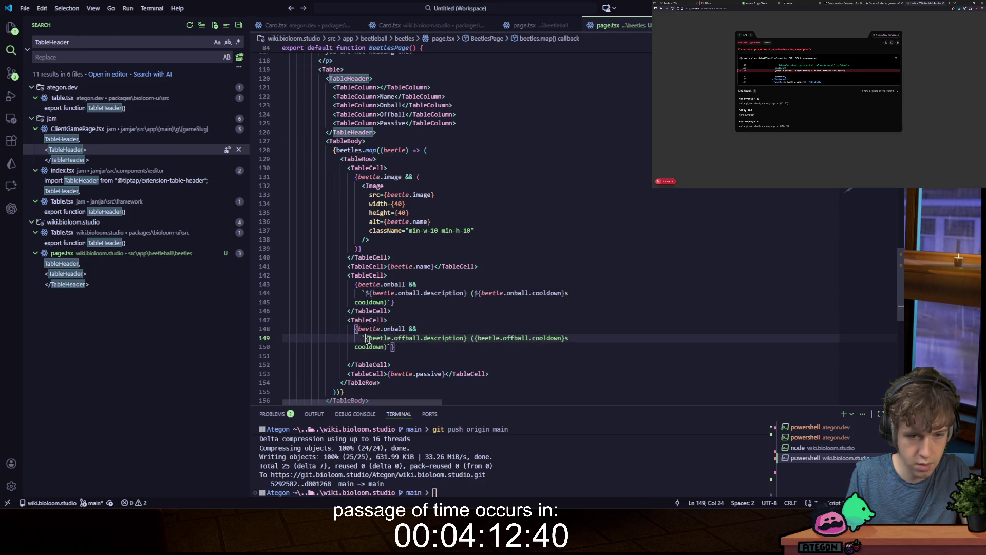
{"action": "type", "text": "$"}
{"action": "left_click", "coordinate": [477, 337]}
{"action": "type", "text": "$"}
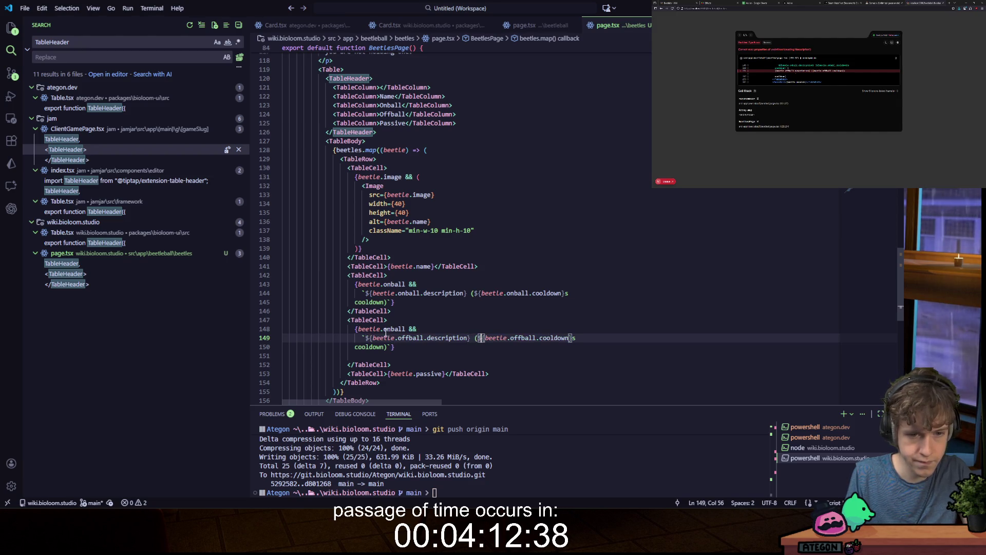
Step: Change the Offball cell's condition from onball to offball and save
{"action": "left_click", "coordinate": [395, 331]}
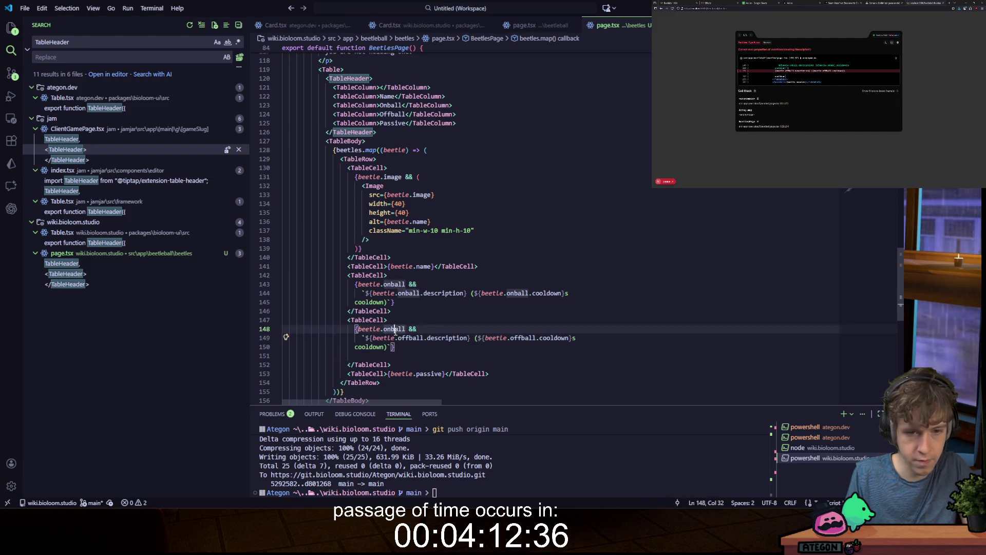
{"action": "double_click", "coordinate": [395, 328]}
{"action": "type", "text": "offball"}
{"action": "key", "text": "ctrl+s"}
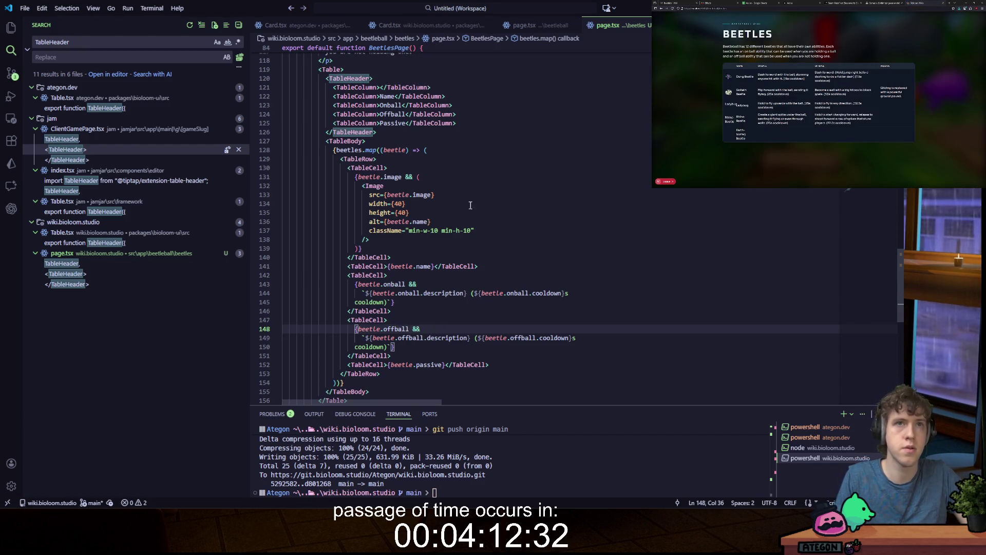
Step: Duplicate the Earth-boring Beetle entry seven times directly below itself
{"action": "scroll", "coordinate": [446, 184], "scroll_direction": "up", "scroll_amount": 15}
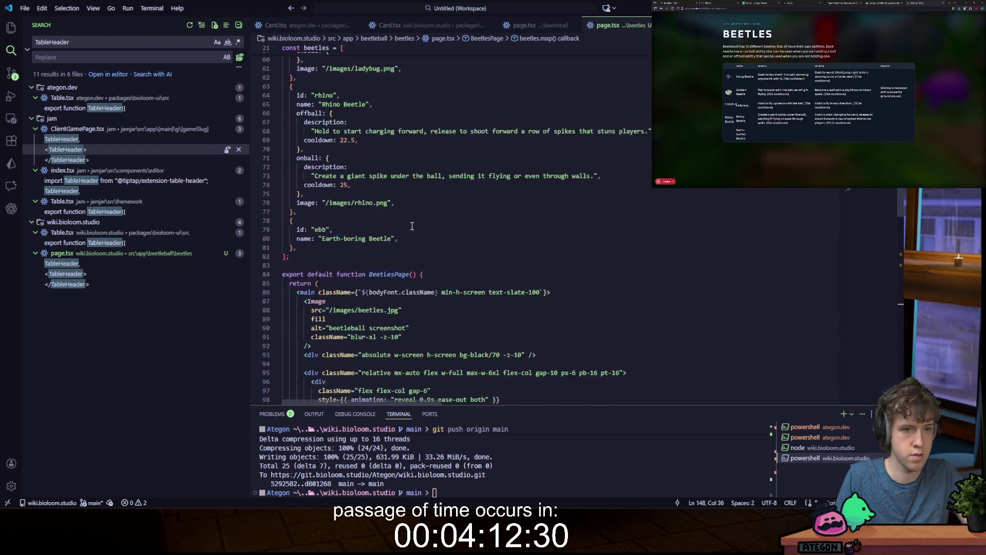
{"action": "left_click_drag", "start_coordinate": [291, 291], "coordinate": [300, 311]}
{"action": "key", "text": "shift+Down"}
{"action": "key", "text": "ctrl+c"}
{"action": "key", "text": "Right"}
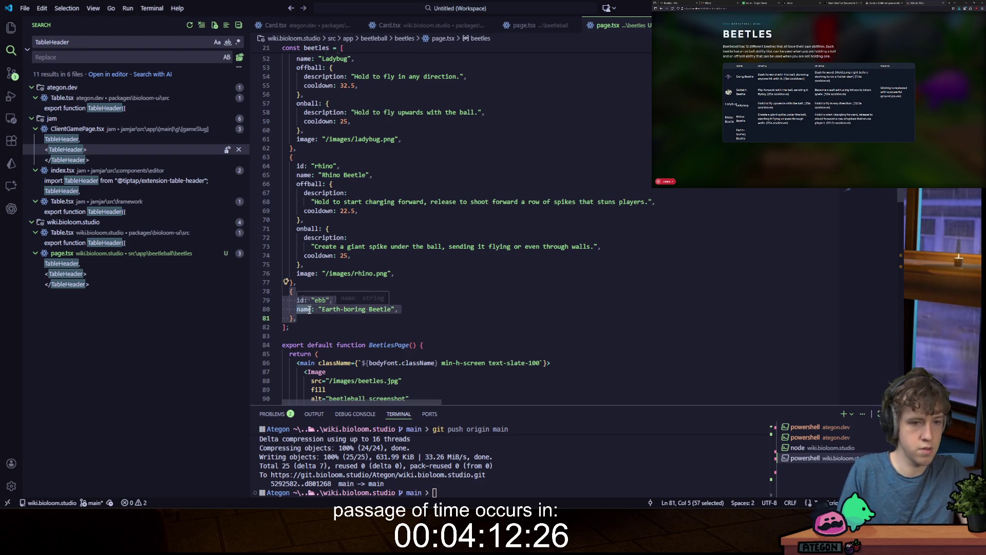
{"action": "key", "text": "Return"}
{"action": "key", "text": "ctrl+v"}
{"action": "key", "text": "Return"}
{"action": "key", "text": "ctrl+v"}
{"action": "key", "text": "Return"}
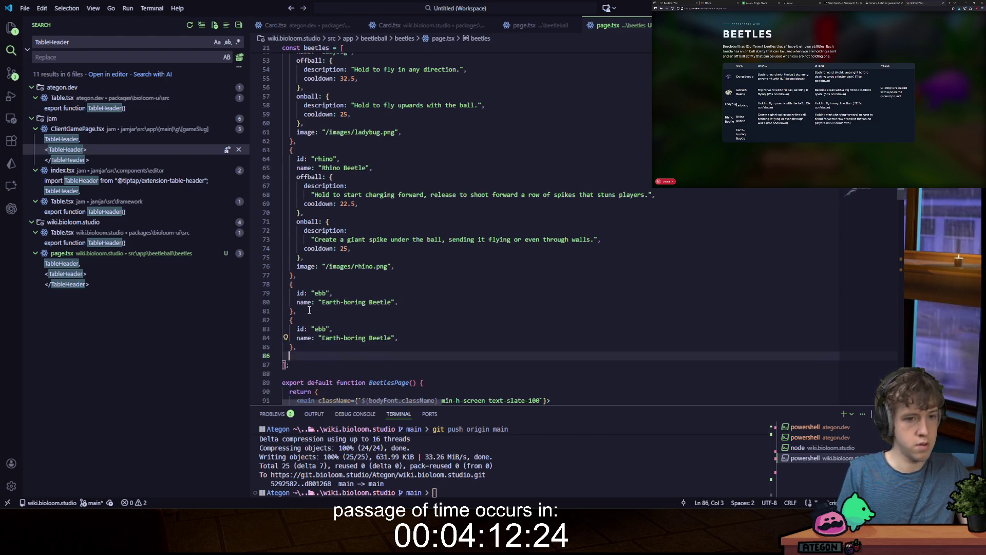
{"action": "key", "text": "ctrl+v"}
{"action": "key", "text": "Return"}
{"action": "key", "text": "ctrl+v"}
{"action": "key", "text": "Return"}
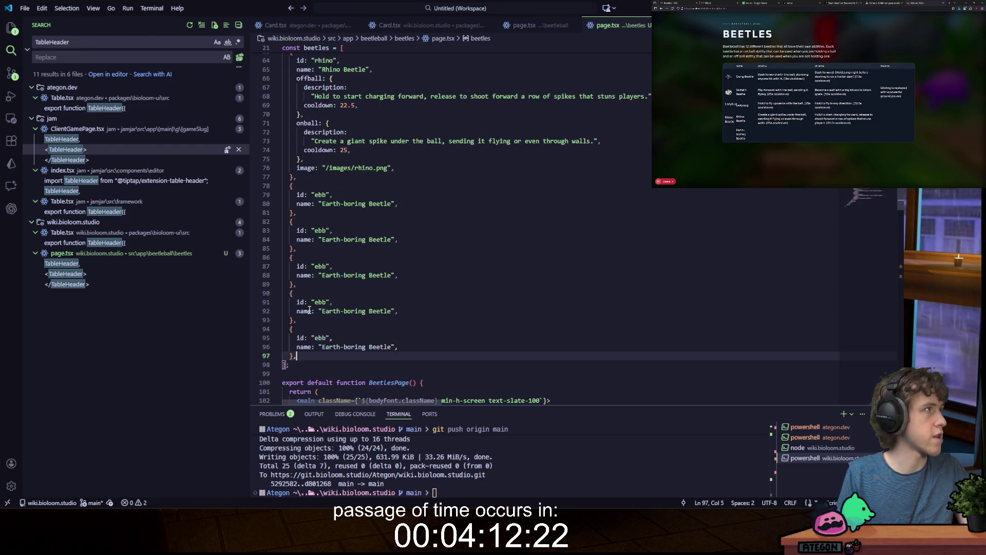
{"action": "key", "text": "ctrl+v"}
{"action": "key", "text": "Return"}
{"action": "key", "text": "ctrl+v"}
{"action": "key", "text": "Return"}
{"action": "key", "text": "ctrl+v"}
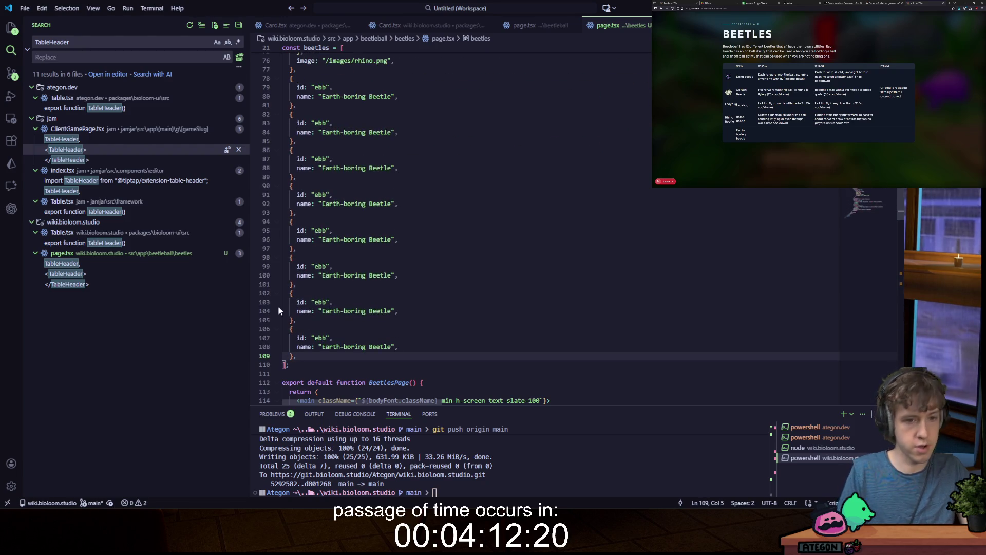
Step: Change the last four copies' ids from ebb to weevil, cyborg, firefly and fungus
{"action": "double_click", "coordinate": [320, 337]}
{"action": "type", "text": "weevil"}
{"action": "double_click", "coordinate": [319, 302]}
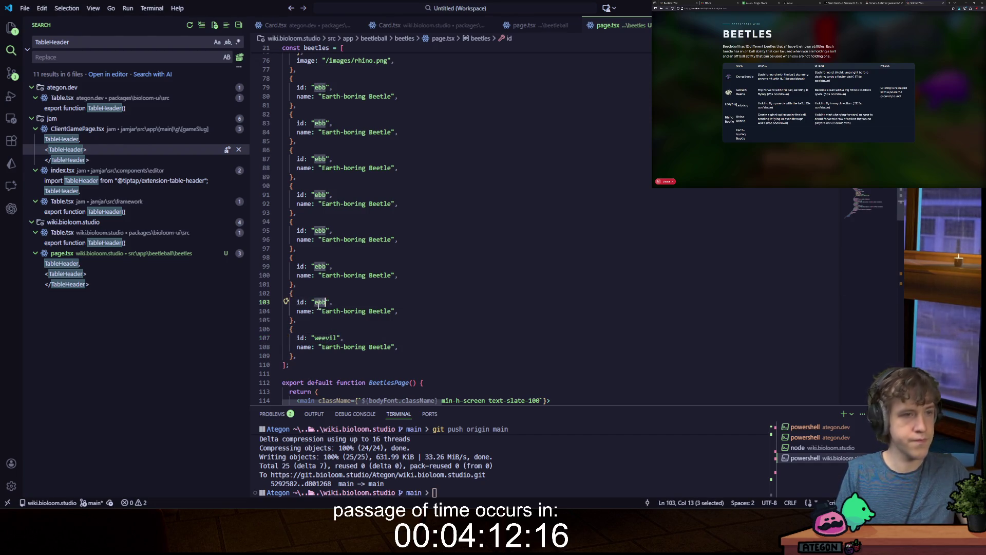
{"action": "type", "text": "eyborg"}
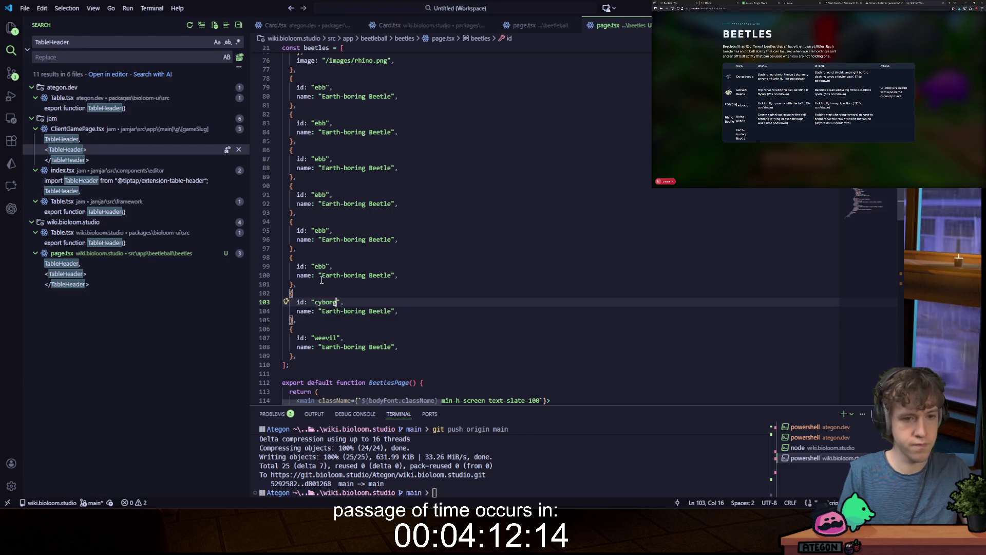
{"action": "double_click", "coordinate": [320, 266]}
{"action": "type", "text": "firefly"}
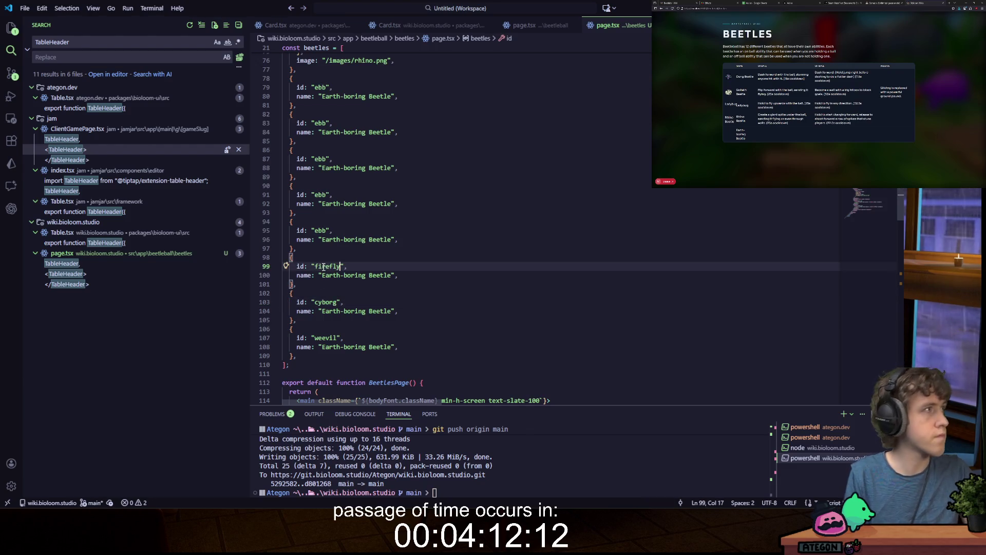
{"action": "double_click", "coordinate": [322, 230]}
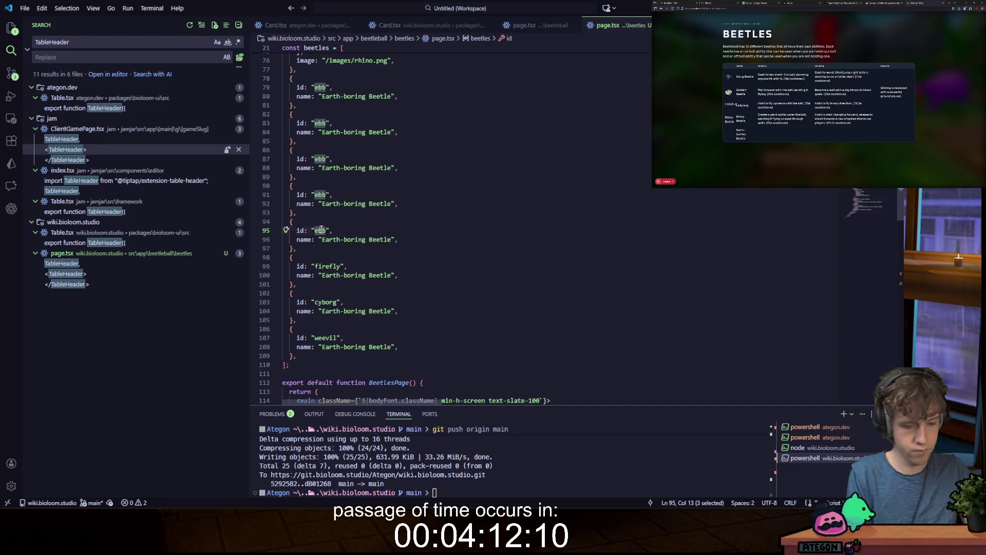
{"action": "type", "text": "fungus"}
Step: Change the remaining copies' ids to click, tiger and bombardier
{"action": "double_click", "coordinate": [320, 195]}
{"action": "type", "text": "cl"}
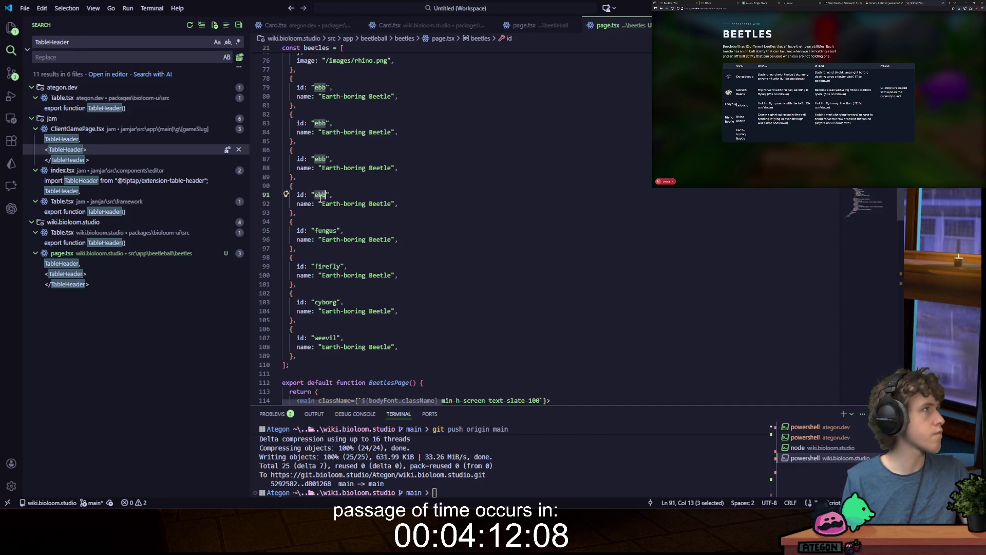
{"action": "type", "text": "ick"}
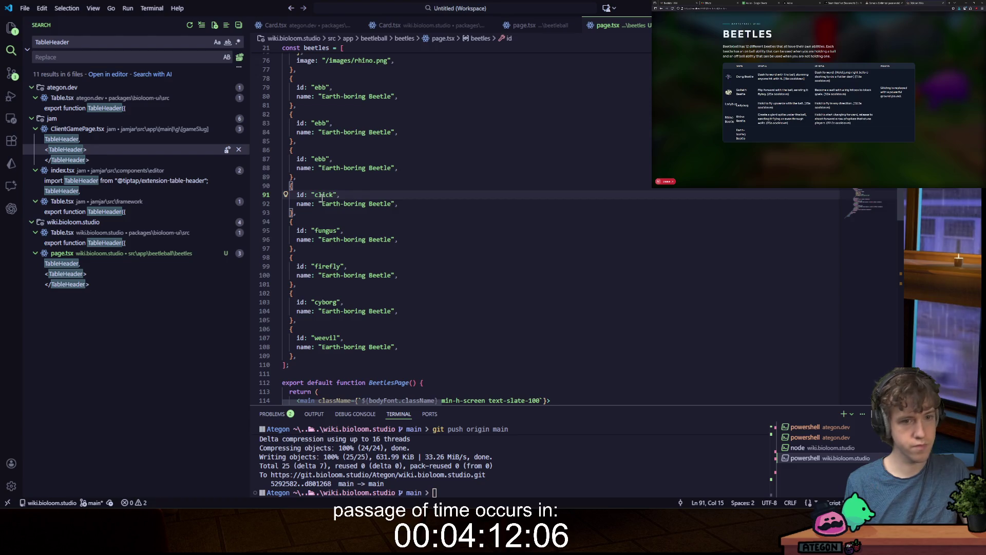
{"action": "double_click", "coordinate": [319, 159]}
{"action": "type", "text": "st"}
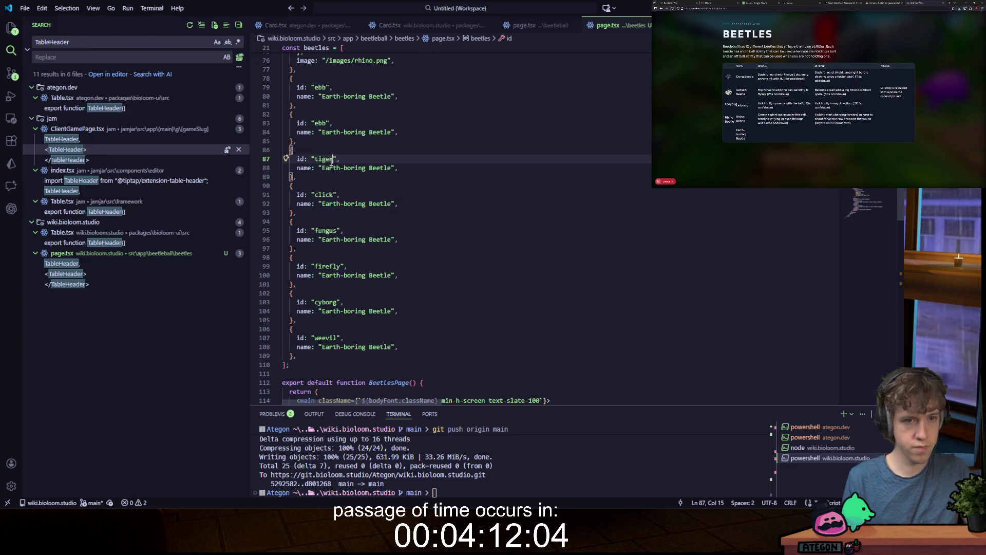
{"action": "double_click", "coordinate": [321, 123]}
{"action": "type", "text": "bombar"}
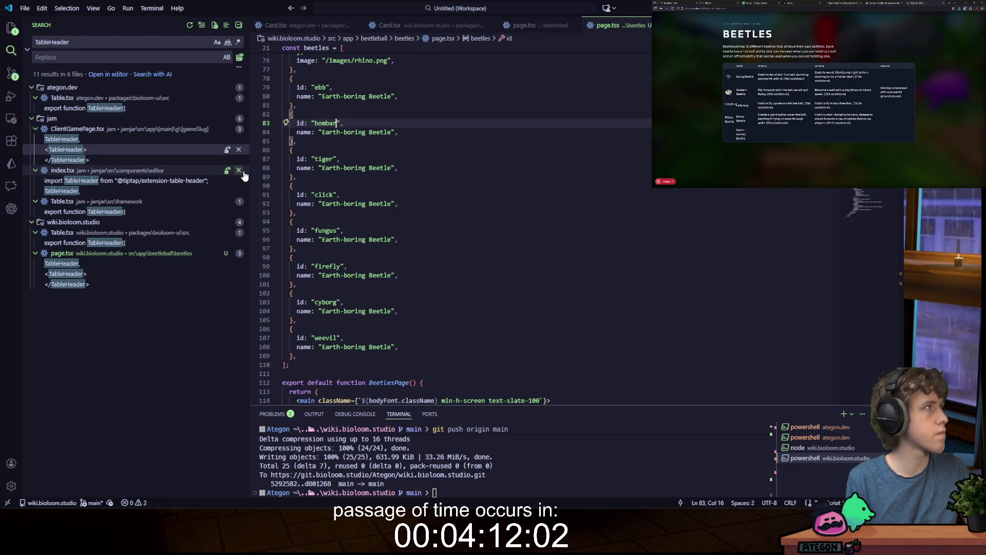
{"action": "type", "text": "dier"}
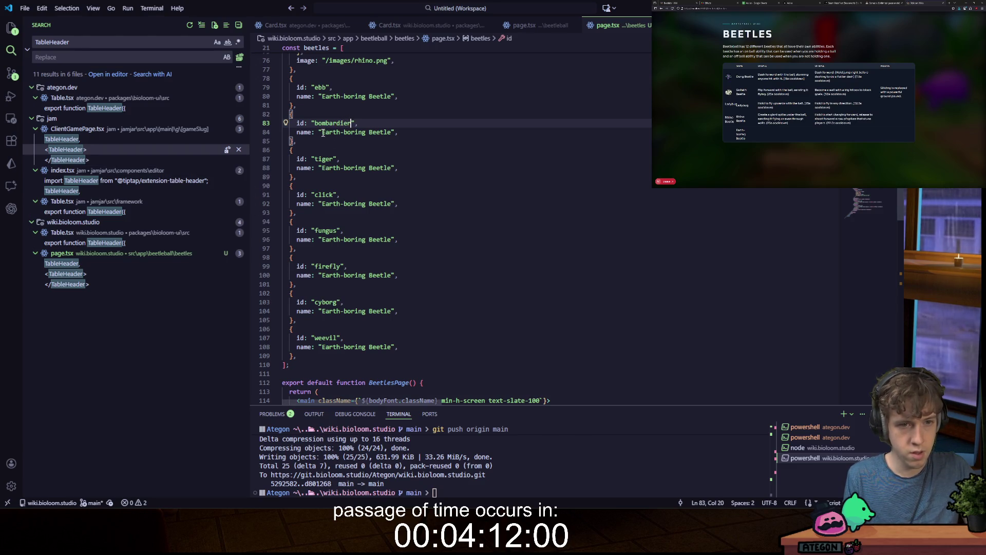
Step: Replace 'Earth-boring' with Bombardier, Tiger, Click and Fungus in the first four copied names
{"action": "left_click_drag", "start_coordinate": [322, 132], "coordinate": [363, 134]}
{"action": "type", "text": "Bombard"}
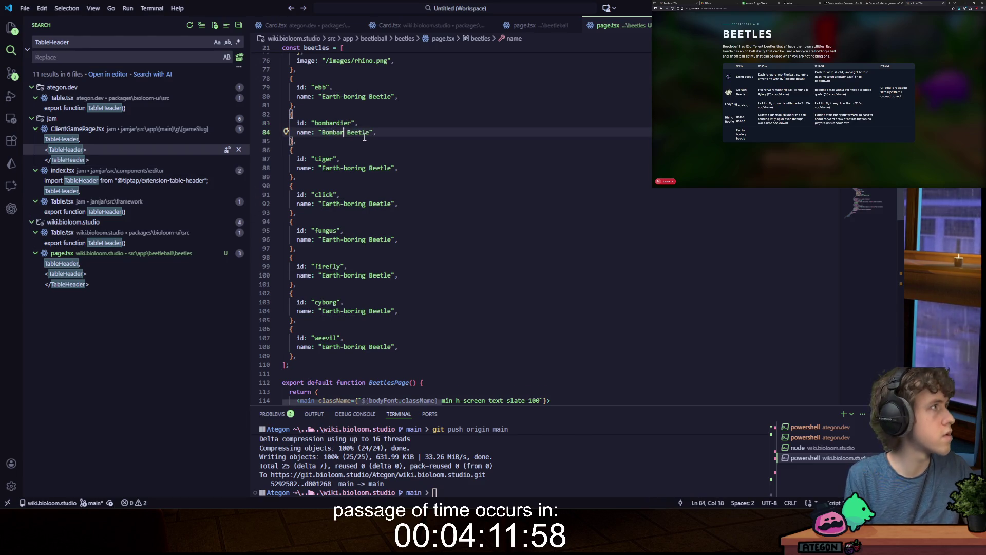
{"action": "type", "text": "ier"}
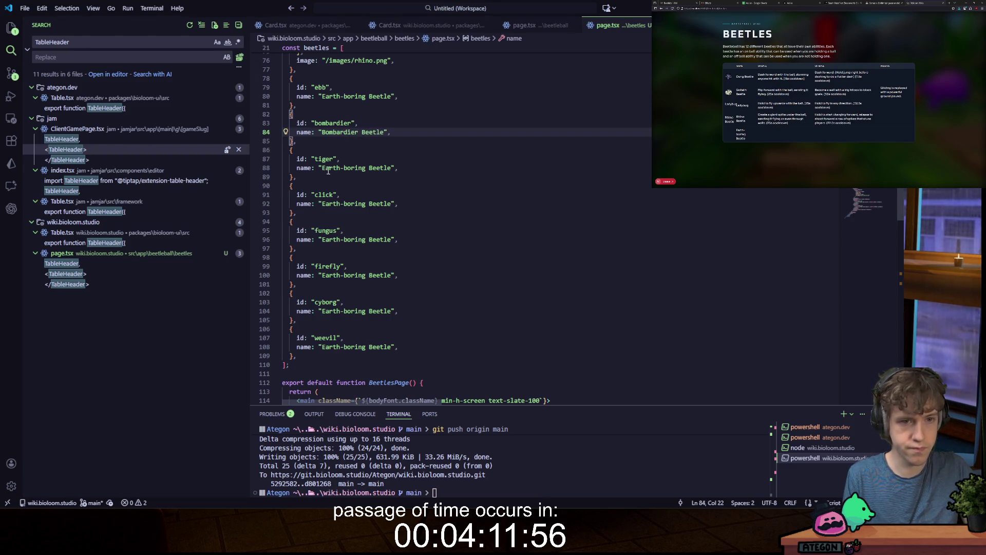
{"action": "left_click_drag", "start_coordinate": [322, 168], "coordinate": [363, 168]}
{"action": "type", "text": "T"}
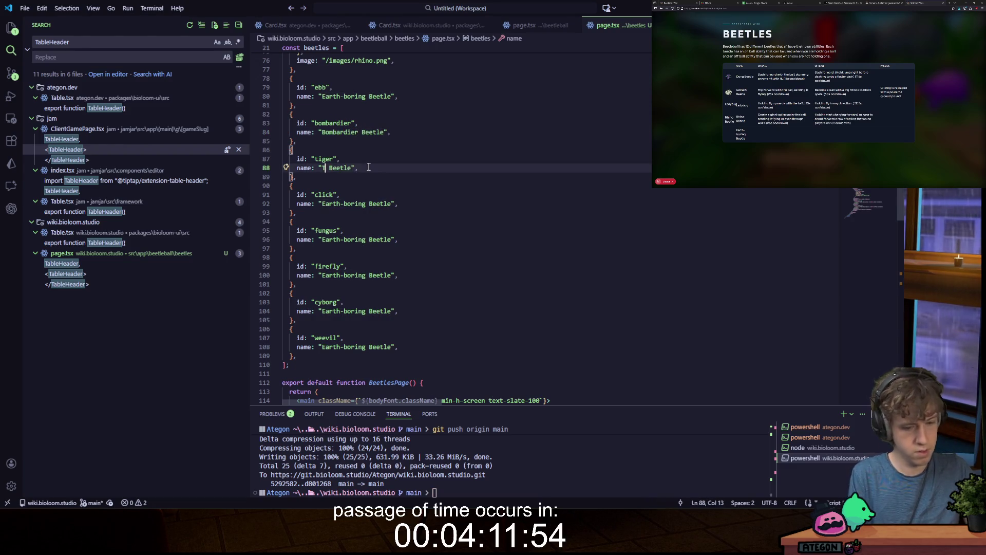
{"action": "type", "text": "iger"}
{"action": "left_click", "coordinate": [325, 203]}
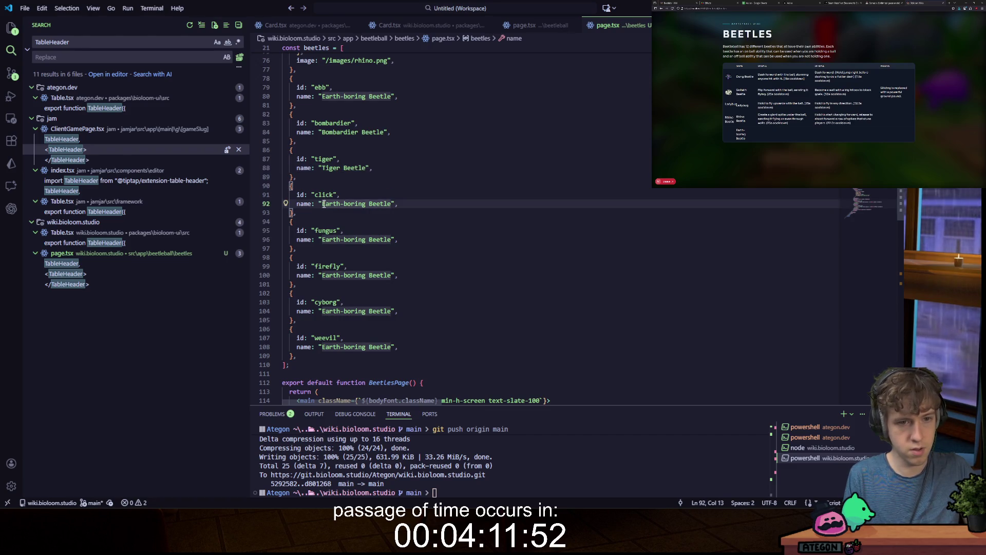
{"action": "left_click_drag", "start_coordinate": [323, 204], "coordinate": [362, 205]}
{"action": "type", "text": "Click"}
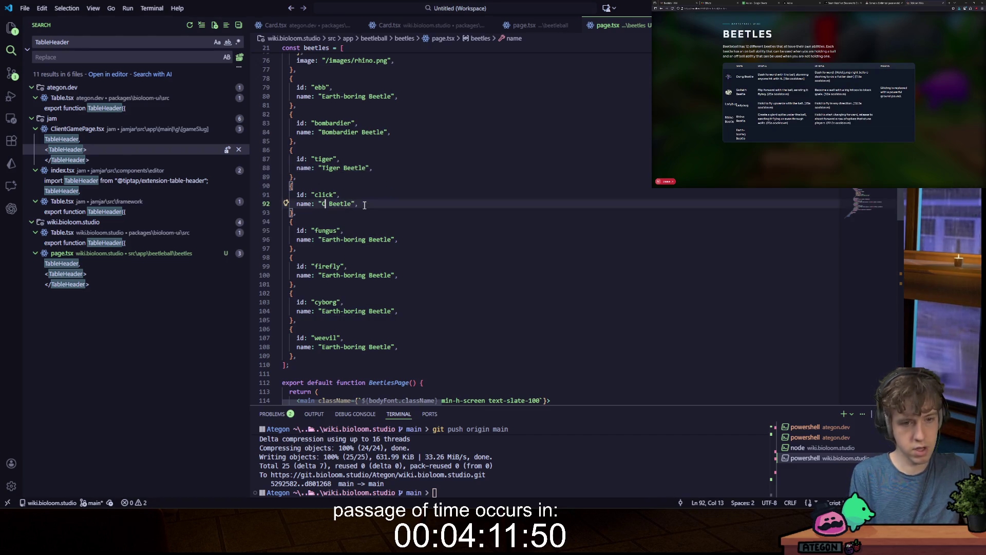
{"action": "left_click_drag", "start_coordinate": [365, 240], "coordinate": [321, 239]}
{"action": "type", "text": "Fungus"}
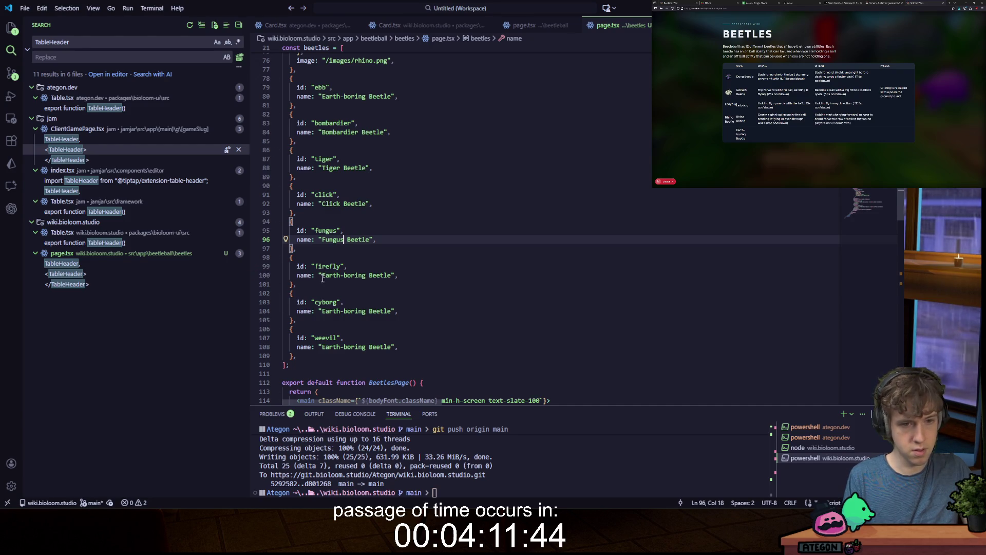
Step: Rename the last three copies to Firefly, Cyborg Beetle and Long-nosed Weevil
{"action": "left_click_drag", "start_coordinate": [322, 276], "coordinate": [390, 276]}
{"action": "type", "text": "Firefly"}
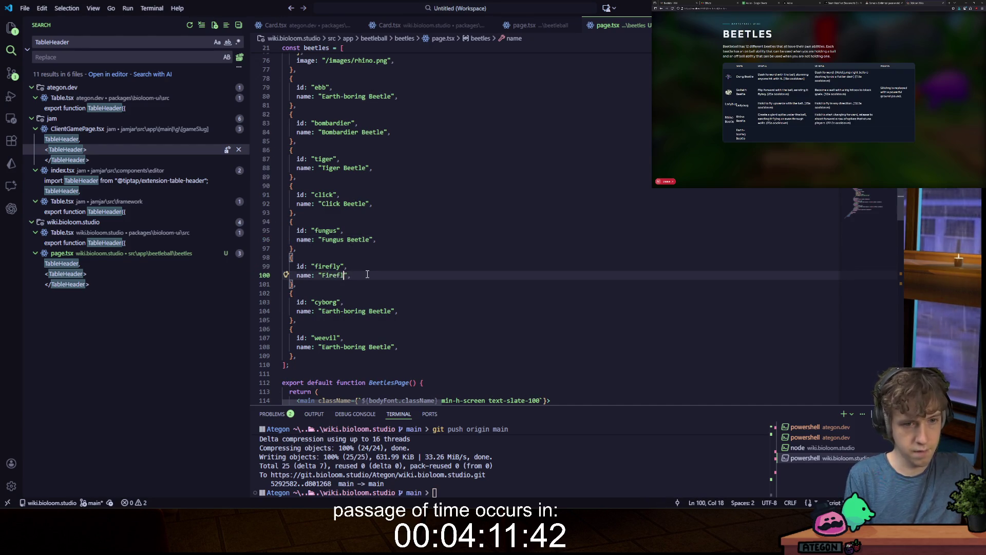
{"action": "left_click_drag", "start_coordinate": [323, 312], "coordinate": [393, 312]}
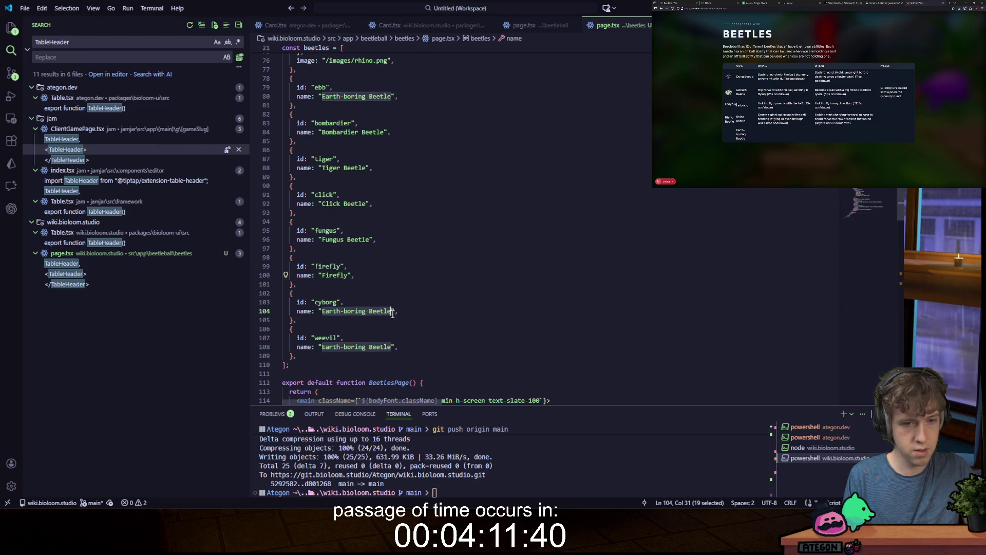
{"action": "type", "text": "Cyborg "}
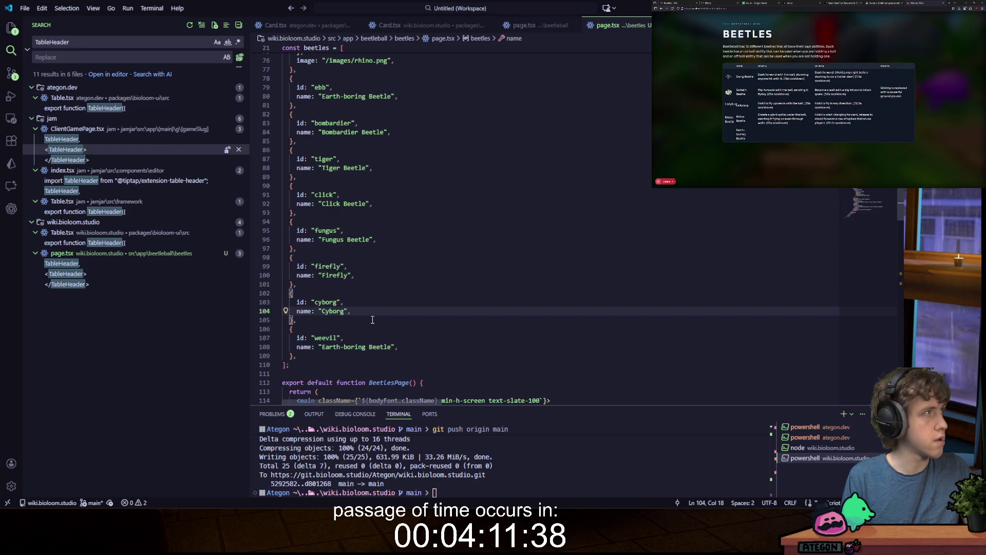
{"action": "type", "text": "Beetle"}
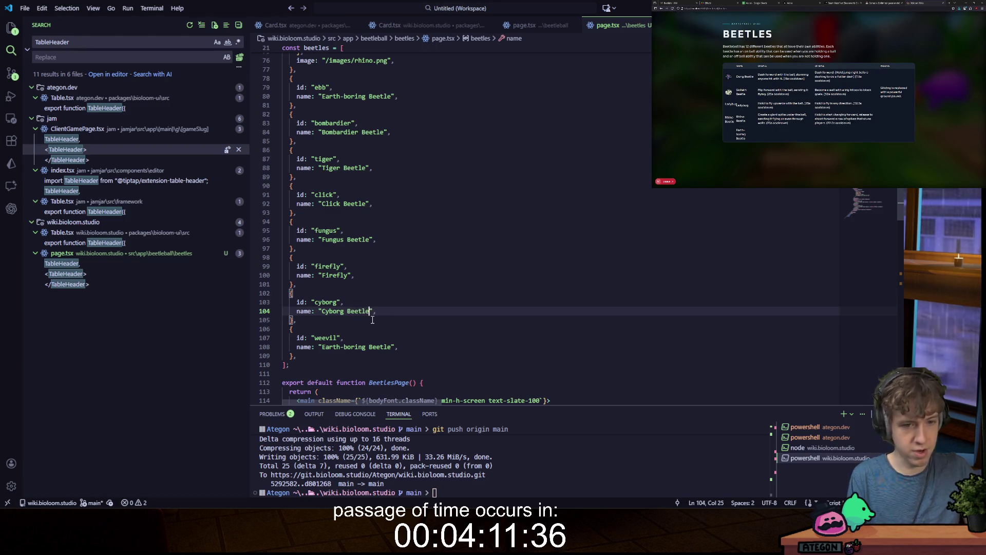
{"action": "left_click_drag", "start_coordinate": [323, 348], "coordinate": [391, 347]}
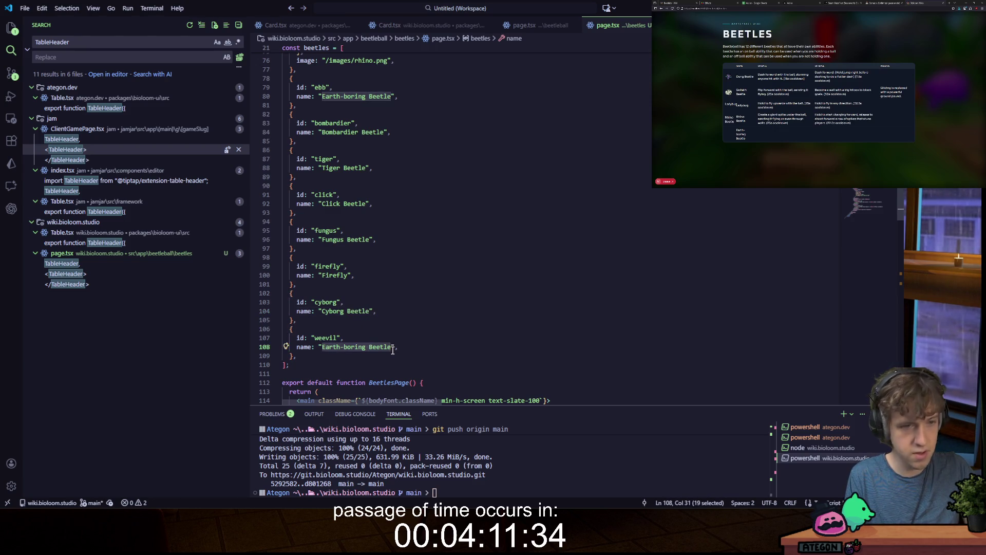
{"action": "type", "text": "Long"}
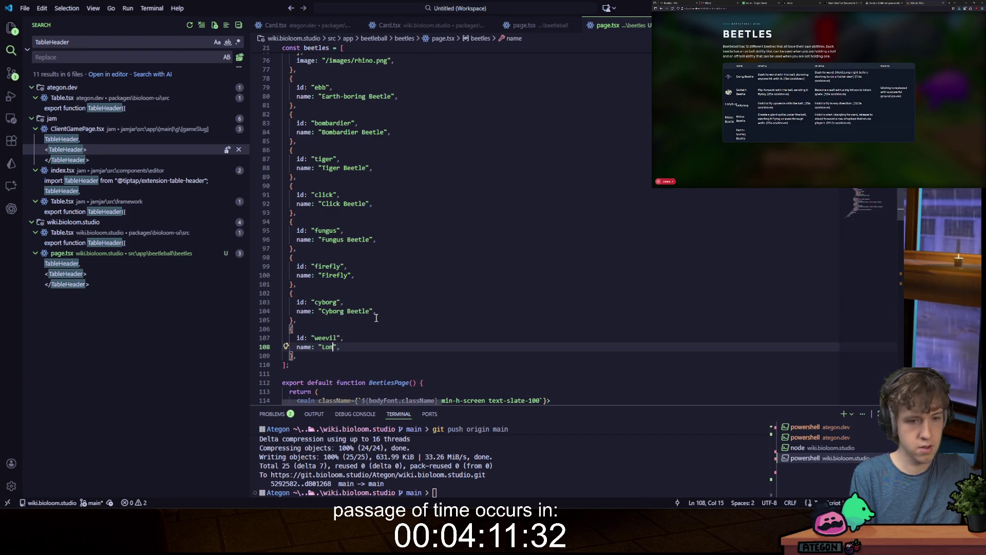
{"action": "type", "text": "-nosed Weevil"}
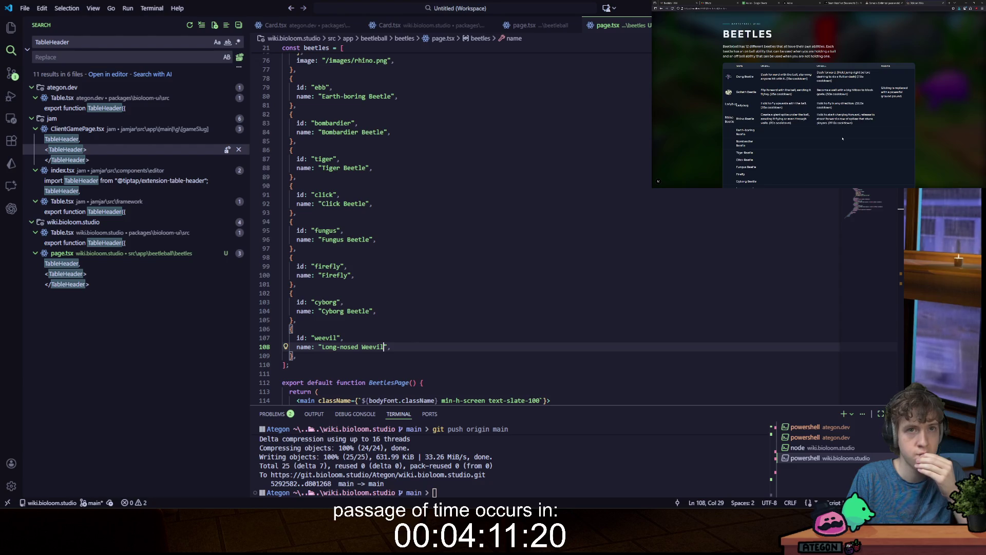
{"action": "scroll", "coordinate": [842, 138], "scroll_direction": "down", "scroll_amount": 1}
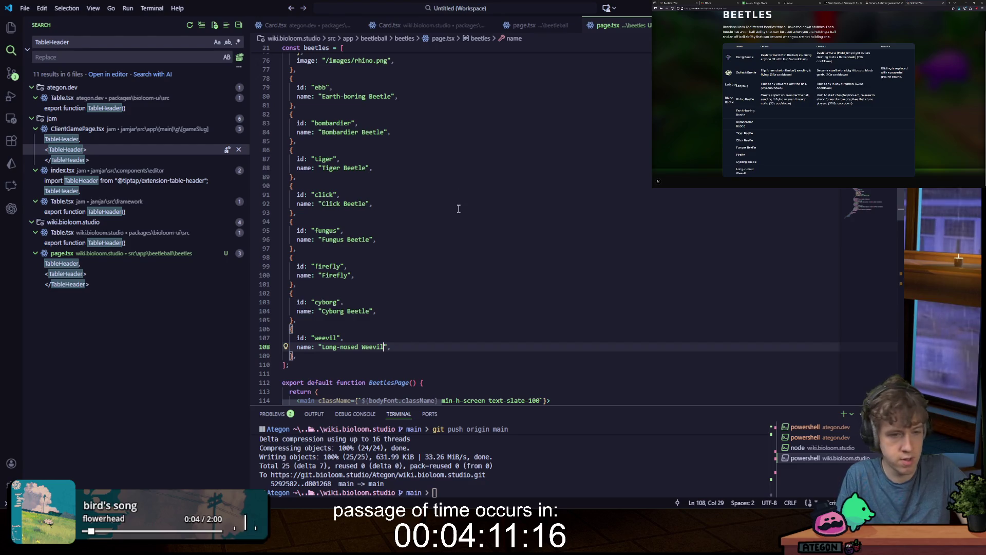
Step: Delete the image lines from the Rhino Beetle and Ladybug entries
{"action": "left_click", "coordinate": [469, 294]}
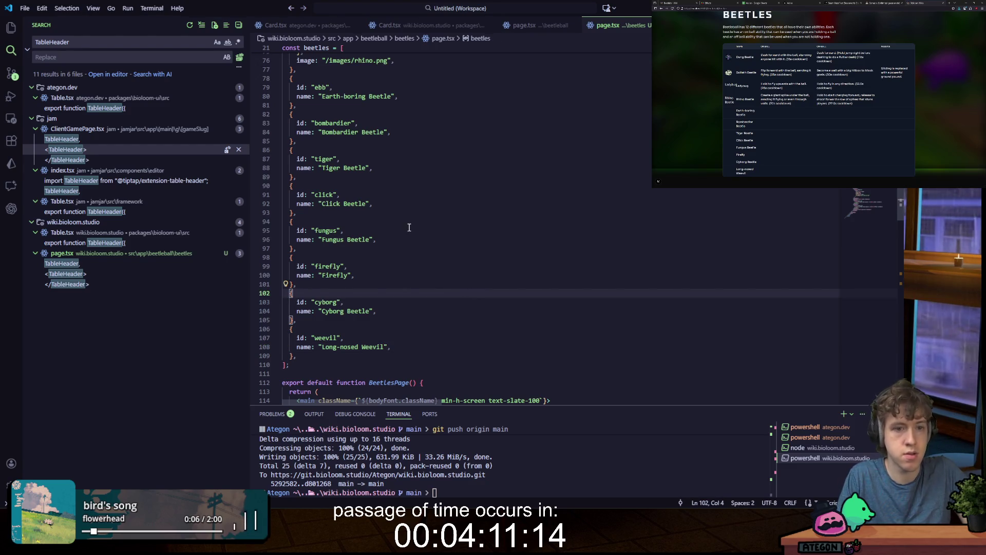
{"action": "scroll", "coordinate": [398, 221], "scroll_direction": "up", "scroll_amount": 7}
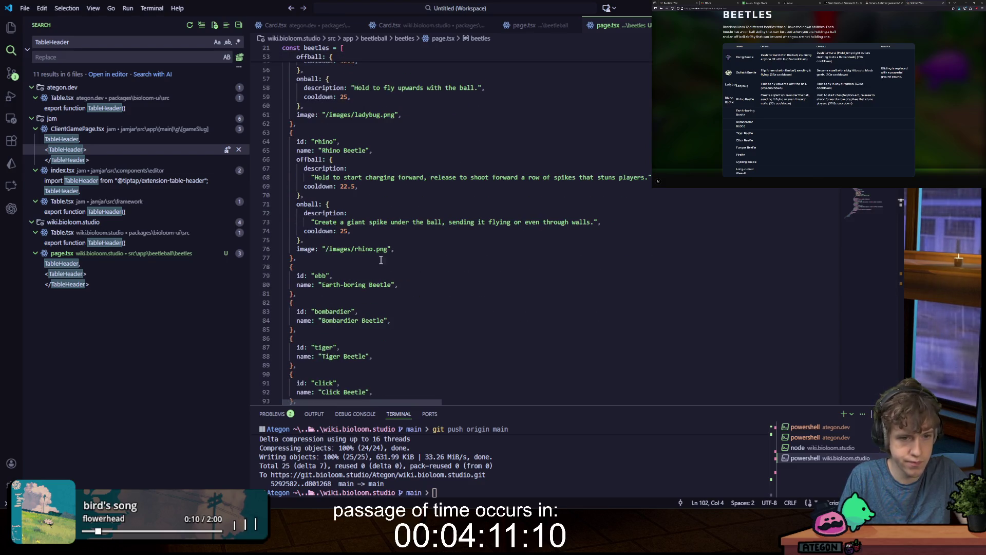
{"action": "left_click_drag", "start_coordinate": [394, 249], "coordinate": [304, 240]}
{"action": "key", "text": "BackSpace"}
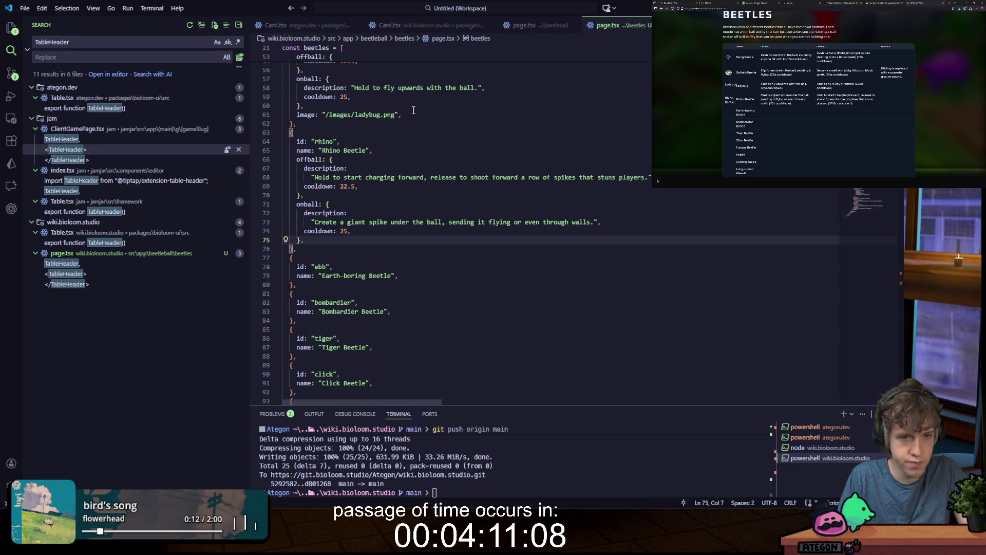
{"action": "left_click_drag", "start_coordinate": [413, 113], "coordinate": [304, 106]}
{"action": "key", "text": "BackSpace"}
Step: Add an image line to Tiger Beetle with the path /images/tiger.png
{"action": "scroll", "coordinate": [375, 245], "scroll_direction": "down", "scroll_amount": 4}
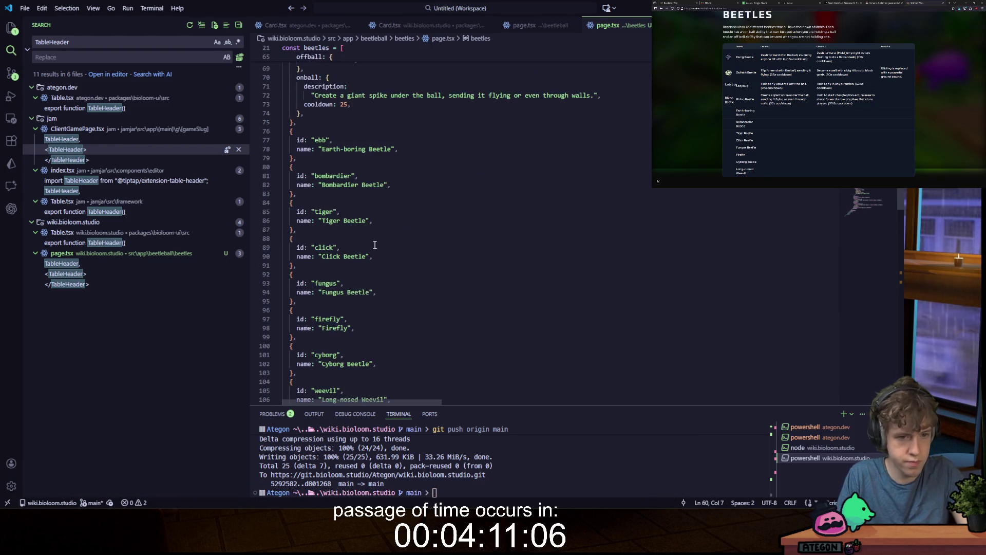
{"action": "scroll", "coordinate": [375, 245], "scroll_direction": "down", "scroll_amount": 2}
{"action": "left_click", "coordinate": [374, 173]}
{"action": "key", "text": "Return"}
{"action": "type", "text": "image: \"/images/rhino.png\","}
{"action": "double_click", "coordinate": [359, 182]}
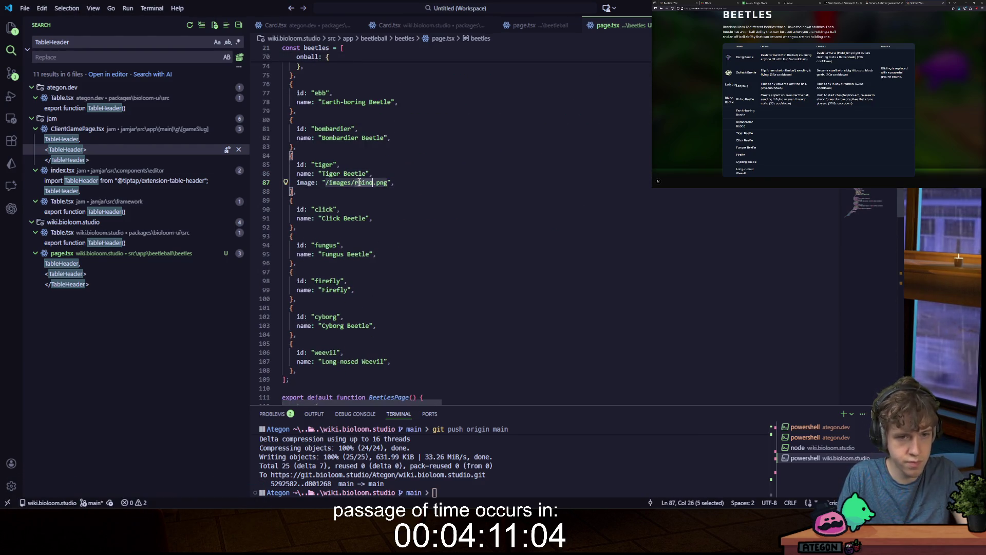
{"action": "type", "text": "tiger"}
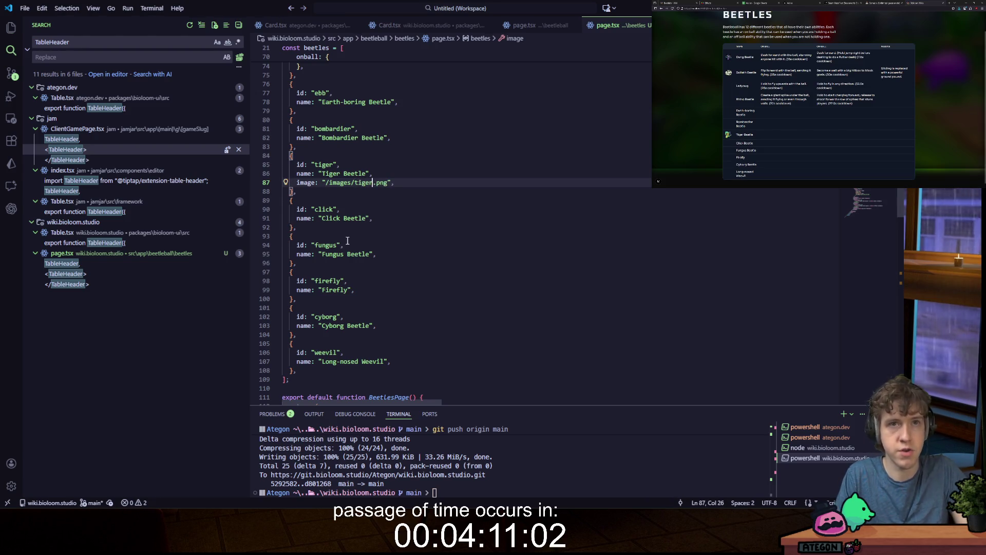
Step: Add an image line to Firefly with the path /images/firefly.png
{"action": "scroll", "coordinate": [347, 241], "scroll_direction": "down", "scroll_amount": 3}
{"action": "left_click", "coordinate": [366, 216]}
{"action": "key", "text": "Return"}
{"action": "type", "text": "image: \"/images/rhino.png\","}
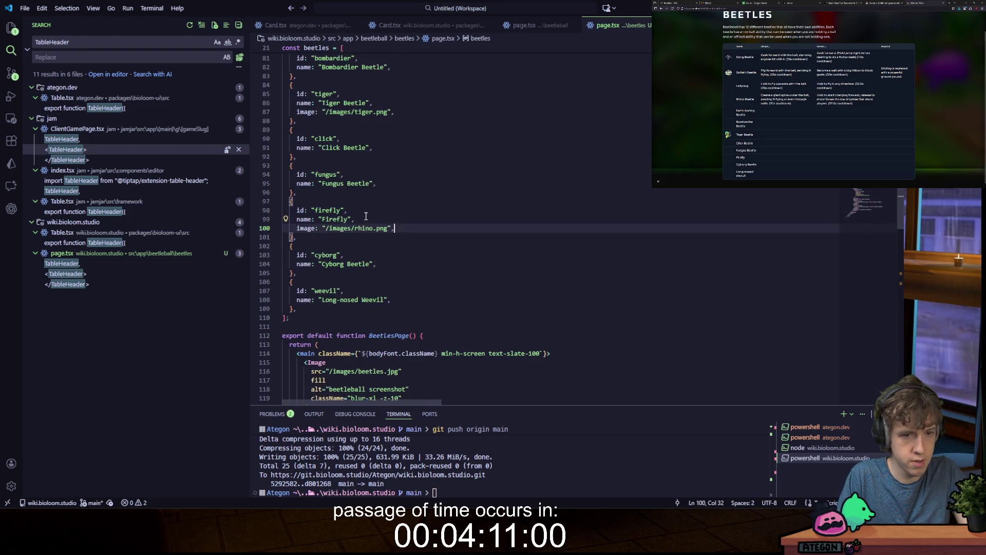
{"action": "double_click", "coordinate": [357, 227]}
{"action": "type", "text": "firefly"}
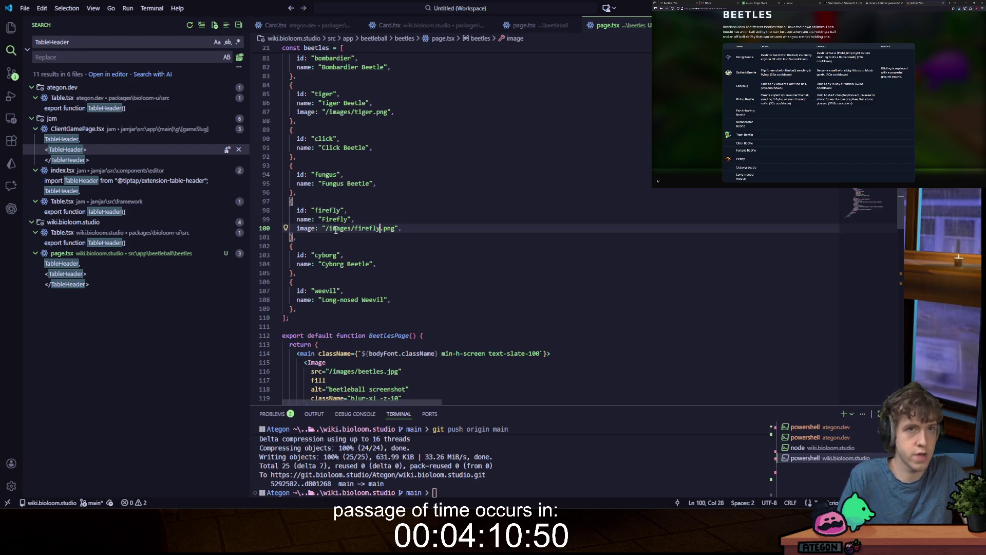
{"action": "scroll", "coordinate": [789, 110], "scroll_direction": "up", "scroll_amount": 1}
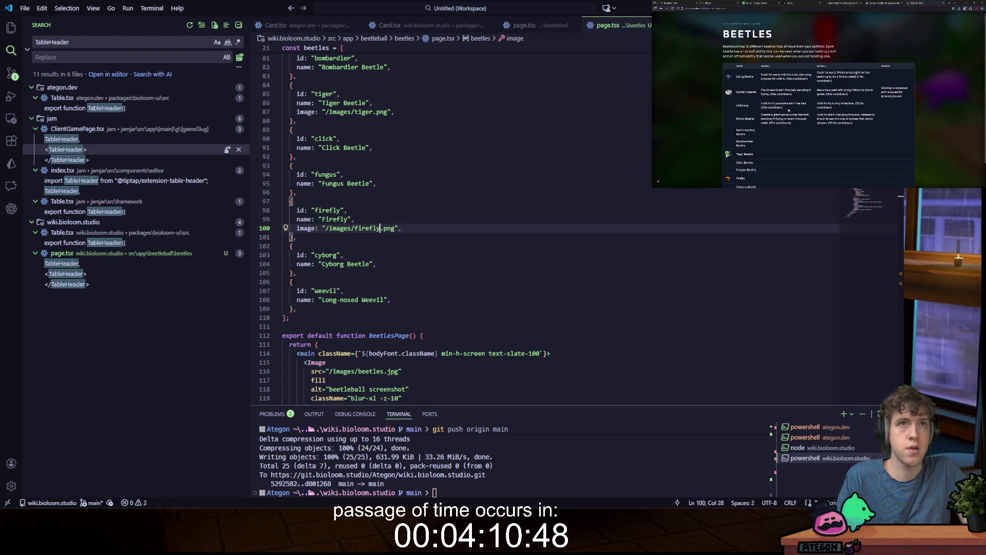
Step: Change the dark overlay's 'absolute' class to 'fixed'
{"action": "scroll", "coordinate": [789, 110], "scroll_direction": "down", "scroll_amount": 1}
{"action": "scroll", "coordinate": [790, 111], "scroll_direction": "up", "scroll_amount": 1}
{"action": "scroll", "coordinate": [791, 112], "scroll_direction": "down", "scroll_amount": 1}
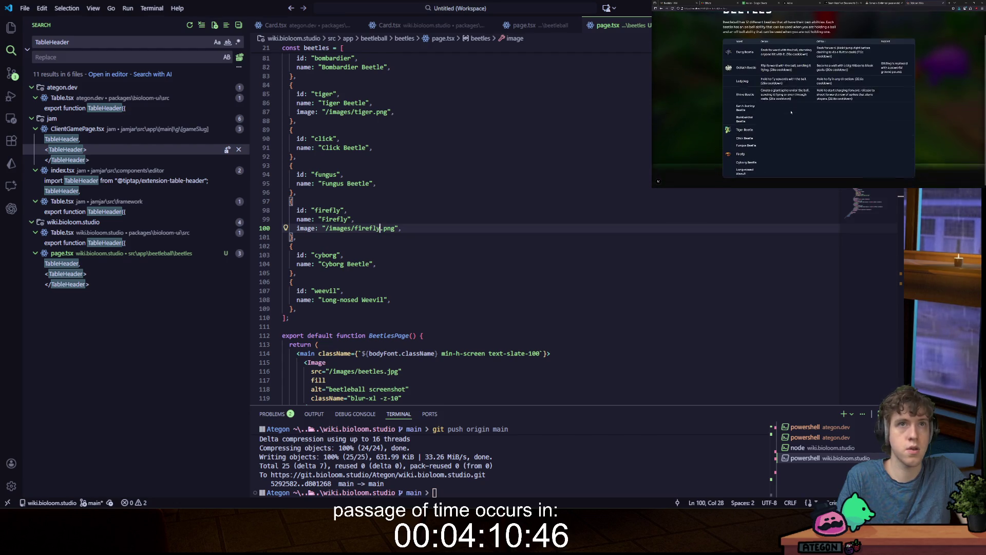
{"action": "scroll", "coordinate": [429, 242], "scroll_direction": "down", "scroll_amount": 4}
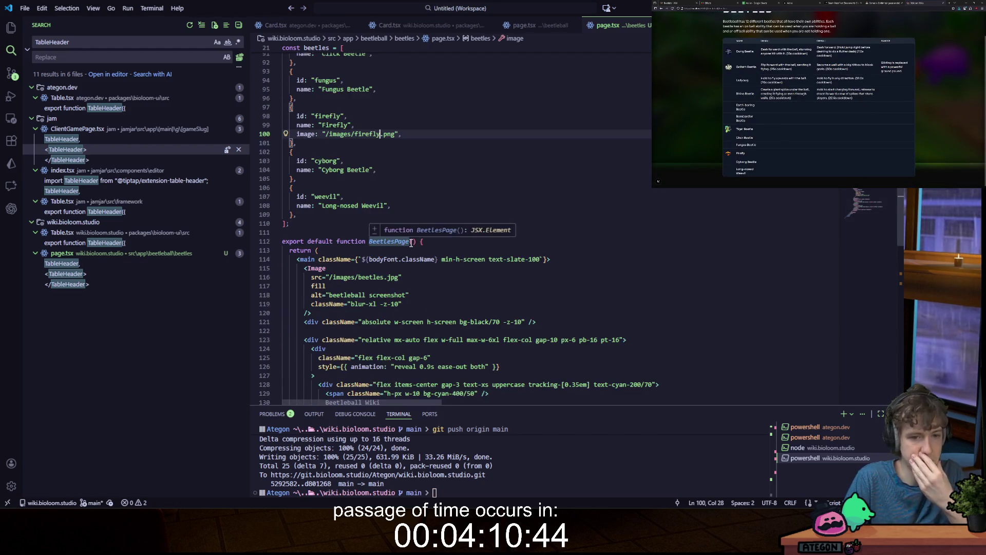
{"action": "scroll", "coordinate": [411, 242], "scroll_direction": "down", "scroll_amount": 2}
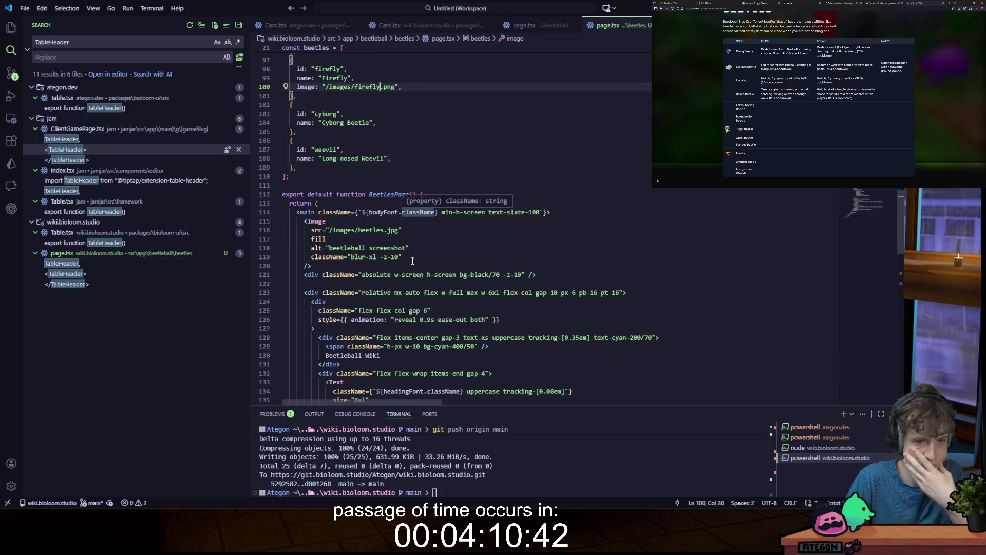
{"action": "double_click", "coordinate": [380, 274]}
{"action": "type", "text": "fixed"}
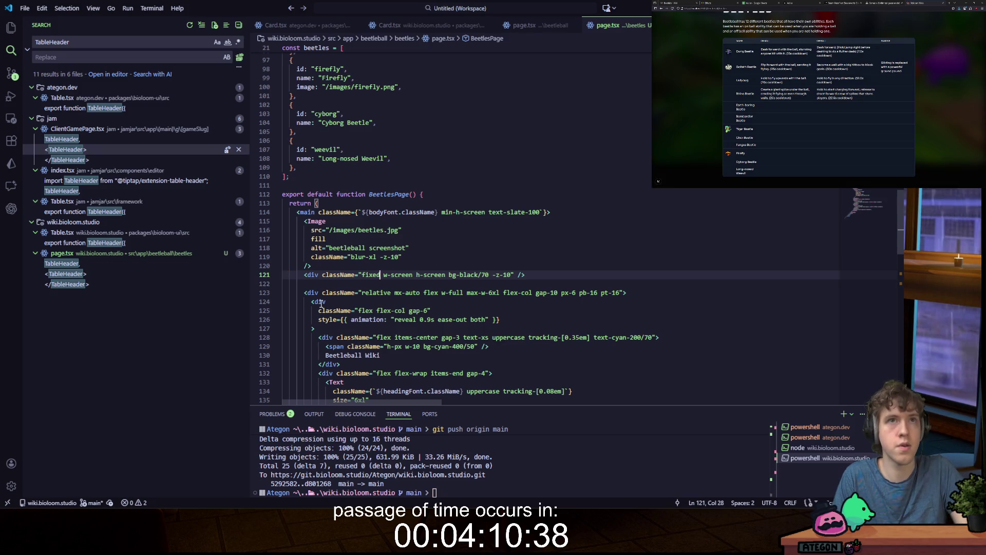
{"action": "scroll", "coordinate": [776, 138], "scroll_direction": "up", "scroll_amount": 1}
{"action": "scroll", "coordinate": [777, 138], "scroll_direction": "down", "scroll_amount": 1}
{"action": "scroll", "coordinate": [776, 139], "scroll_direction": "up", "scroll_amount": 1}
{"action": "scroll", "coordinate": [776, 139], "scroll_direction": "down", "scroll_amount": 1}
{"action": "left_click", "coordinate": [443, 267]}
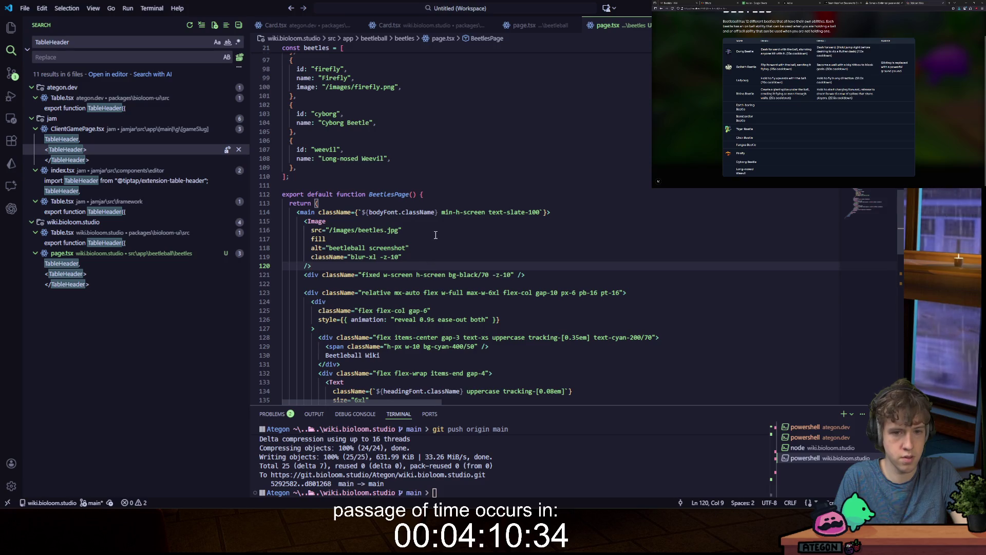
{"action": "key", "text": "ctrl+z"}
{"action": "type", "text": "fix"}
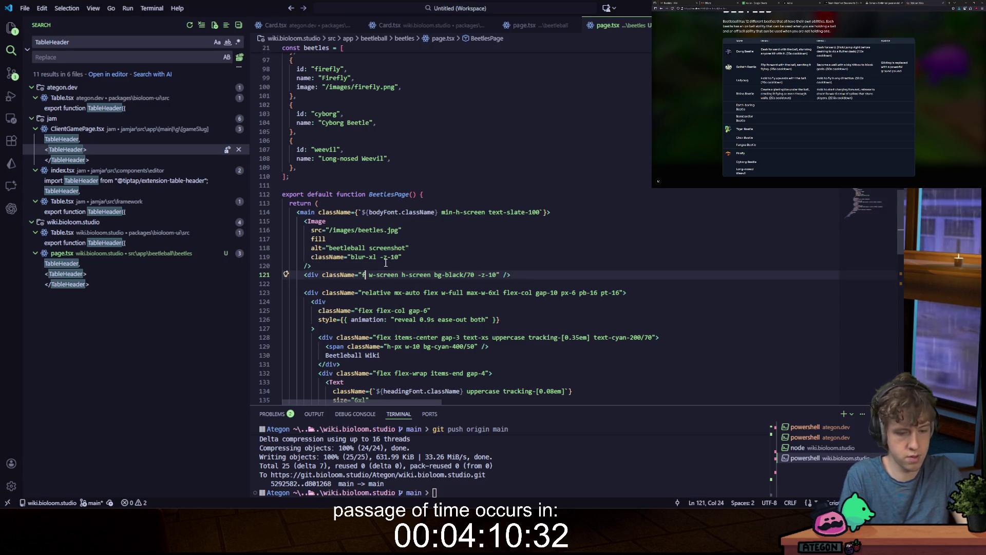
{"action": "type", "text": "ed"}
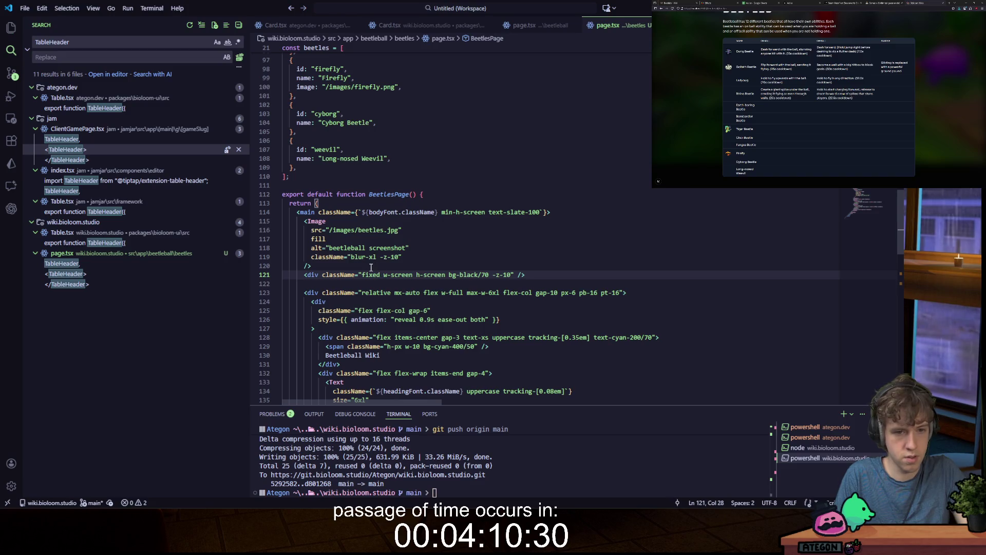
{"action": "key", "text": "ctrl+d"}
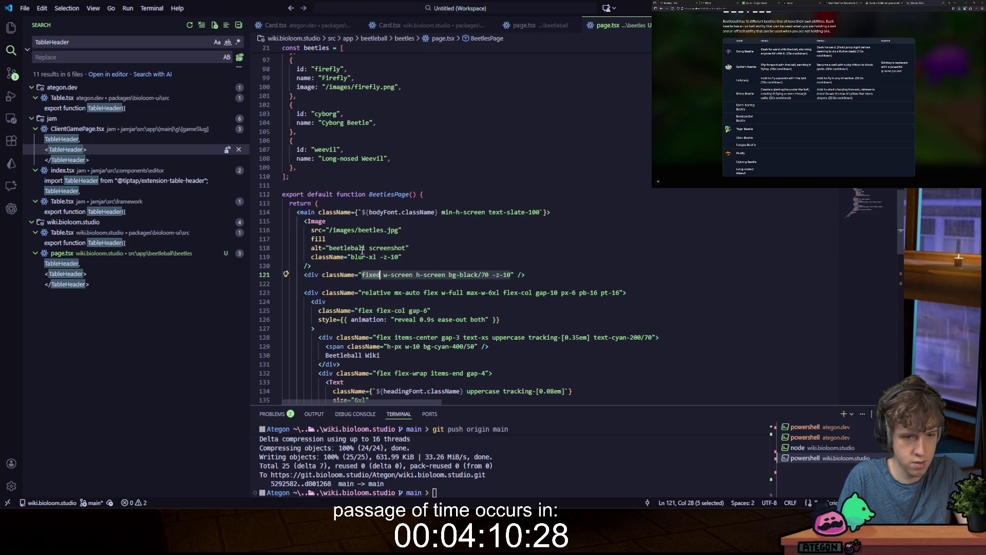
Step: Try adding 'fixed' to the background Image's classes, then undo it
{"action": "left_click", "coordinate": [353, 257]}
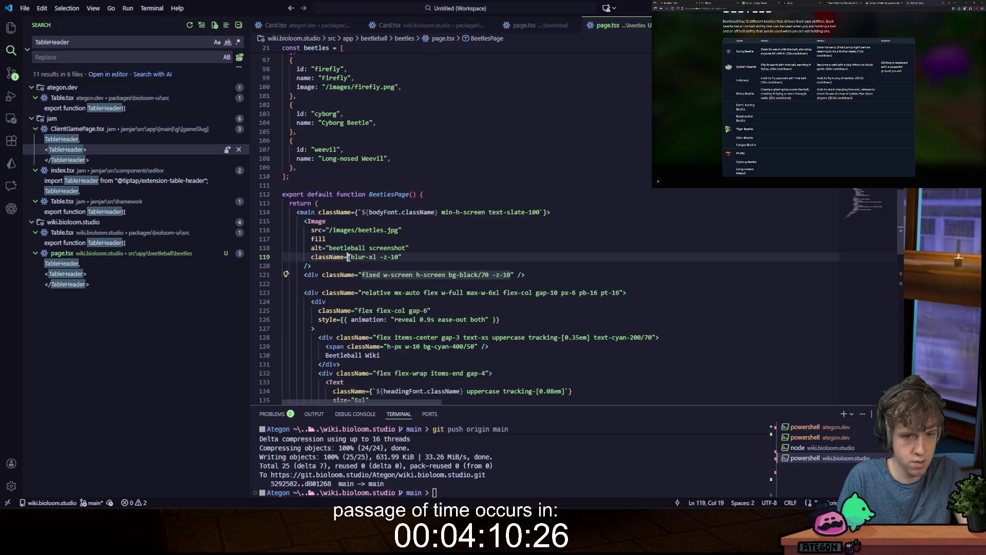
{"action": "type", "text": "fixed"}
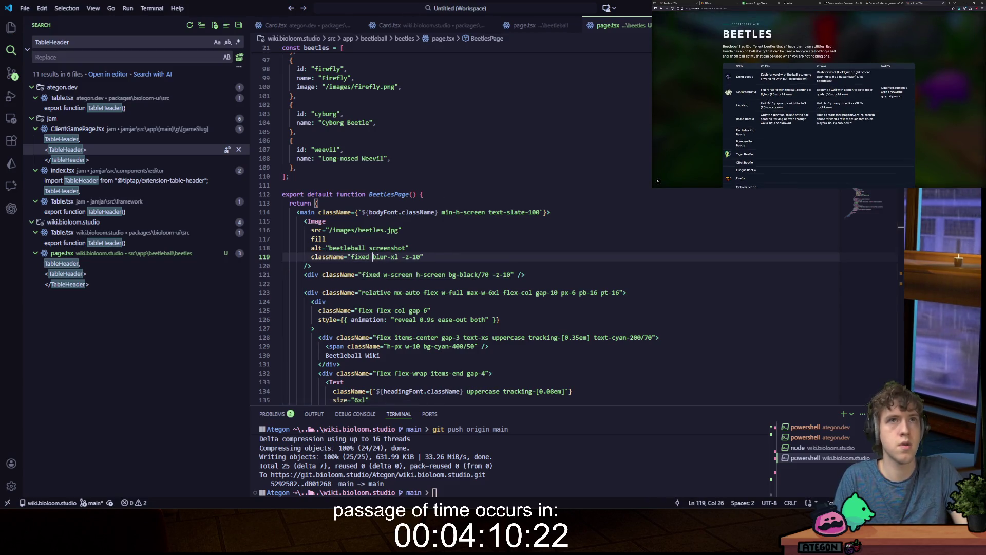
{"action": "left_click", "coordinate": [424, 239]}
{"action": "key", "text": "ctrl+z"}
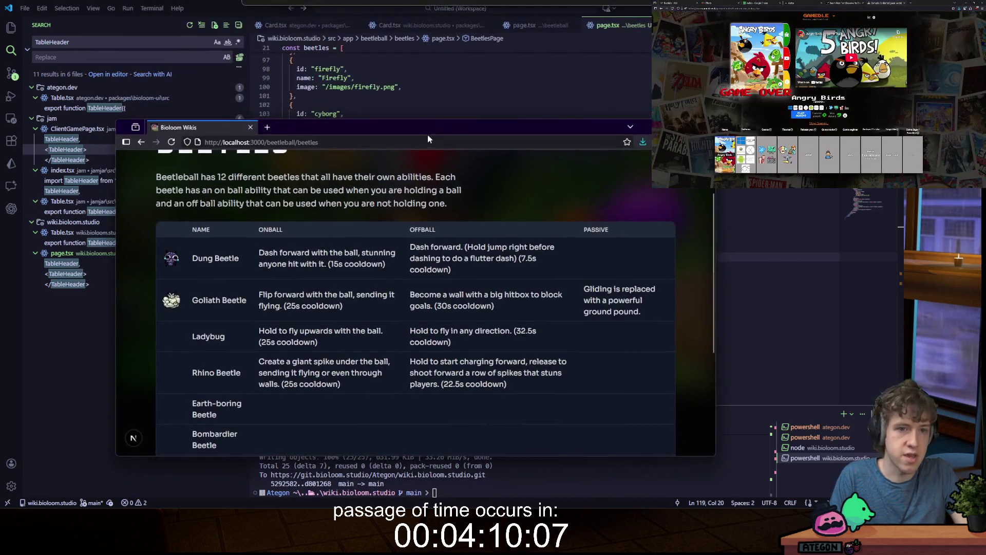
{"action": "left_click_drag", "start_coordinate": [428, 134], "coordinate": [421, 130]}
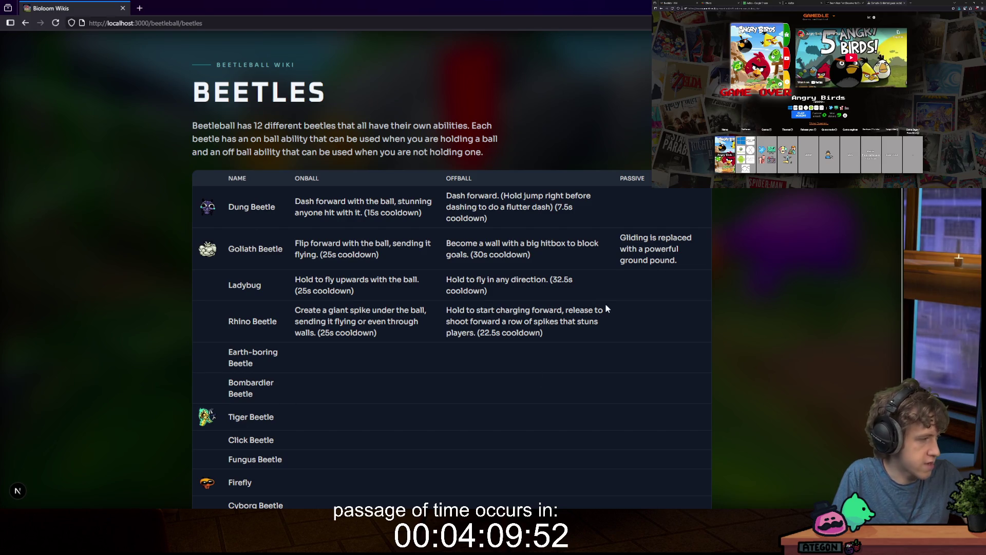
{"action": "scroll", "coordinate": [585, 232], "scroll_direction": "down", "scroll_amount": 2}
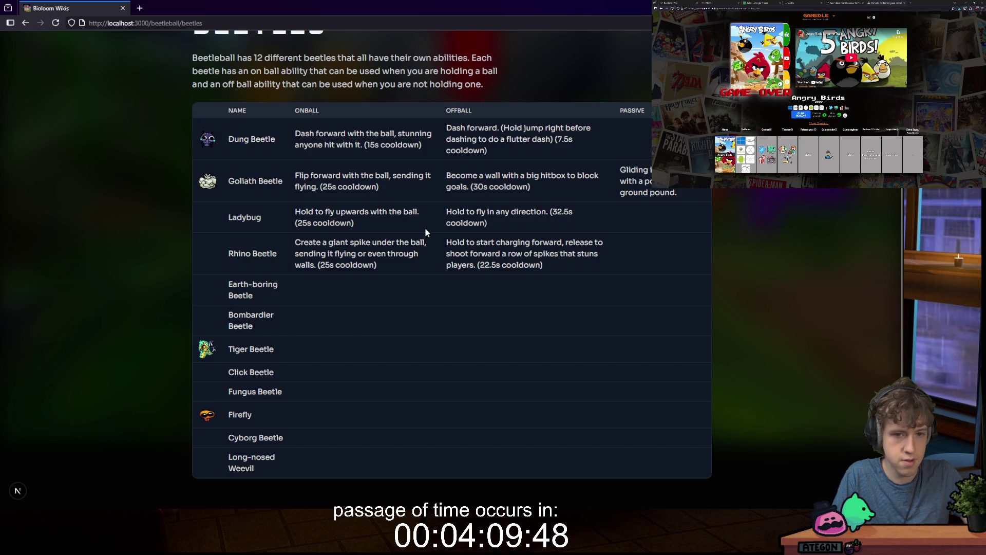
{"action": "scroll", "coordinate": [359, 236], "scroll_direction": "up", "scroll_amount": 2}
{"action": "scroll", "coordinate": [307, 240], "scroll_direction": "down", "scroll_amount": 2}
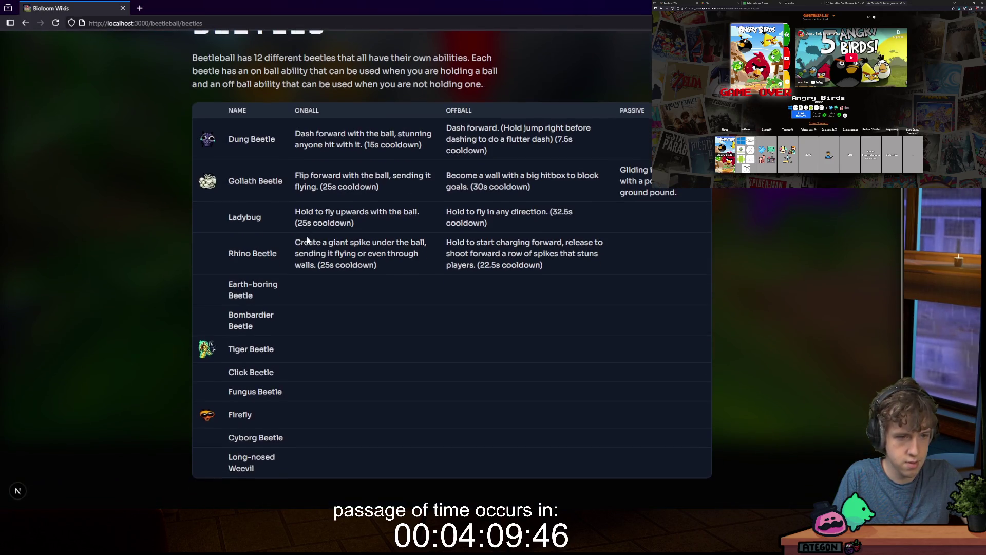
{"action": "scroll", "coordinate": [270, 251], "scroll_direction": "up", "scroll_amount": 2}
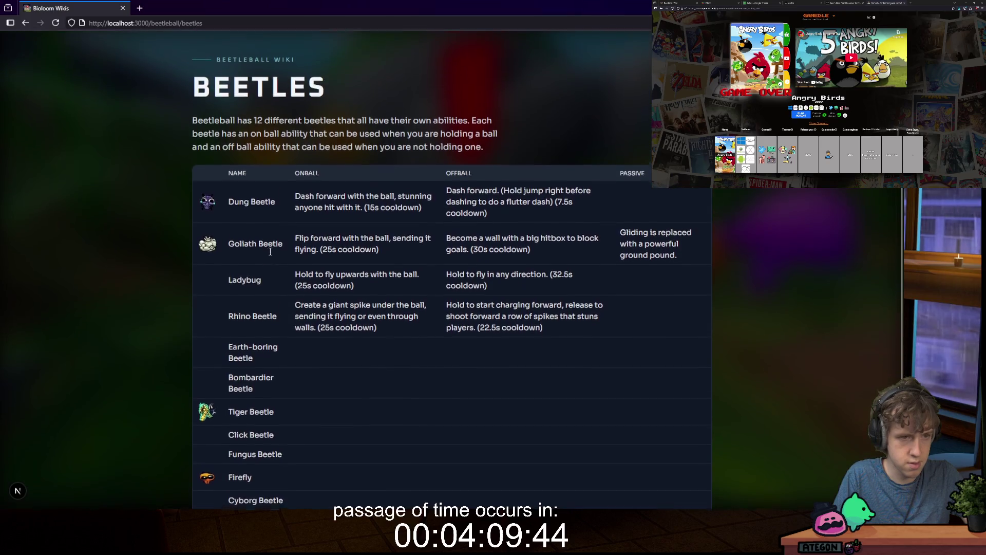
{"action": "scroll", "coordinate": [308, 157], "scroll_direction": "down", "scroll_amount": 2}
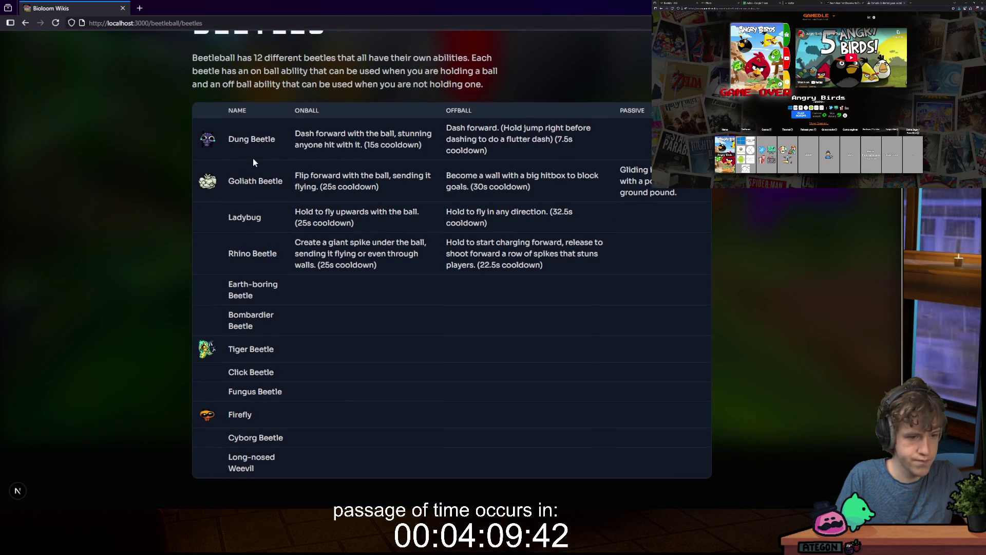
{"action": "scroll", "coordinate": [219, 141], "scroll_direction": "up", "scroll_amount": 2}
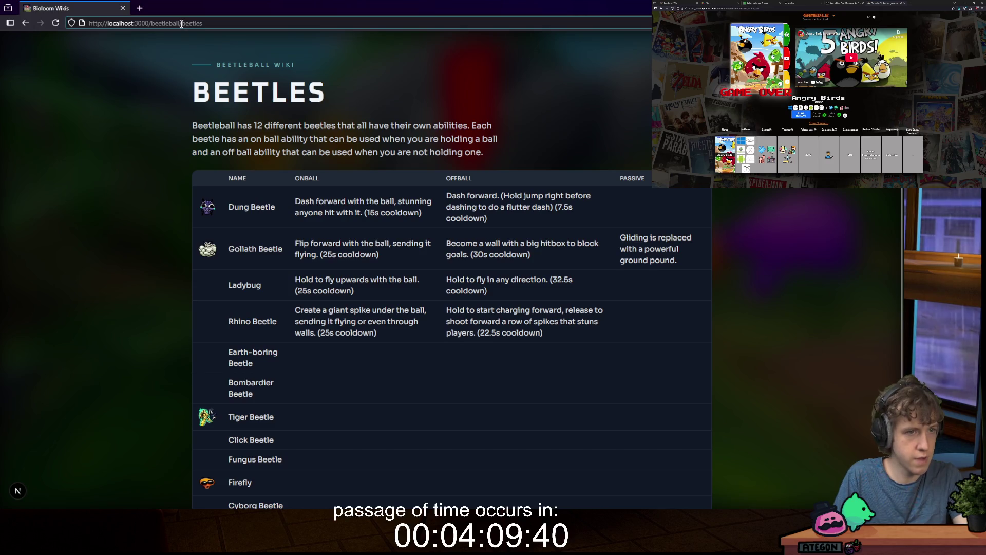
{"action": "left_click", "coordinate": [181, 24]}
{"action": "key", "text": "shift+End"}
{"action": "key", "text": "BackSpace"}
{"action": "key", "text": "Return"}
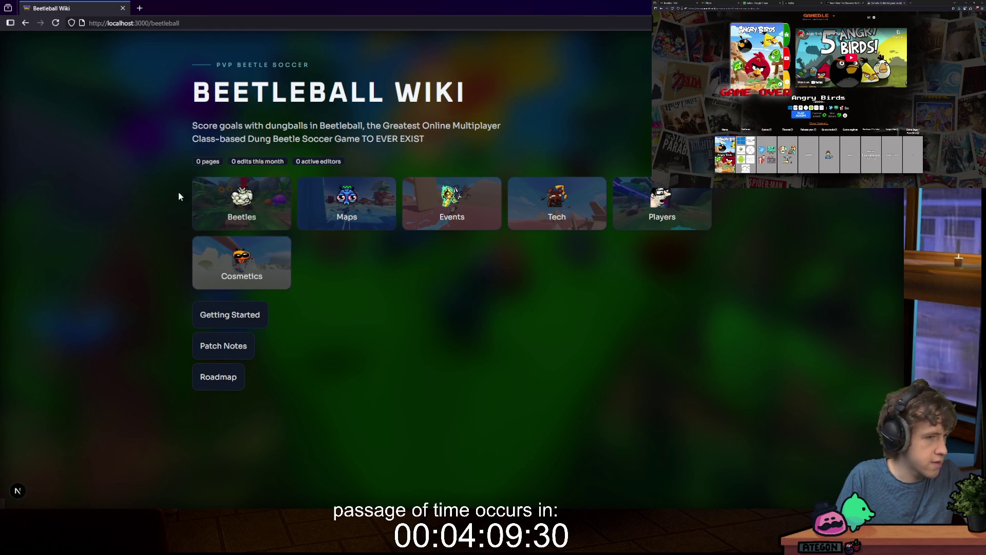
{"action": "left_click", "coordinate": [262, 195]}
{"action": "scroll", "coordinate": [144, 148], "scroll_direction": "down", "scroll_amount": 1}
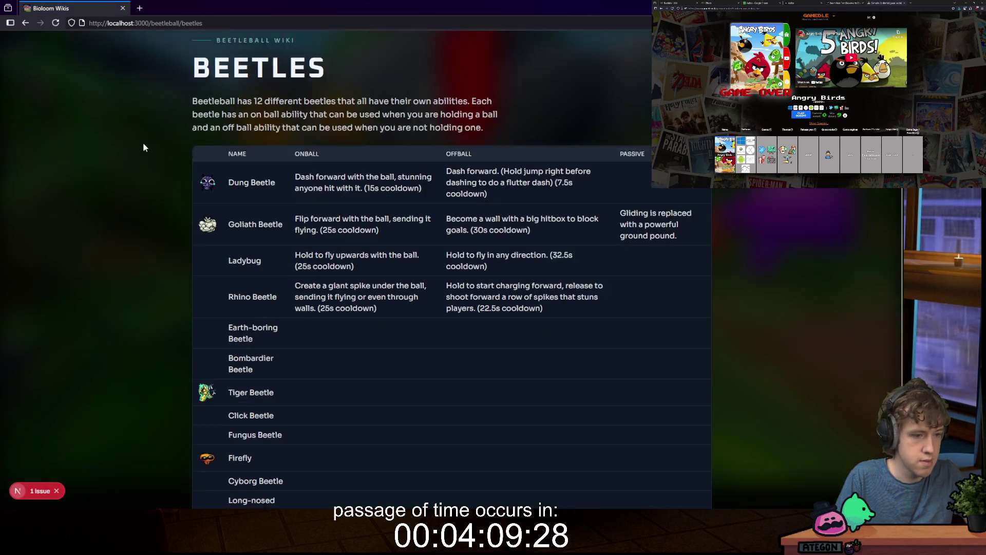
{"action": "left_click", "coordinate": [40, 490]}
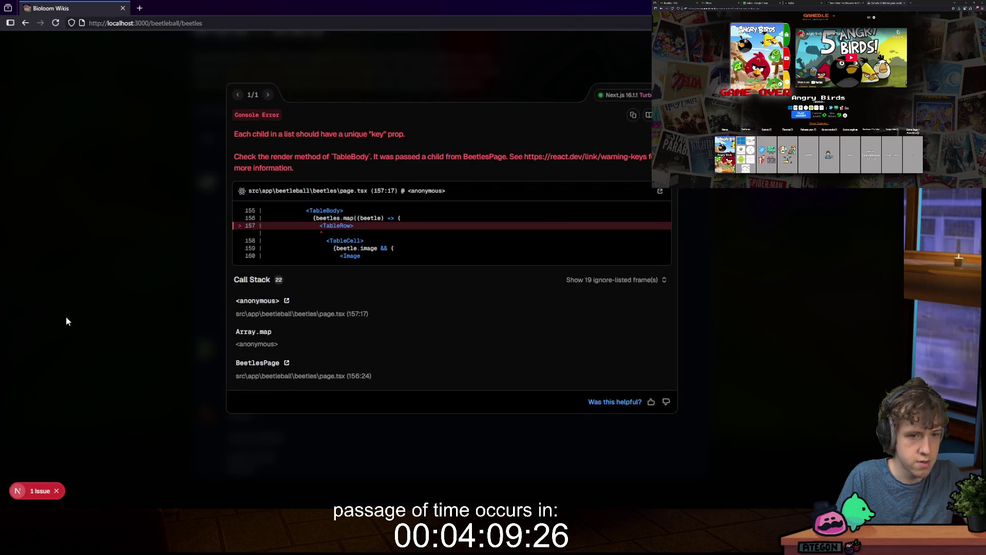
{"action": "left_click", "coordinate": [300, 61]}
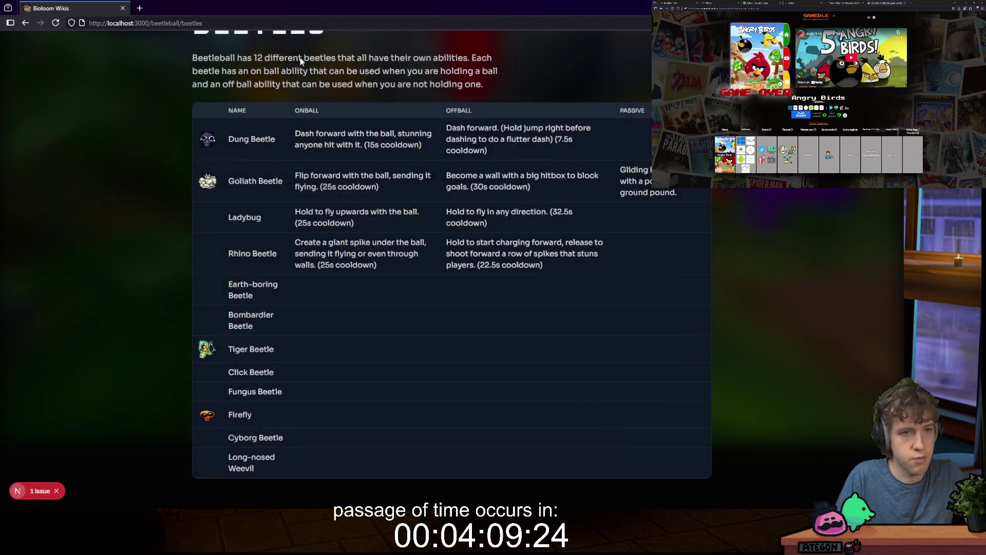
{"action": "left_click_drag", "start_coordinate": [281, 11], "coordinate": [649, 11]}
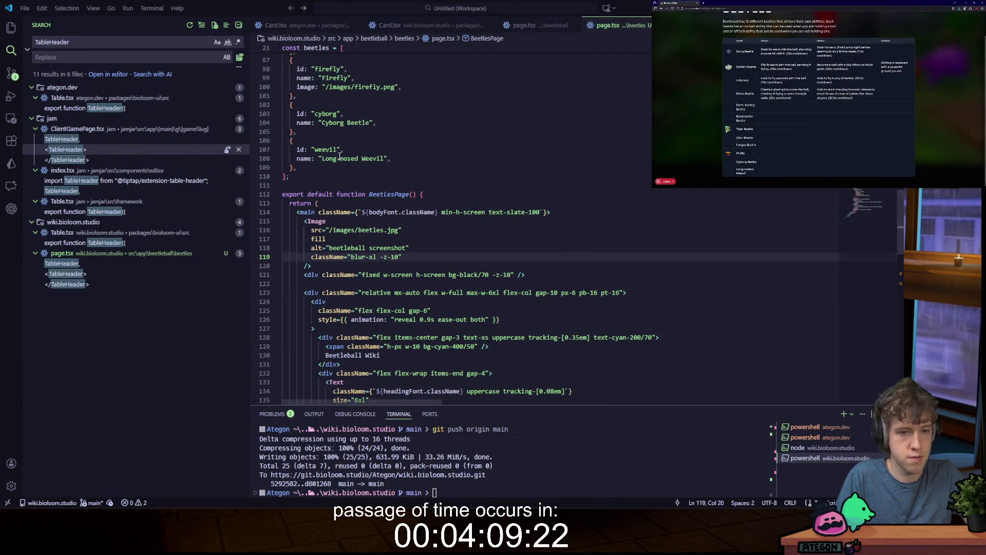
Step: Give the TableRow tag the prop key={beetle.id}
{"action": "scroll", "coordinate": [340, 157], "scroll_direction": "down", "scroll_amount": 15}
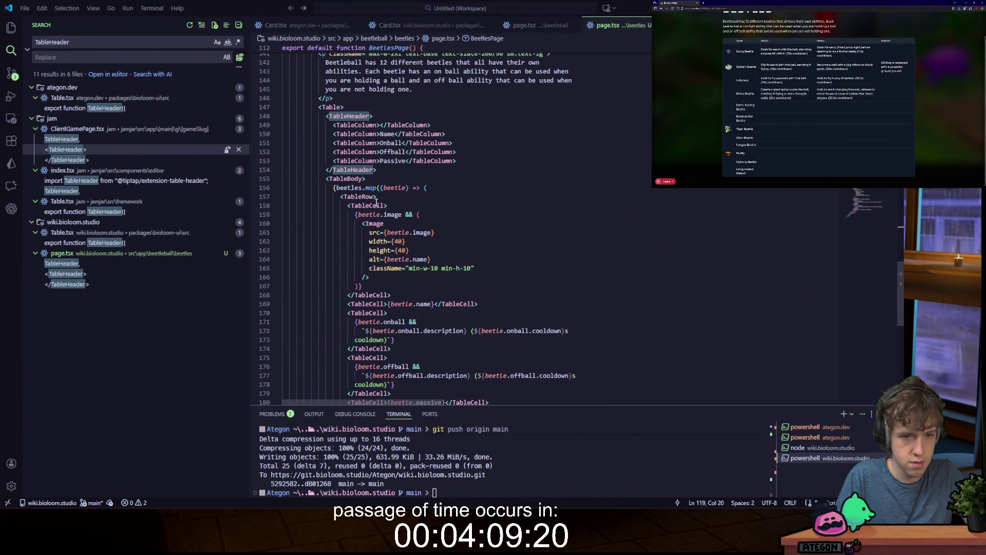
{"action": "left_click", "coordinate": [374, 197]}
{"action": "type", "text": "key="}
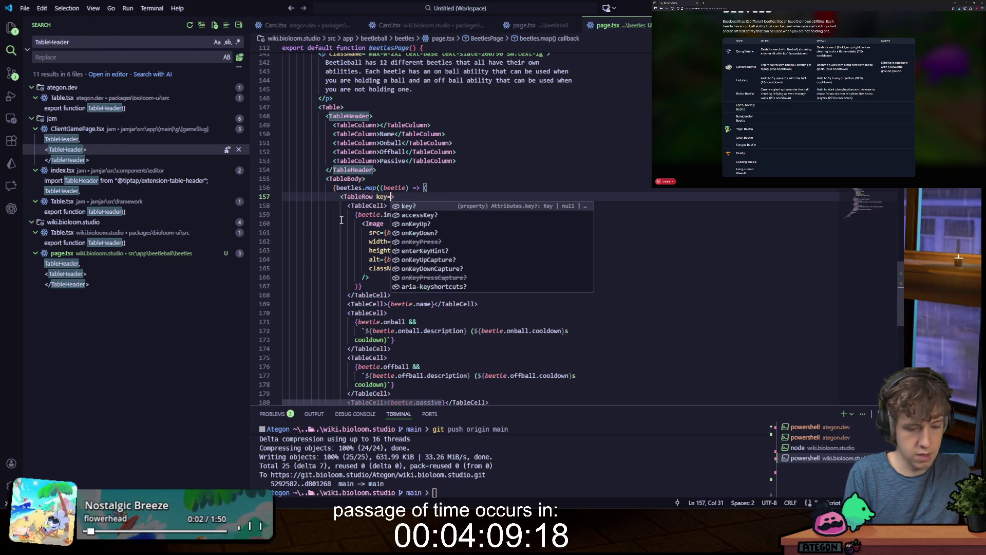
{"action": "type", "text": "{beetle.i"}
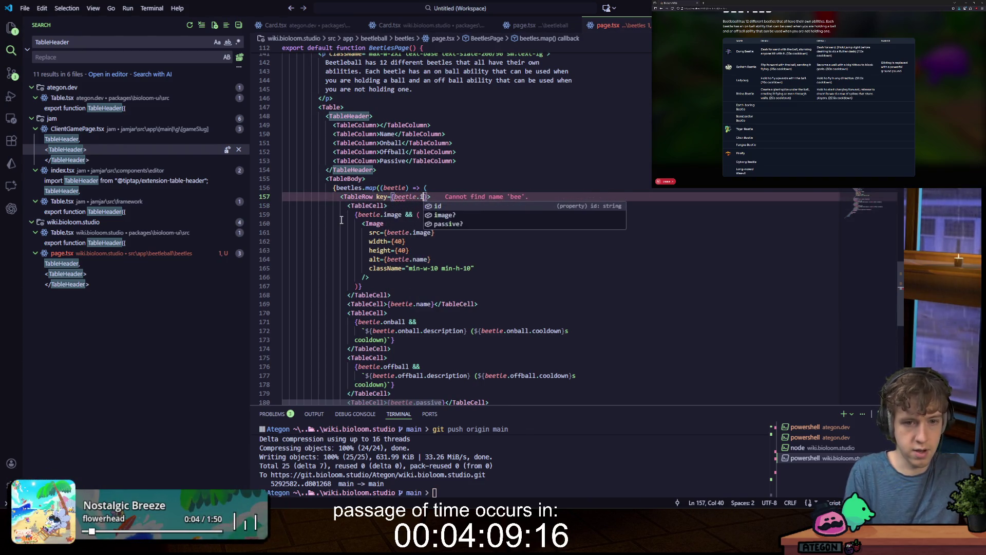
{"action": "type", "text": "d"}
{"action": "left_click", "coordinate": [521, 130]}
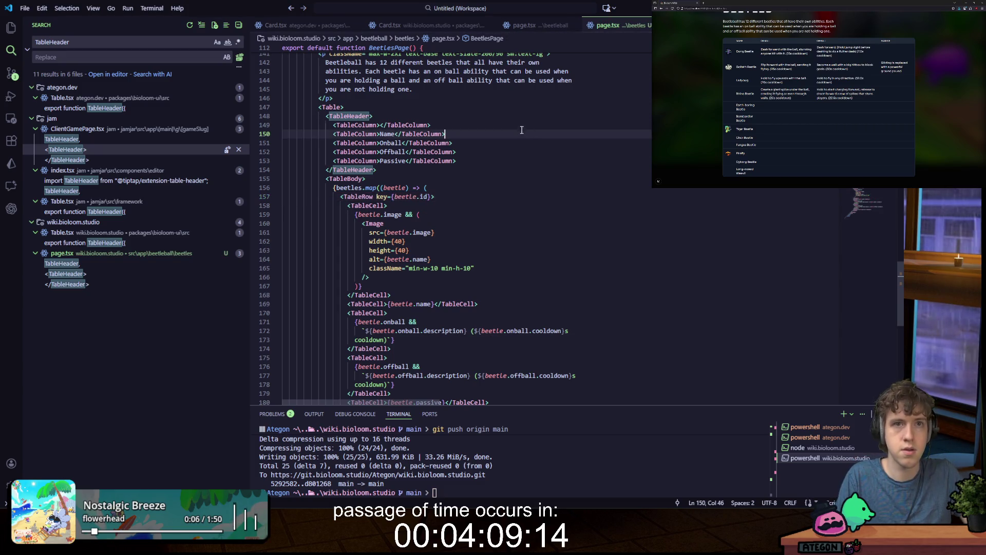
Step: Scroll through page.tsx to review the beetles table code
{"action": "scroll", "coordinate": [521, 130], "scroll_direction": "up", "scroll_amount": 20}
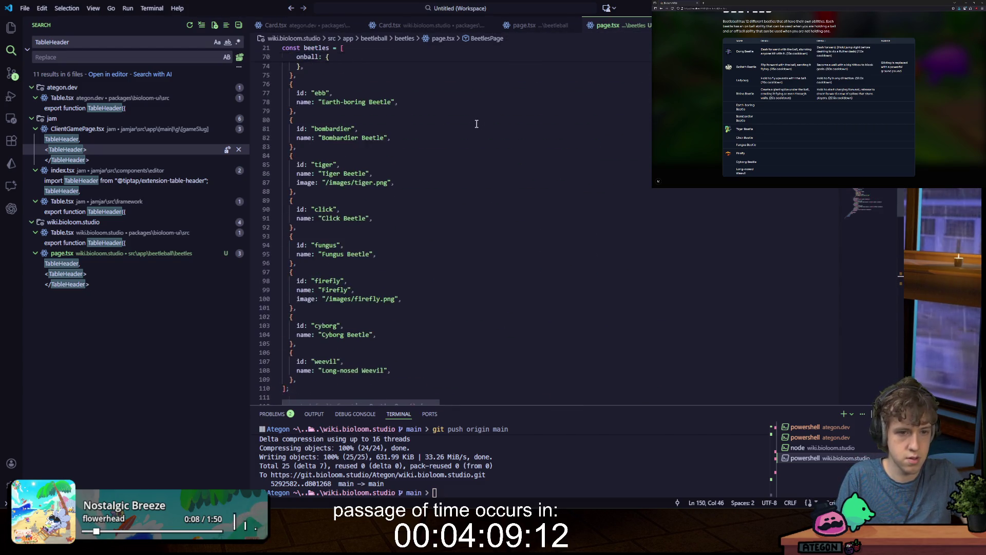
{"action": "scroll", "coordinate": [476, 124], "scroll_direction": "down", "scroll_amount": 3}
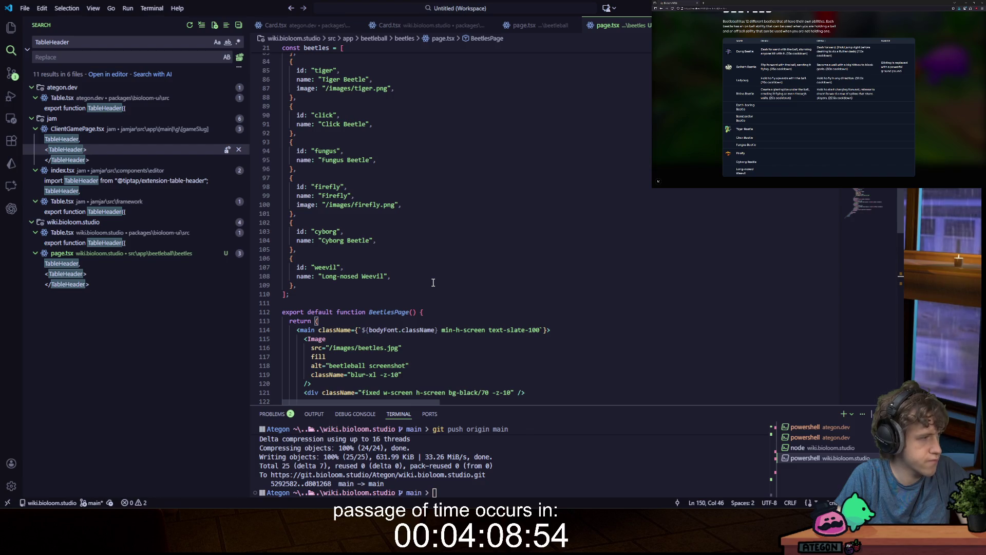
{"action": "scroll", "coordinate": [432, 282], "scroll_direction": "down", "scroll_amount": 15}
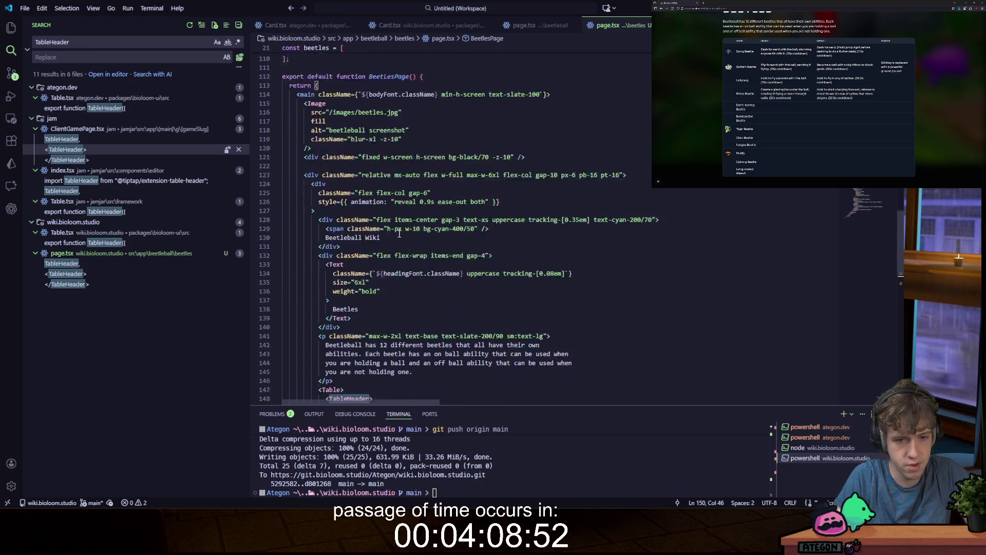
{"action": "scroll", "coordinate": [399, 234], "scroll_direction": "down", "scroll_amount": 4}
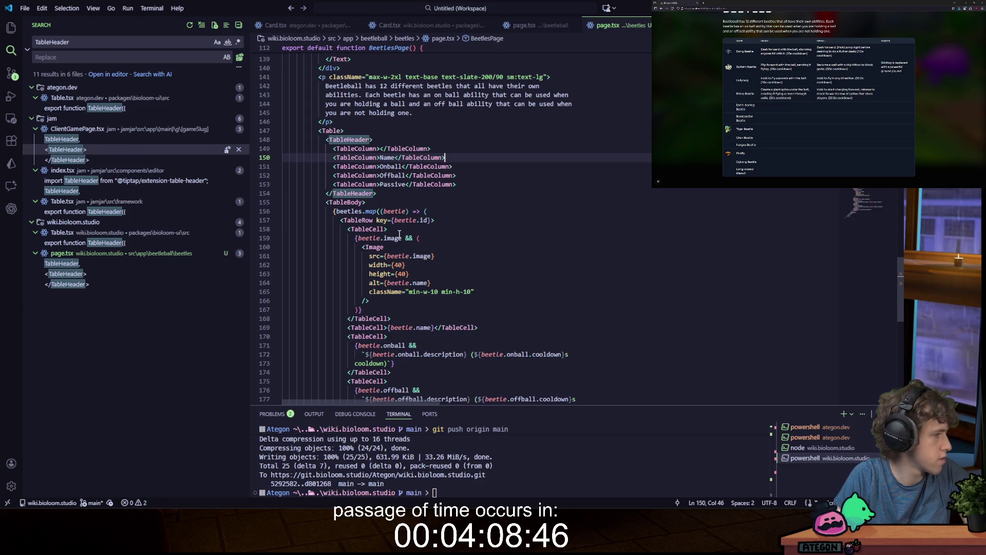
{"action": "scroll", "coordinate": [400, 234], "scroll_direction": "down", "scroll_amount": 3}
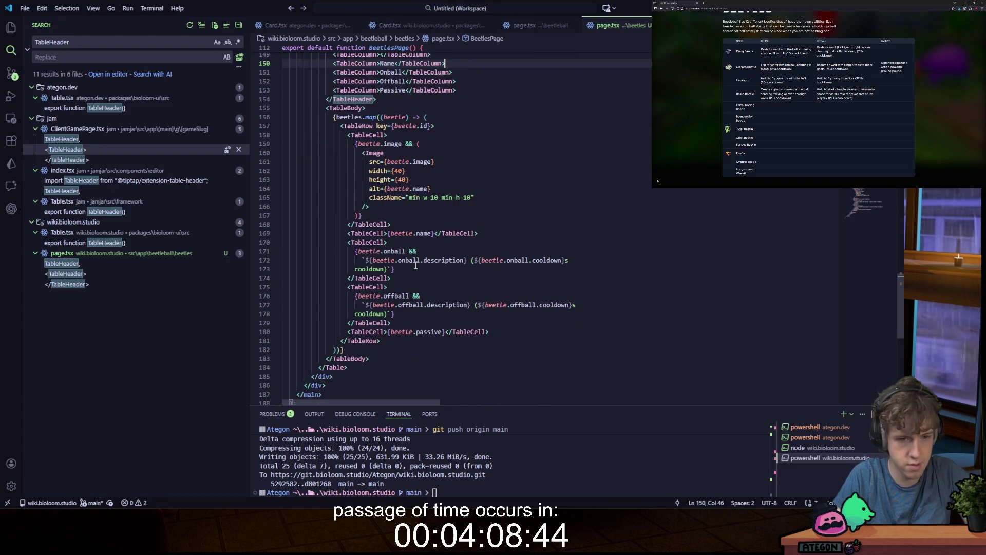
{"action": "left_click", "coordinate": [467, 271]}
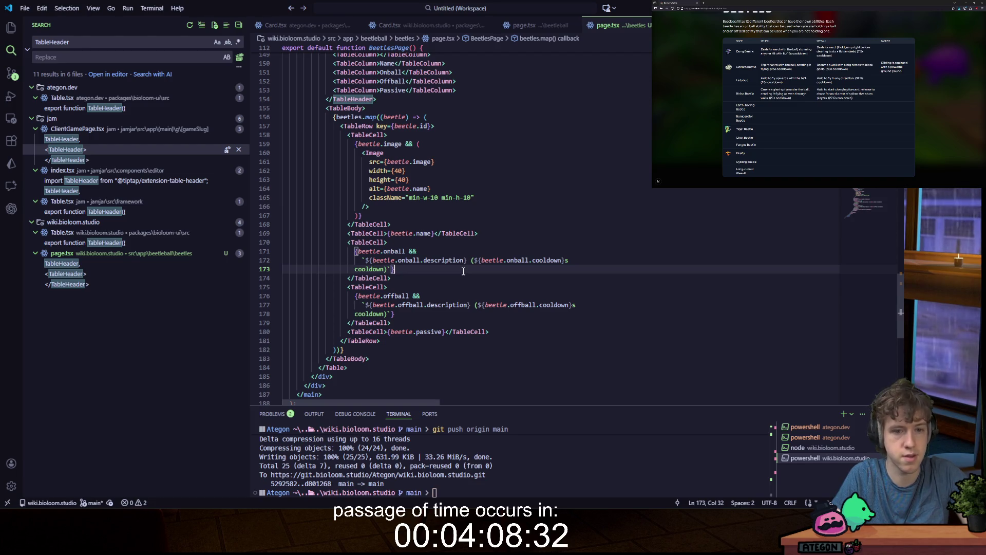
{"action": "scroll", "coordinate": [449, 256], "scroll_direction": "up", "scroll_amount": 2}
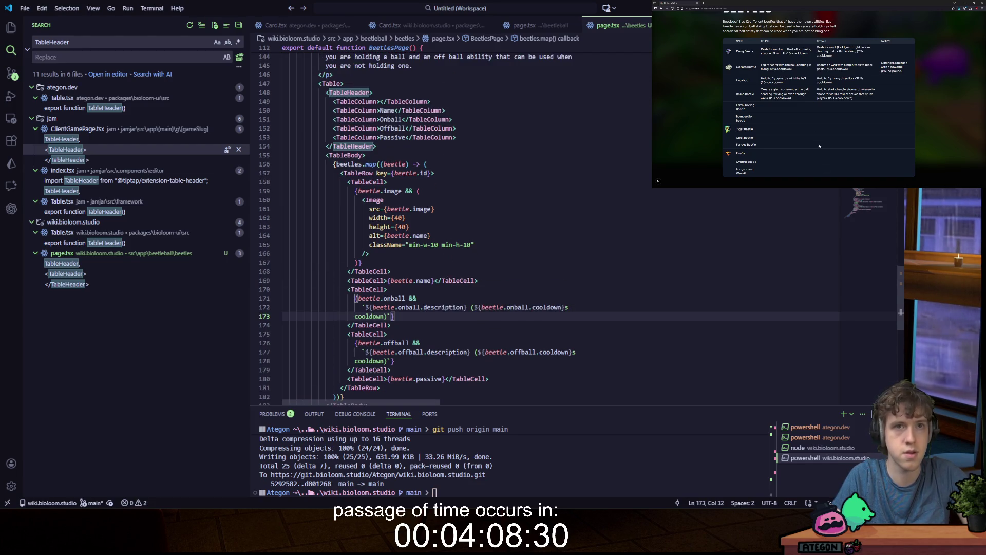
{"action": "scroll", "coordinate": [820, 146], "scroll_direction": "up", "scroll_amount": 2}
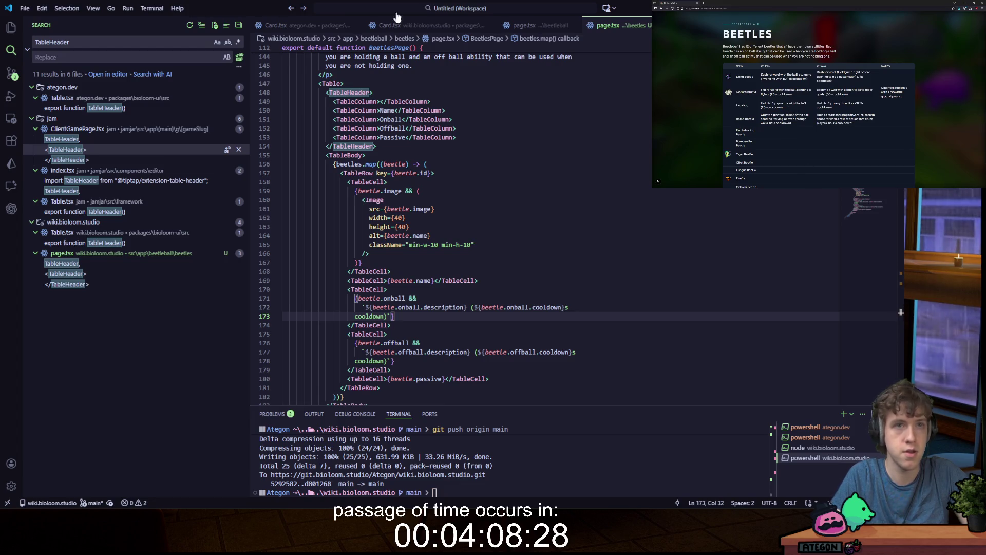
Step: Stage all three changed files and commit them as 'Add basic beetles page'
{"action": "left_click", "coordinate": [11, 74]}
{"action": "scroll", "coordinate": [116, 155], "scroll_direction": "down", "scroll_amount": 1}
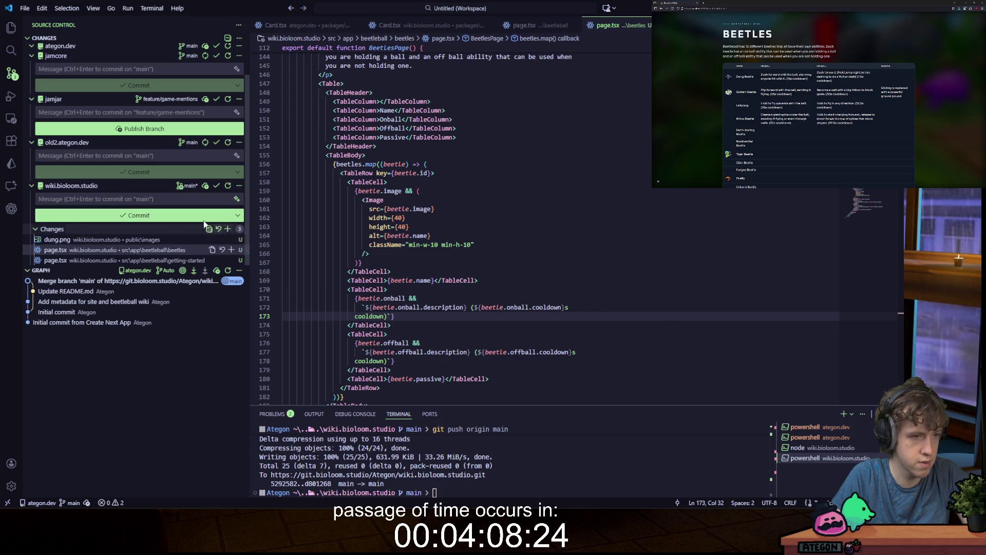
{"action": "left_click", "coordinate": [227, 228]}
{"action": "scroll", "coordinate": [415, 196], "scroll_direction": "down", "scroll_amount": 1}
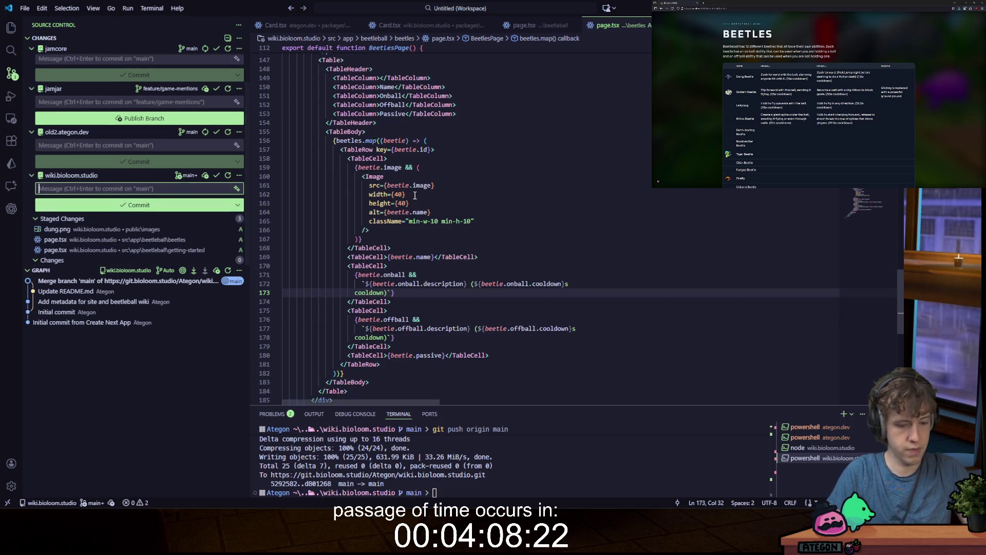
{"action": "type", "text": "Add"}
{"action": "type", "text": "isc"}
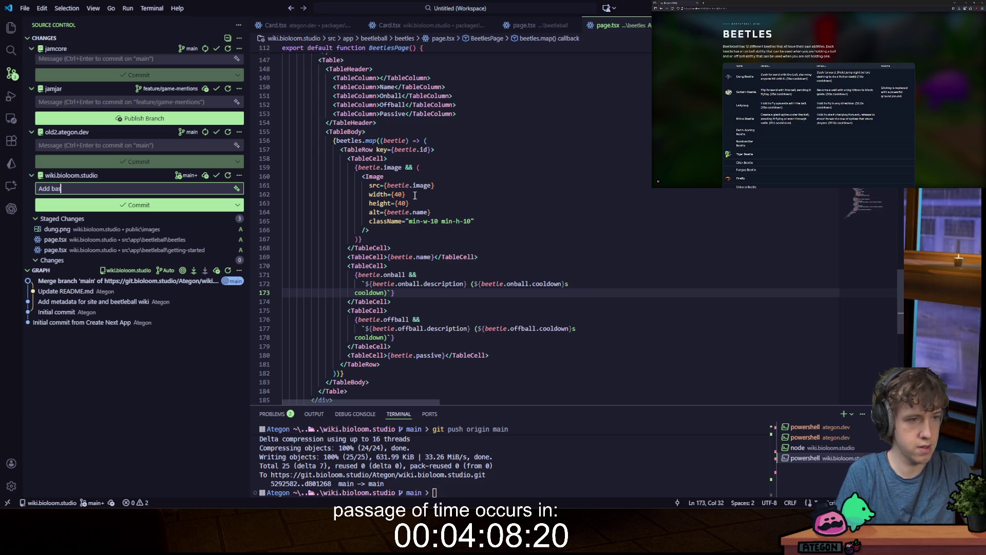
{"action": "type", "text": "ic beetles page"}
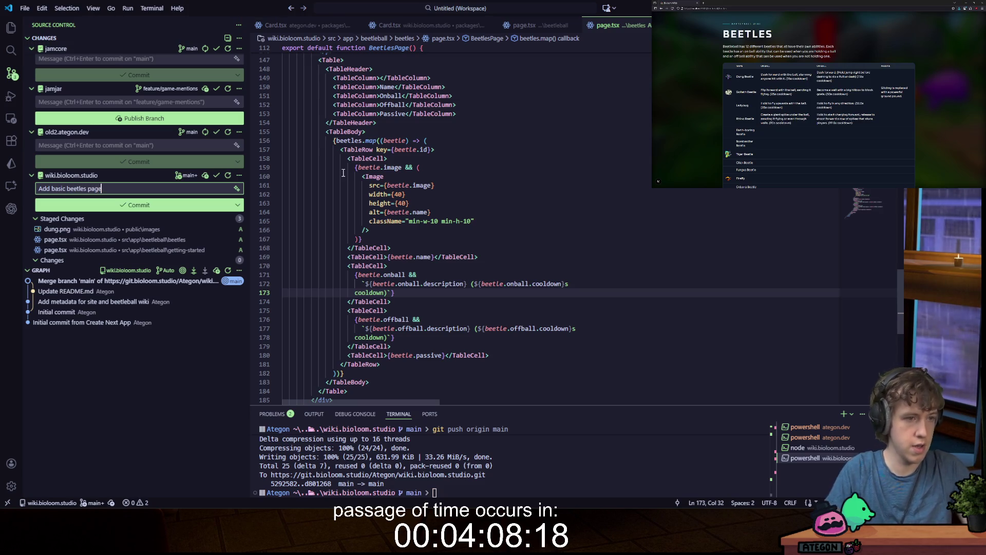
{"action": "left_click", "coordinate": [173, 204]}
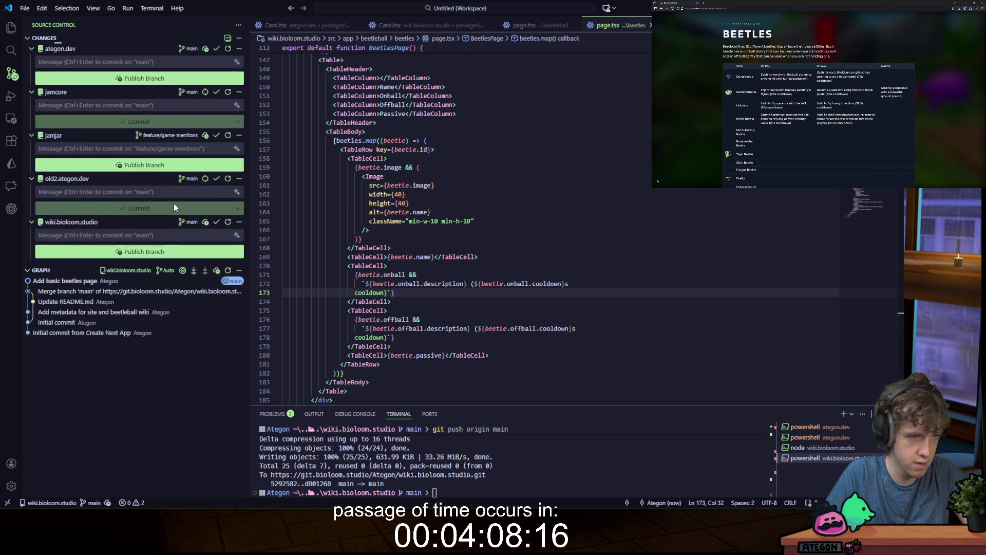
Step: Retry the rejected push, then git pull origin main and save the merge message with :wq
{"action": "left_click", "coordinate": [556, 455]}
{"action": "key", "text": "Up"}
{"action": "key", "text": "Return"}
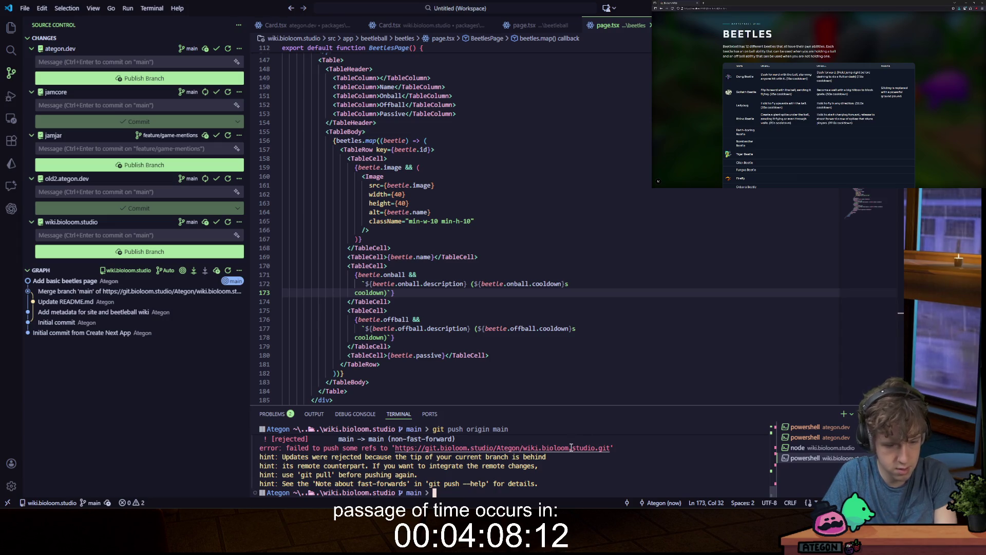
{"action": "type", "text": "git pull origin m"}
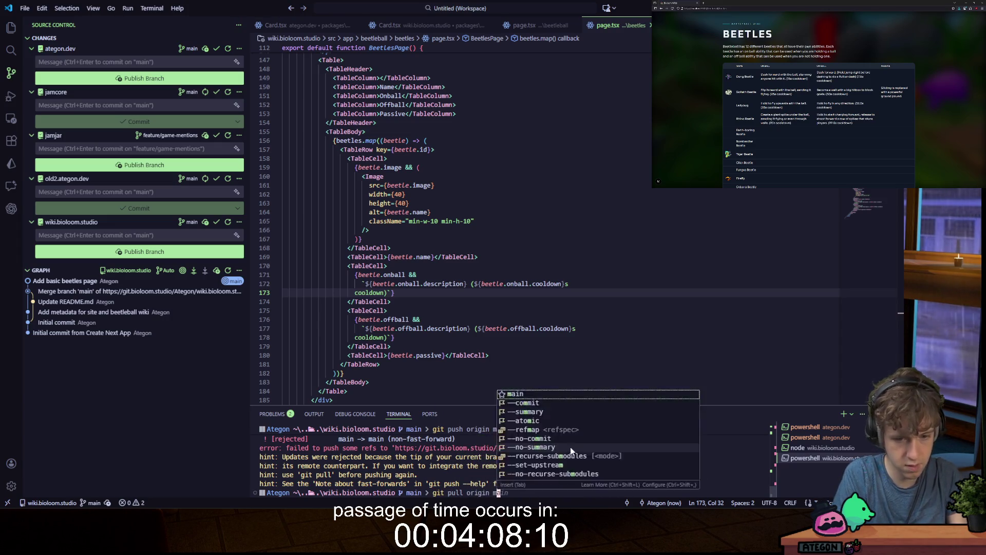
{"action": "type", "text": "ain"}
{"action": "key", "text": "Return"}
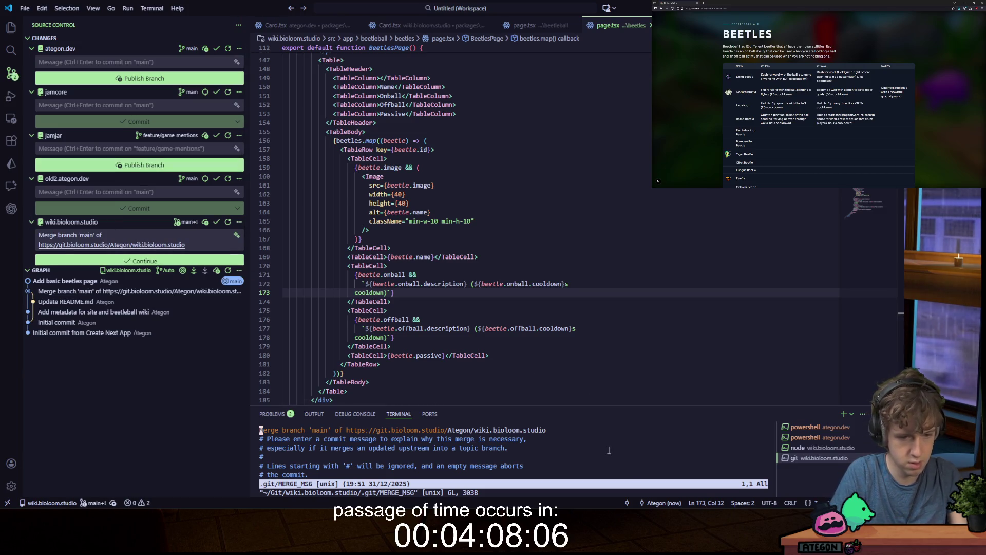
{"action": "key", "text": "ctrl+c"}
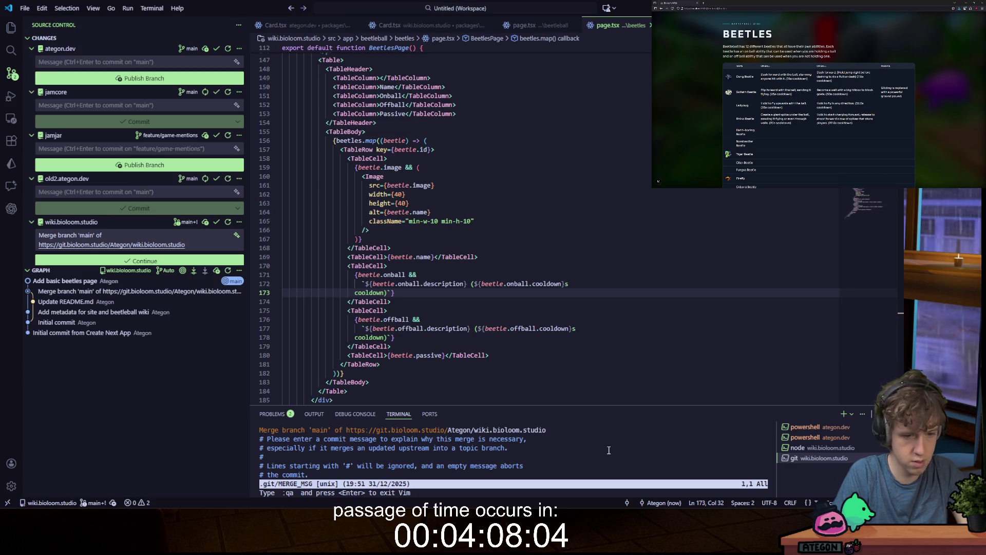
{"action": "type", "text": ":wq"}
{"action": "key", "text": "Return"}
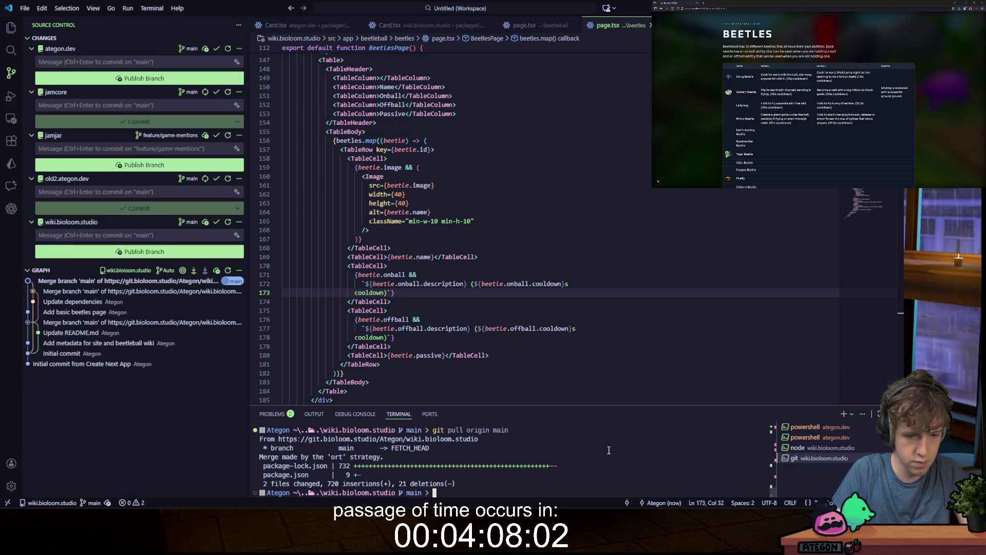
Step: Push the merged main branch with git push origin main
{"action": "type", "text": "git push origin main"}
{"action": "key", "text": "Return"}
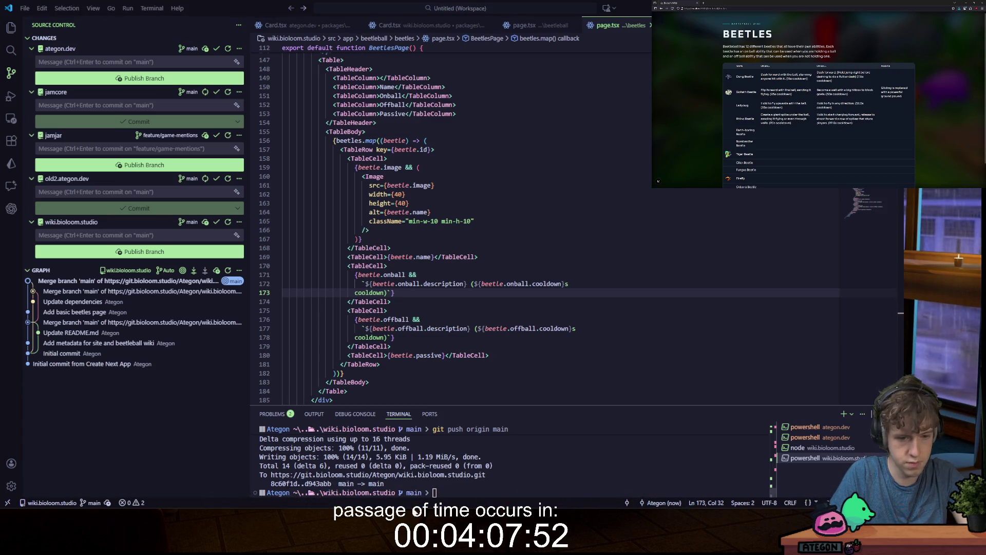
{"action": "mouse_move", "coordinate": [276, 502]}
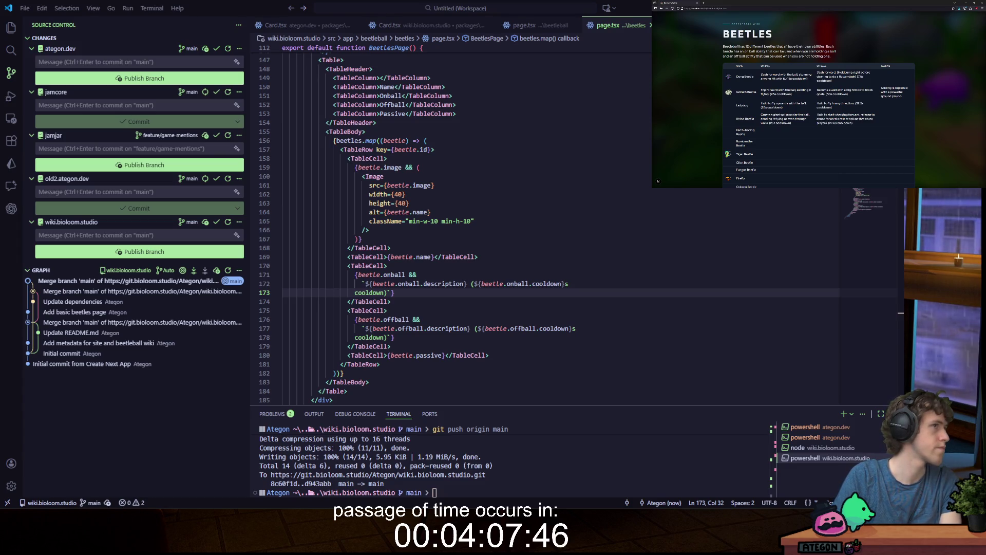
{"action": "key", "text": "alt+Tab"}
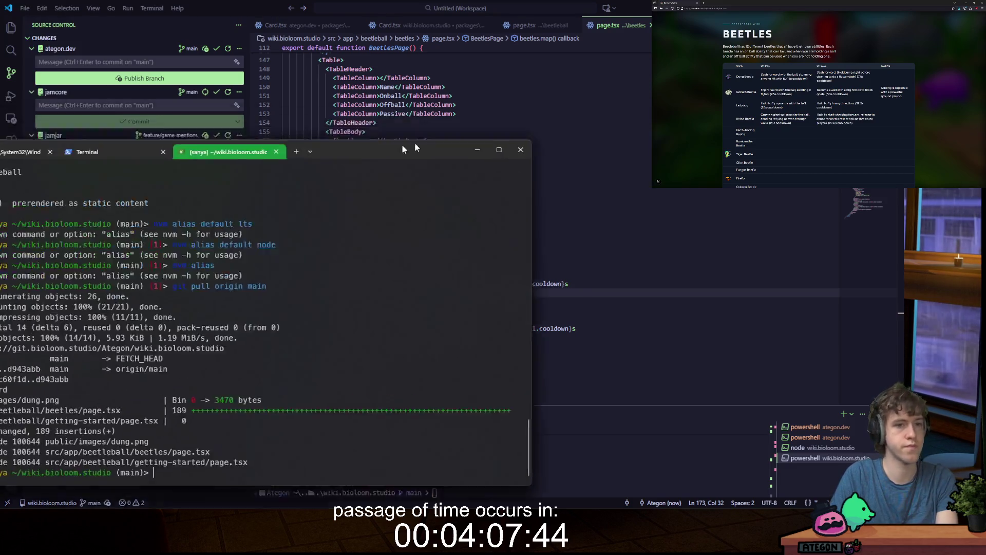
Step: Run npm run build on the pulled wiki in Windows Terminal
{"action": "type", "text": "nvm use lts"}
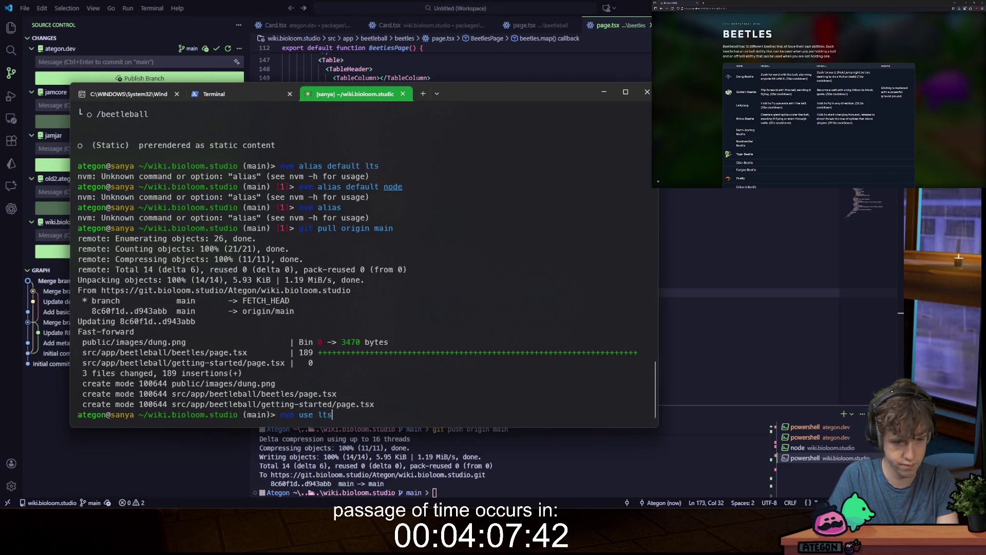
{"action": "key", "text": "ctrl+c"}
{"action": "type", "text": "npm run build"}
{"action": "key", "text": "Return"}
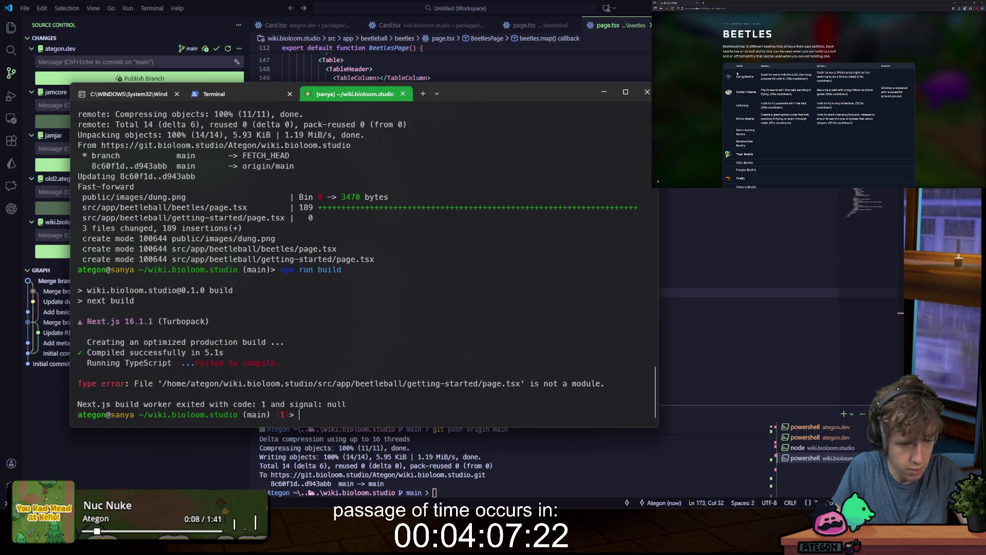
Step: Back in VS Code, collapse the getting-started folder in the Explorer and return to Source Control
{"action": "key", "text": "alt+Tab"}
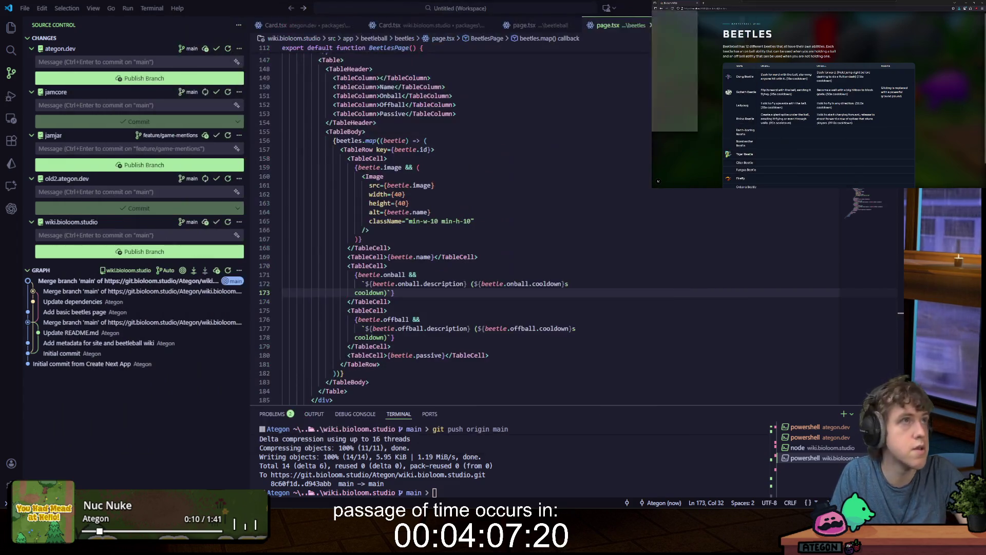
{"action": "left_click", "coordinate": [11, 27]}
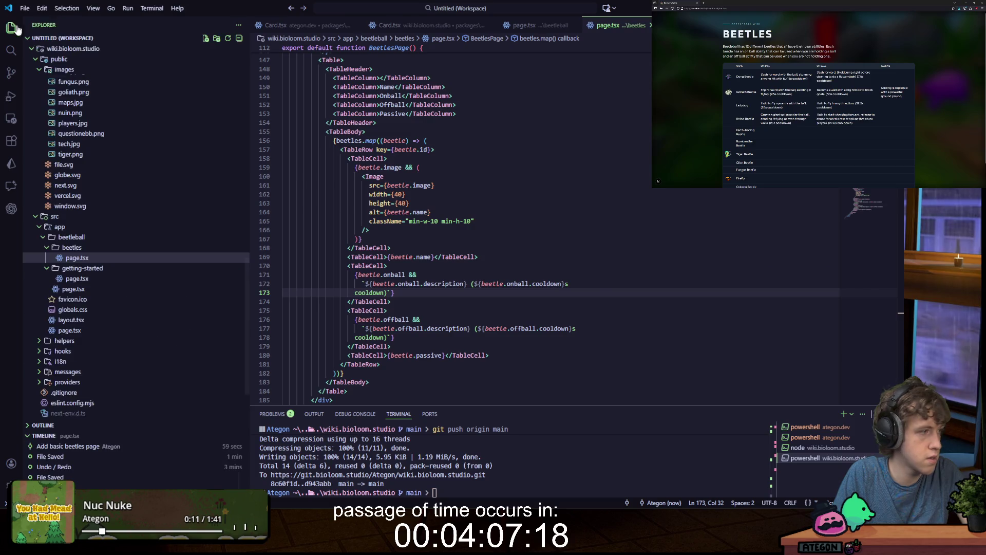
{"action": "left_click", "coordinate": [102, 268]}
{"action": "scroll", "coordinate": [103, 264], "scroll_direction": "down", "scroll_amount": 2}
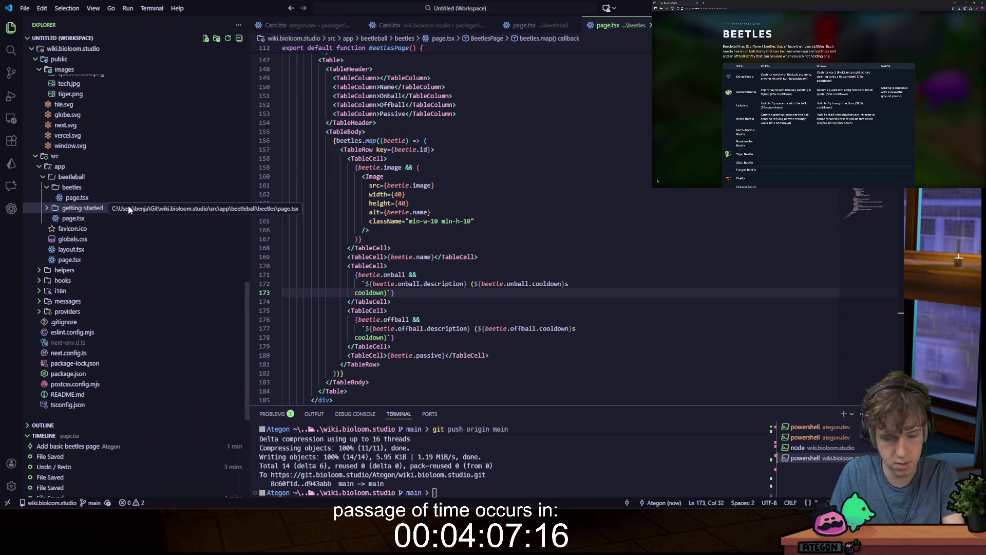
{"action": "key", "text": "ctrl+shift+g"}
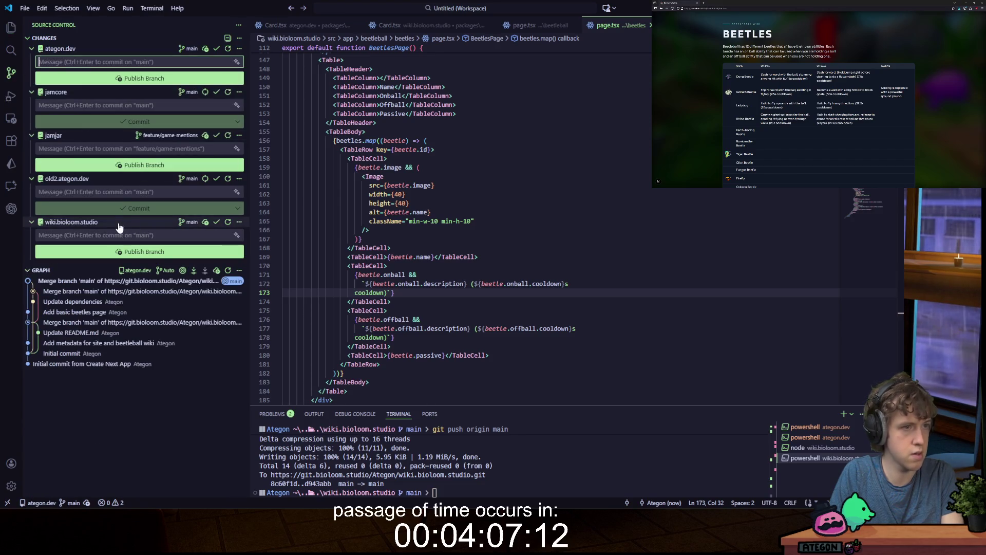
Step: Stage the deleted getting-started page and commit it as 'Remove getting started temporarily'
{"action": "scroll", "coordinate": [221, 242], "scroll_direction": "down", "scroll_amount": 1}
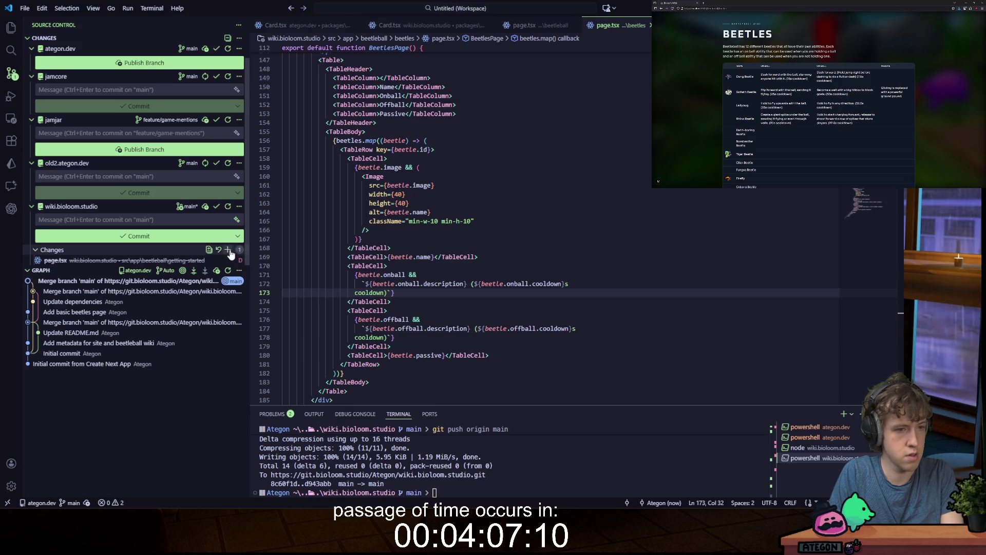
{"action": "left_click", "coordinate": [227, 249]}
{"action": "left_click", "coordinate": [51, 220]}
{"action": "type", "text": "Remove"}
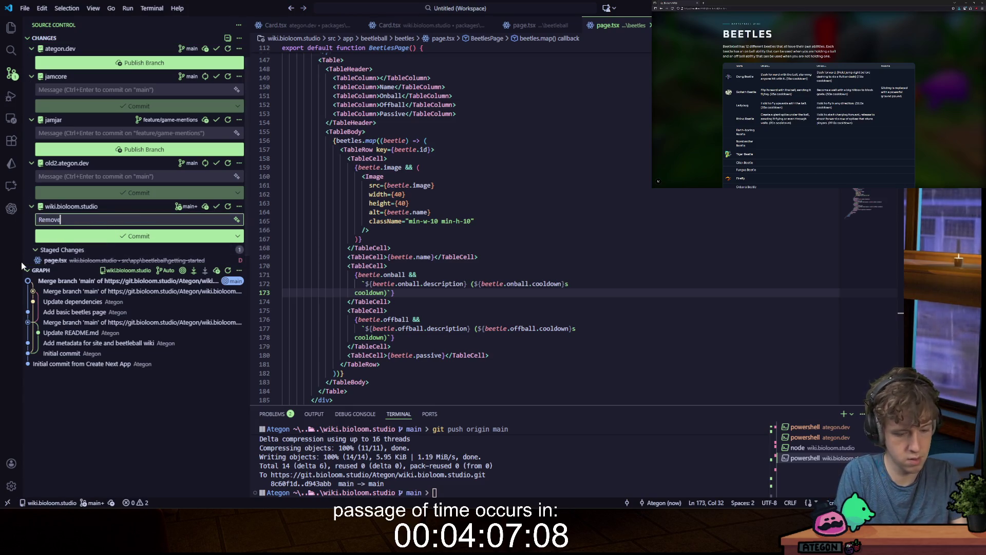
{"action": "type", "text": " getting started temporarily"}
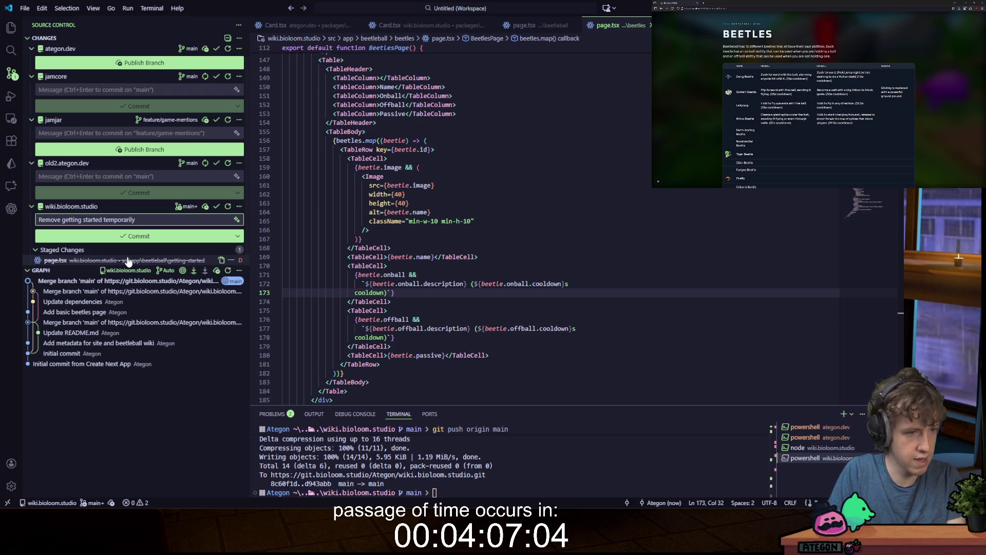
{"action": "key", "text": "ctrl+Return"}
{"action": "left_click", "coordinate": [561, 480]}
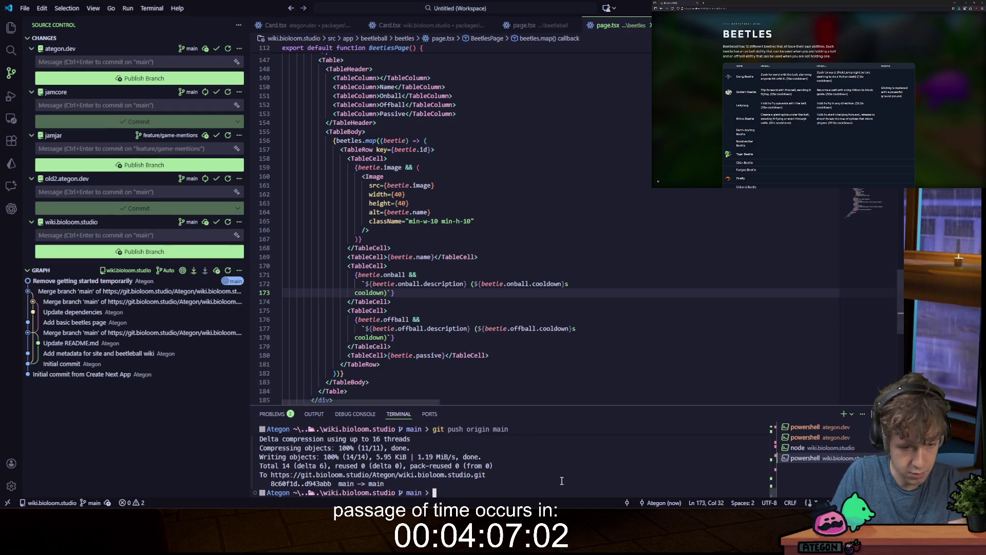
Step: Recall git push origin main in the terminal and run it
{"action": "key", "text": "Up"}
{"action": "key", "text": "Down"}
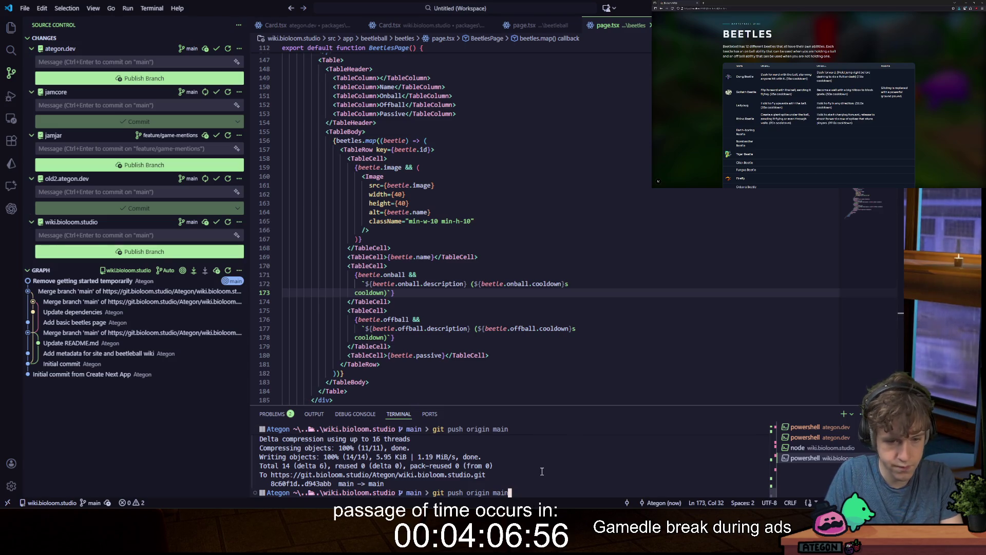
{"action": "key", "text": "Return"}
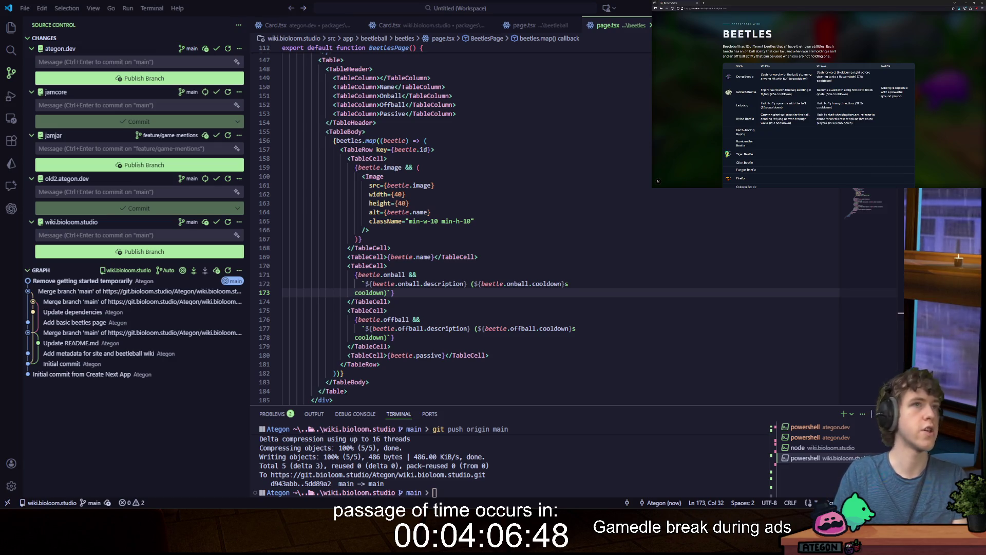
Step: Load the Gamedle website in a new tab and close the old Bioloom Wiki tab
{"action": "left_click", "coordinate": [705, 3]}
{"action": "type", "text": "gamedle"}
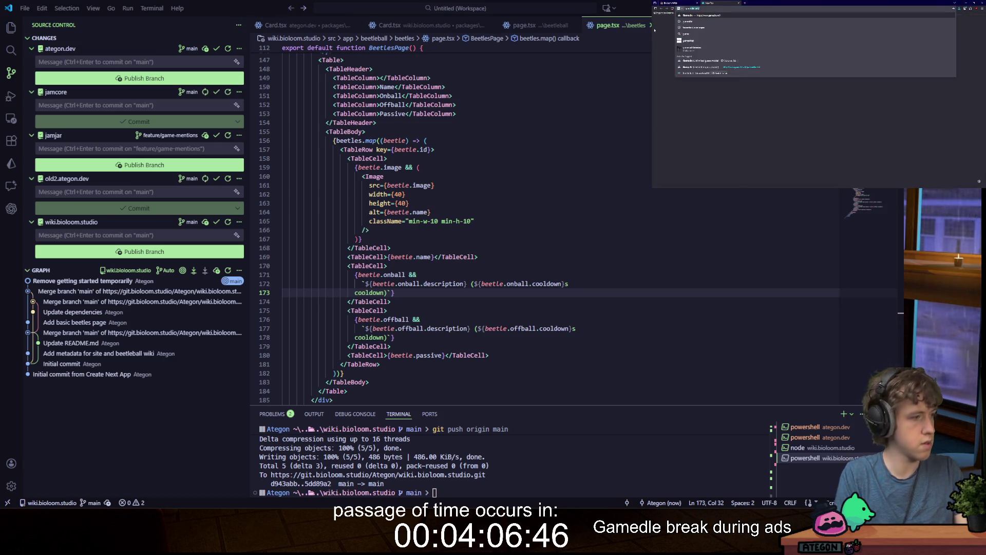
{"action": "key", "text": "Return"}
{"action": "left_click", "coordinate": [680, 3]}
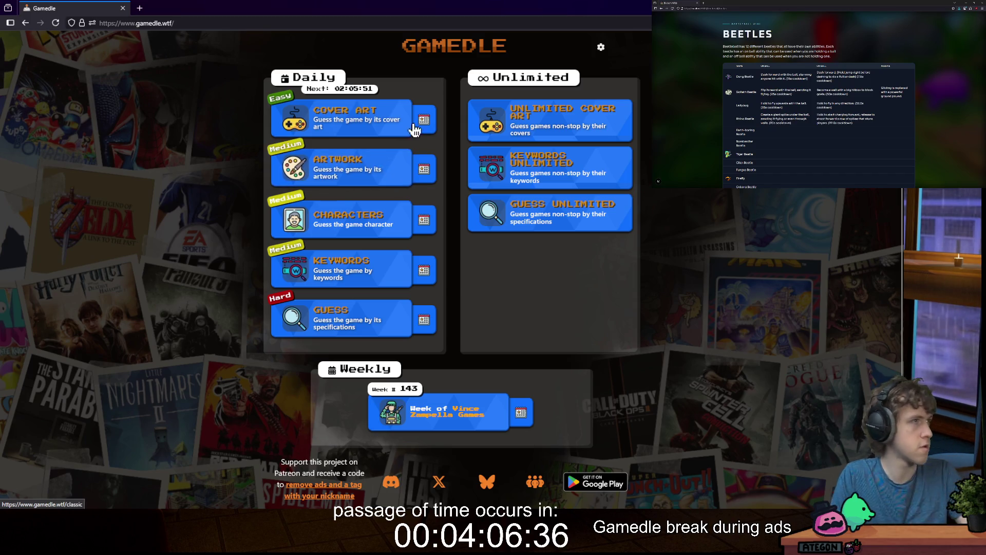
Step: In the small browser, open the wiki in a new tab and return to the Beetles page
{"action": "left_click", "coordinate": [743, 38]}
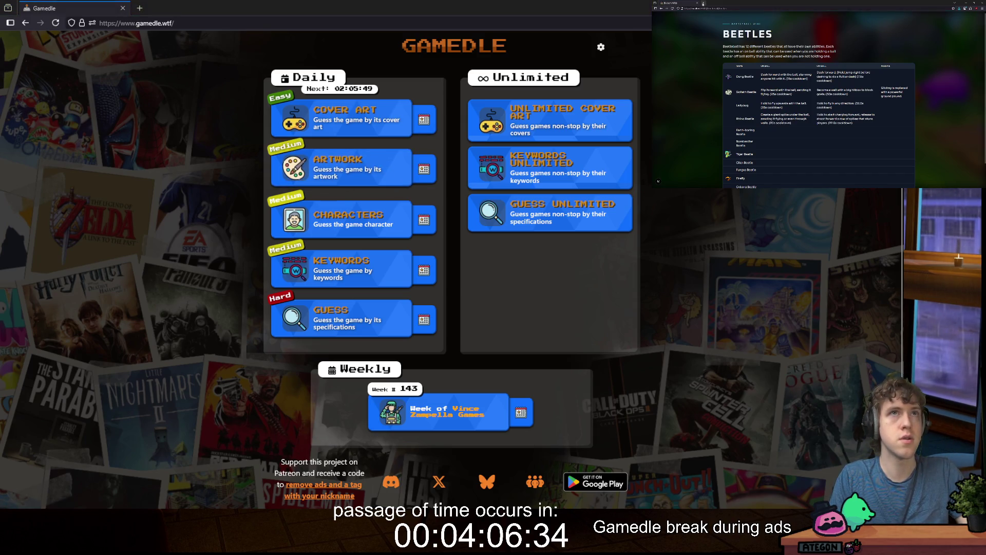
{"action": "left_click", "coordinate": [703, 3]}
{"action": "type", "text": "wiki"}
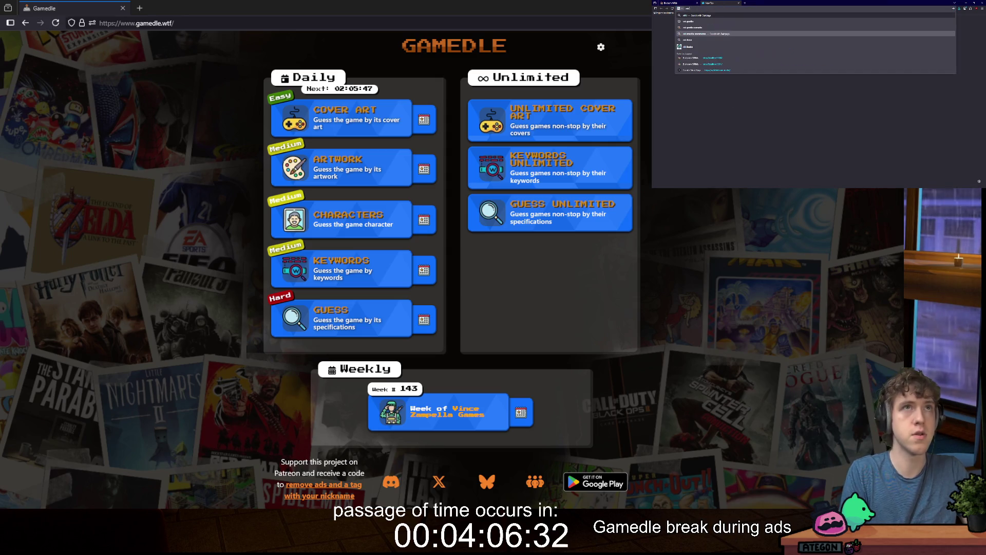
{"action": "left_click", "coordinate": [722, 32]}
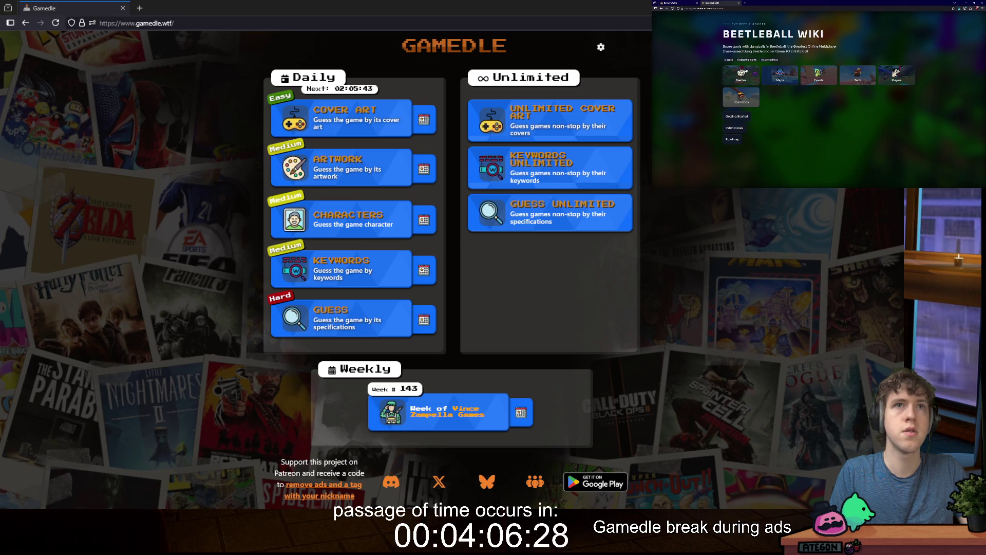
{"action": "left_click", "coordinate": [758, 69]}
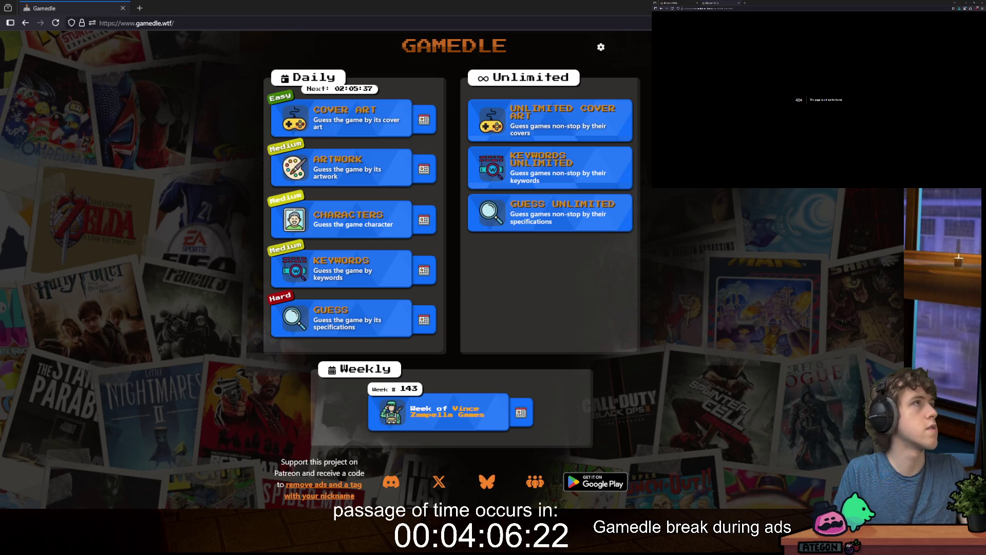
{"action": "mouse_move", "coordinate": [326, 497]}
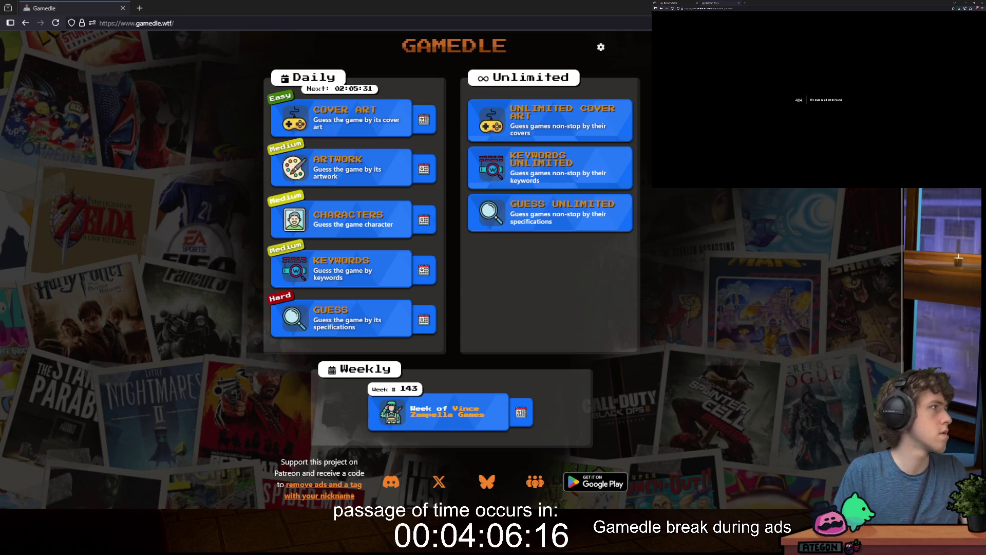
{"action": "left_click", "coordinate": [672, 9]}
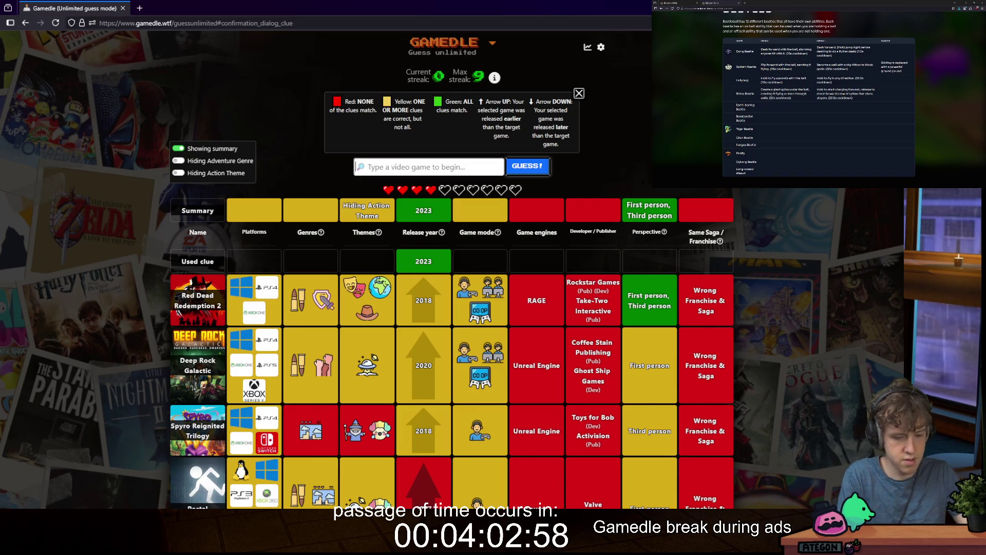
Step: Guess No Man's Sky, then Dead Space (new), in Gamedle's unlimited mode
{"action": "type", "text": "no mn"}
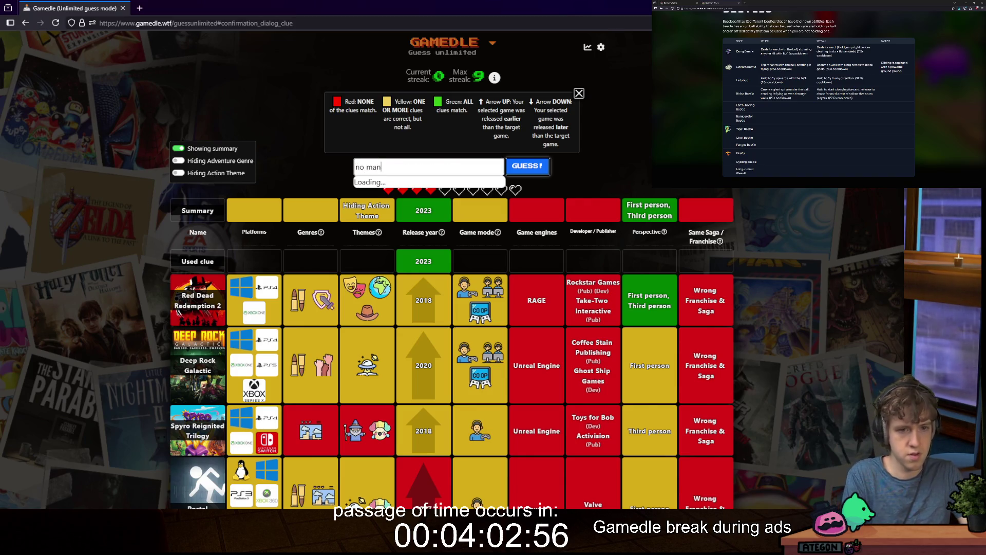
{"action": "key", "text": "Return"}
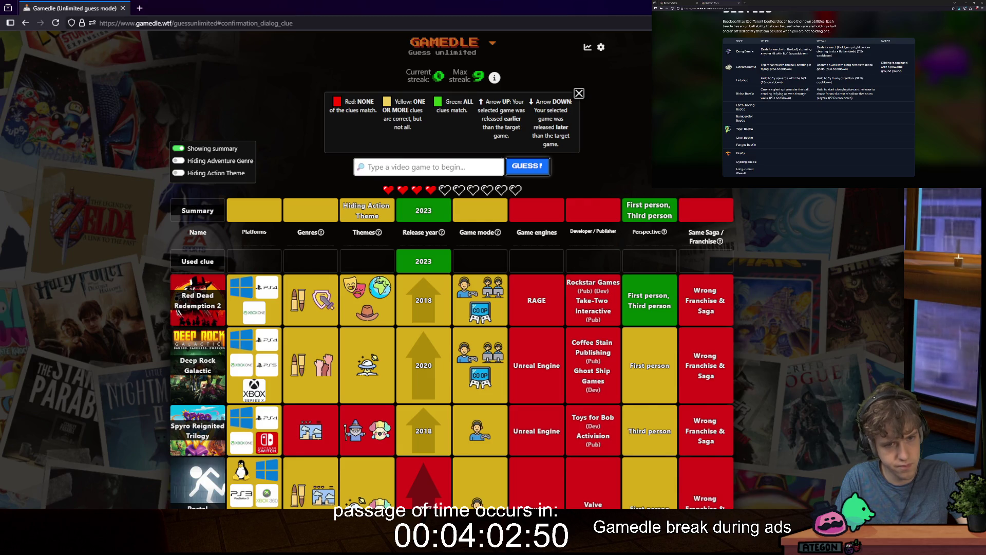
{"action": "type", "text": "space"}
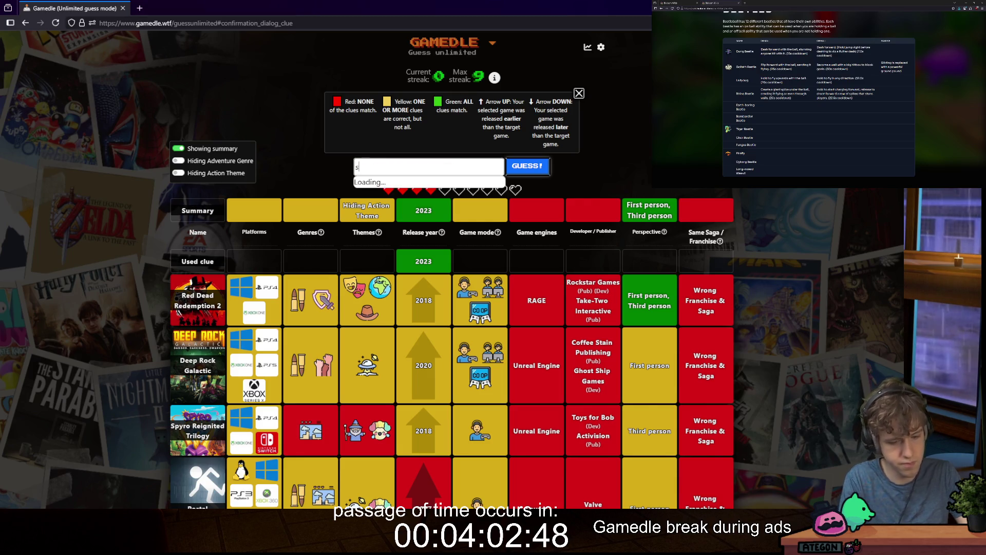
{"action": "key", "text": "Down"}
{"action": "key", "text": "Down"}
{"action": "key", "text": "Down"}
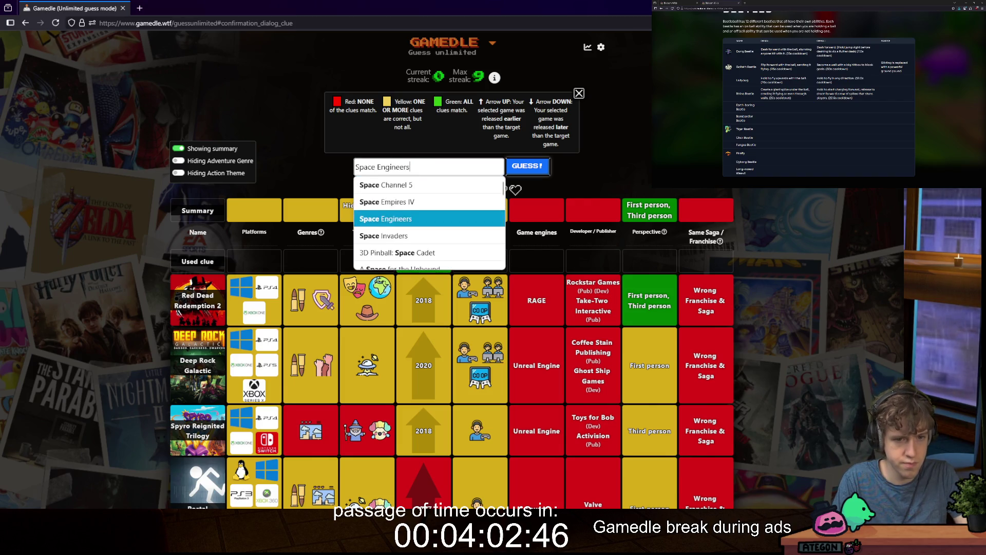
{"action": "key", "text": "Down"}
{"action": "key", "text": "Down"}
{"action": "key", "text": "Down"}
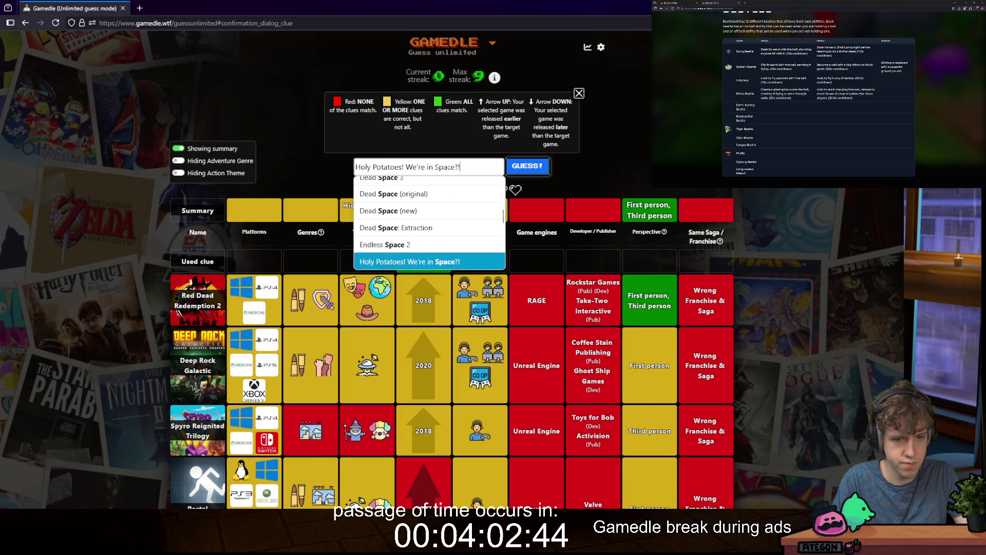
{"action": "key", "text": "Up"}
{"action": "key", "text": "Up"}
{"action": "key", "text": "Up"}
{"action": "key", "text": "Return"}
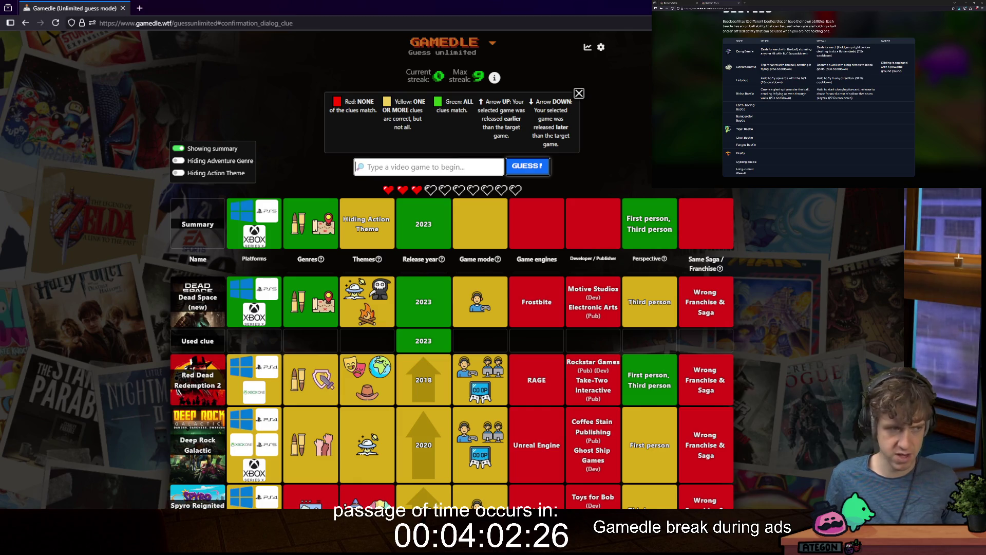
{"action": "scroll", "coordinate": [505, 302], "scroll_direction": "down", "scroll_amount": 5}
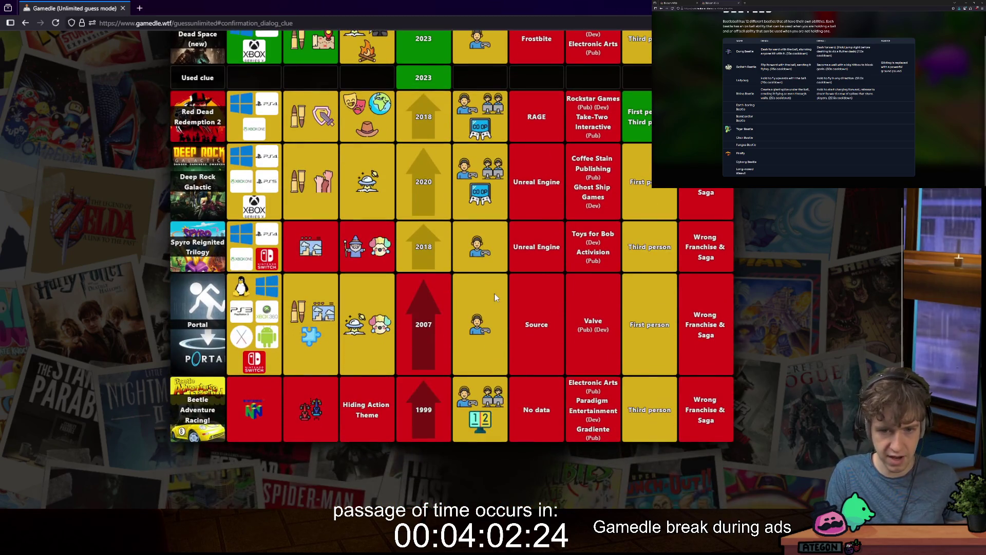
{"action": "scroll", "coordinate": [495, 293], "scroll_direction": "up", "scroll_amount": 5}
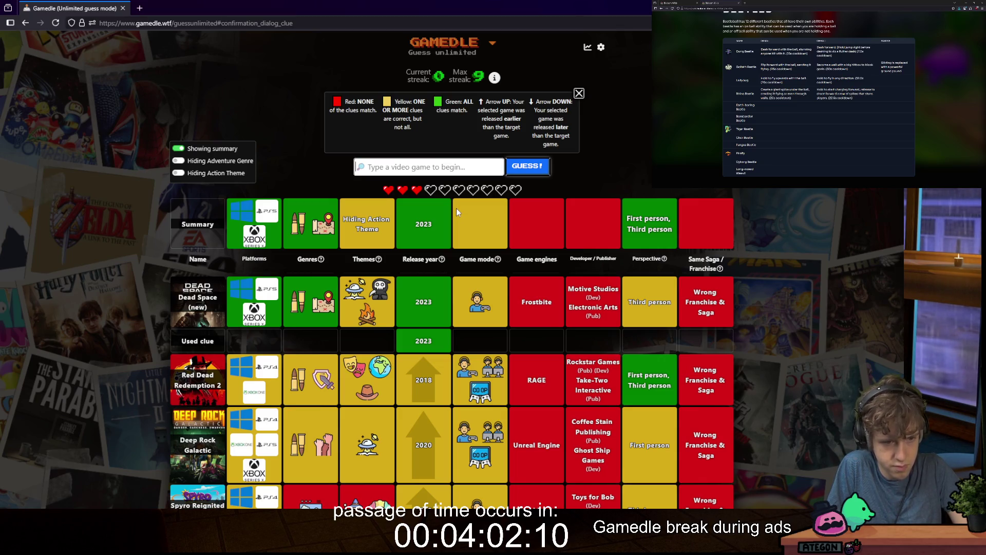
Step: Submit Alien: Isolation as a guess
{"action": "type", "text": "alien"}
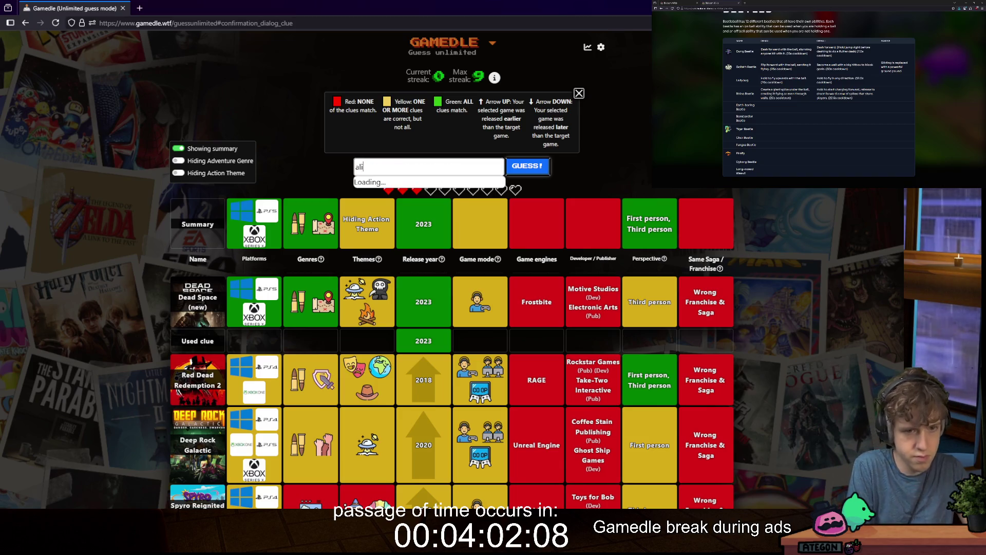
{"action": "key", "text": "Down"}
{"action": "key", "text": "Down"}
{"action": "key", "text": "Down"}
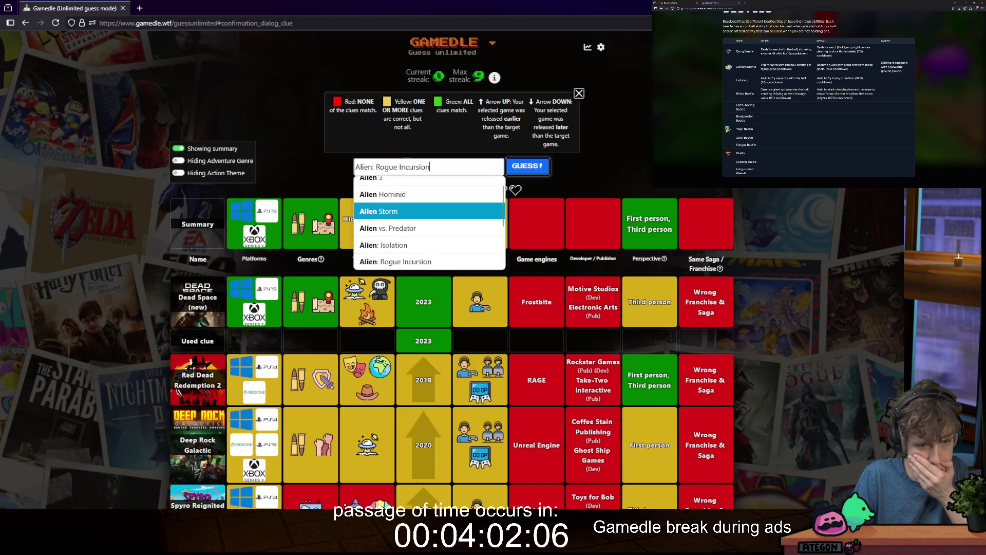
{"action": "key", "text": "Up"}
{"action": "key", "text": "Return"}
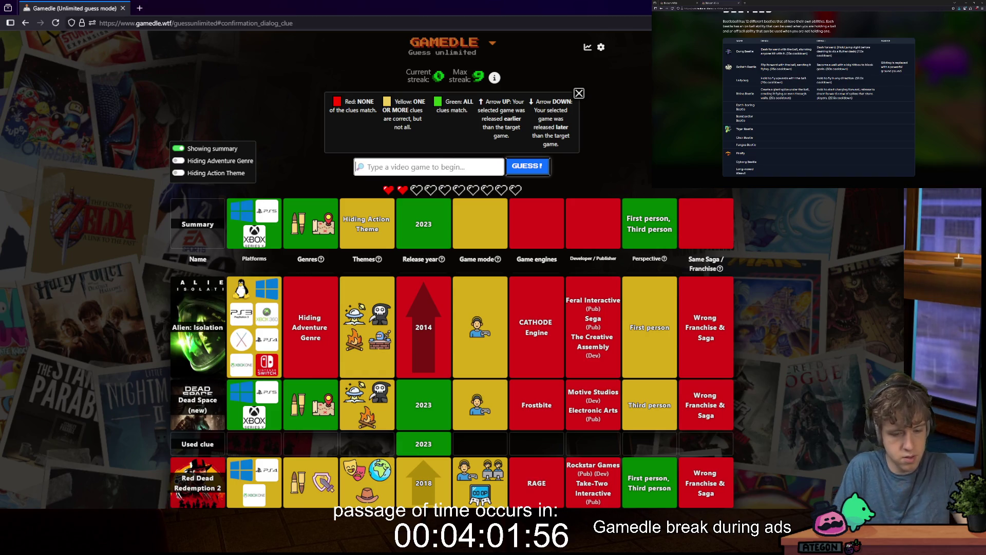
Step: Browse the Space title suggestions and guess Warhammer 40,000: Space Marine II
{"action": "type", "text": "space"}
{"action": "key", "text": "Down"}
{"action": "key", "text": "Down"}
{"action": "key", "text": "Down"}
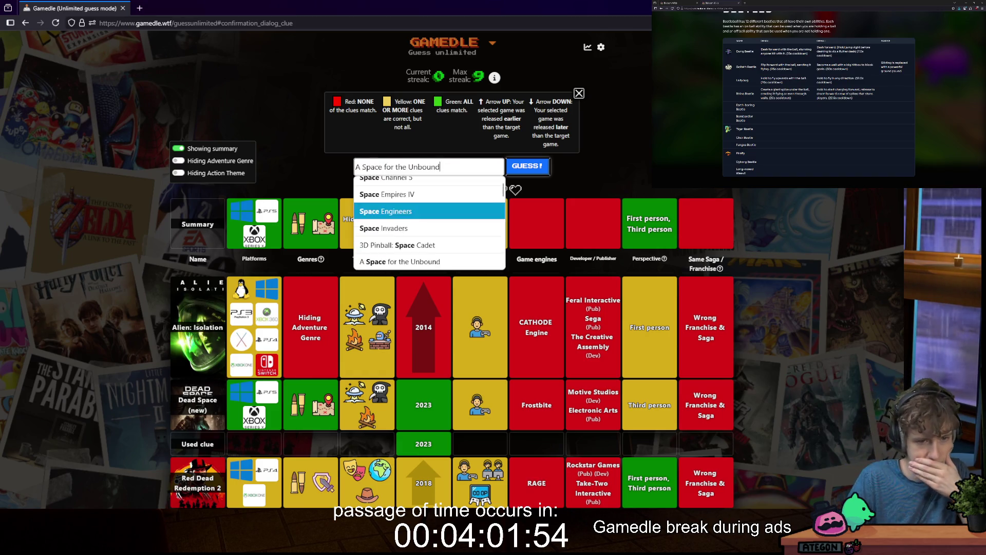
{"action": "key", "text": "Down"}
{"action": "key", "text": "Down"}
{"action": "key", "text": "Down"}
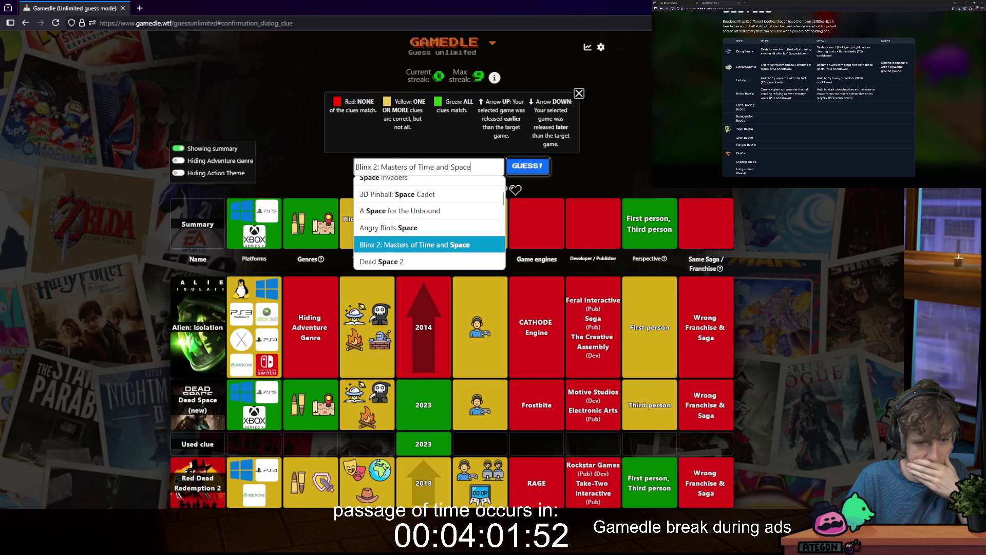
{"action": "key", "text": "Down"}
{"action": "key", "text": "Down"}
{"action": "key", "text": "Down"}
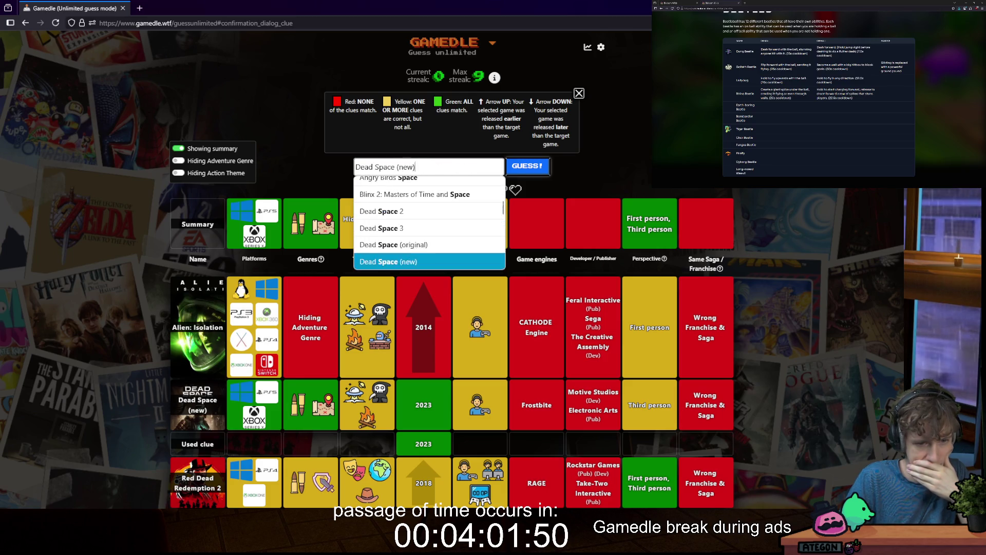
{"action": "key", "text": "Down"}
{"action": "key", "text": "Down"}
{"action": "key", "text": "Down"}
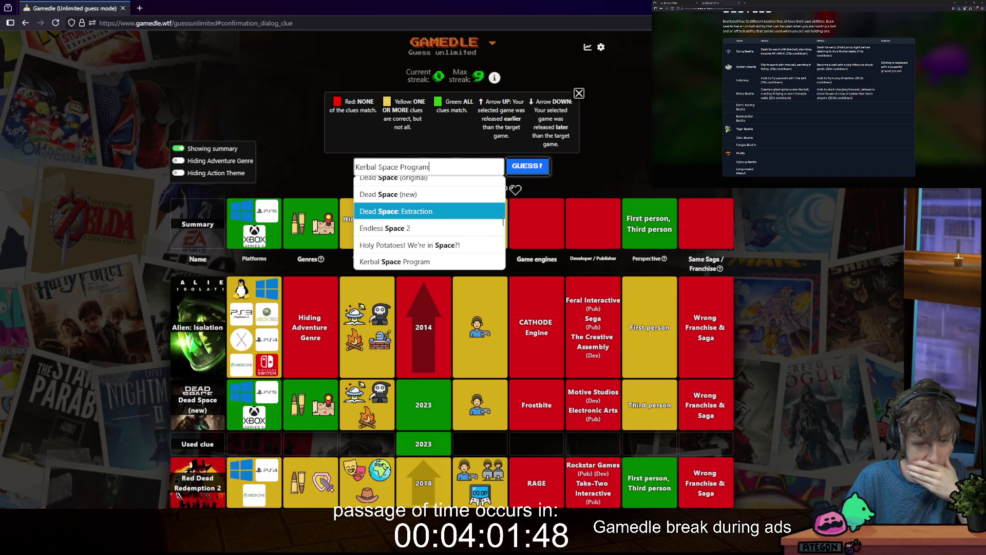
{"action": "key", "text": "Down"}
{"action": "key", "text": "Down"}
{"action": "key", "text": "Down"}
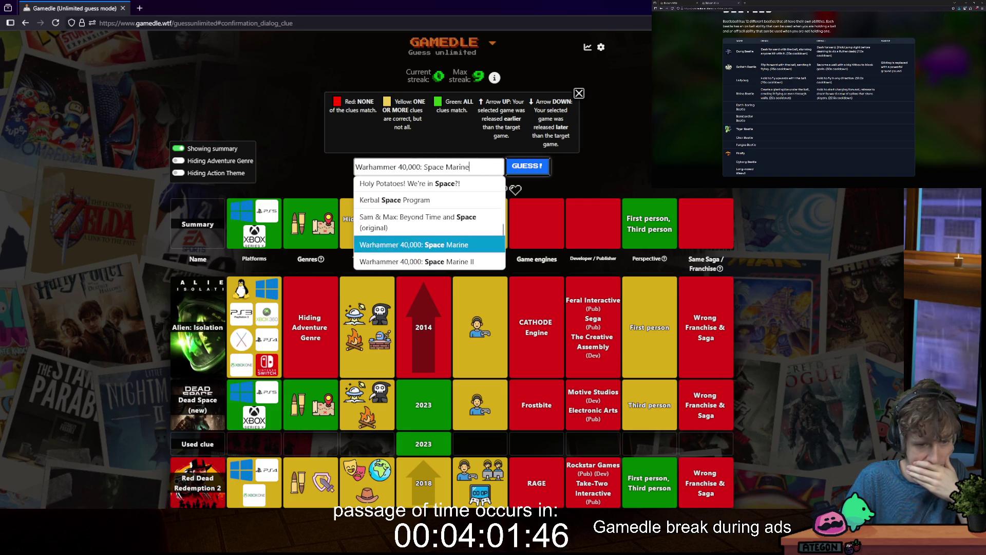
{"action": "key", "text": "Down"}
{"action": "key", "text": "Down"}
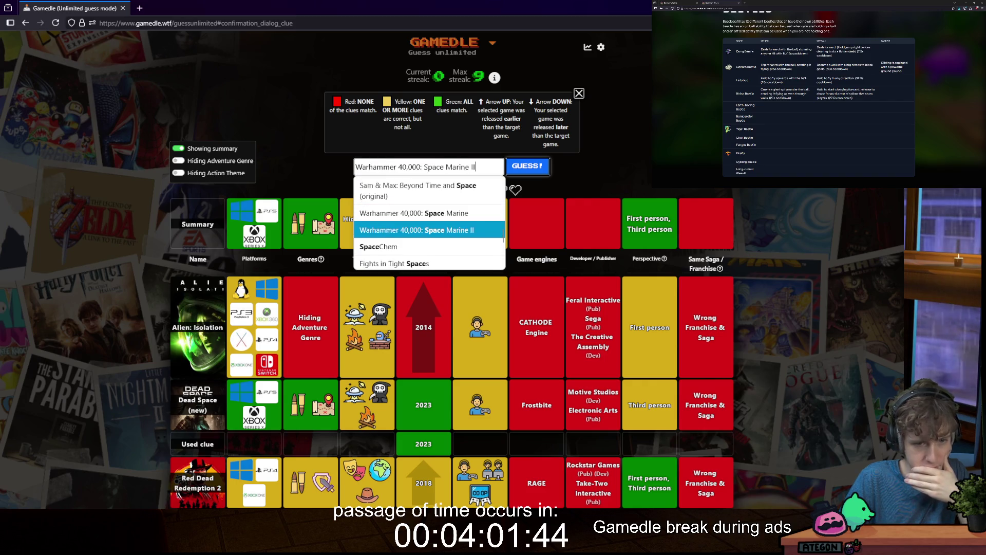
{"action": "key", "text": "Return"}
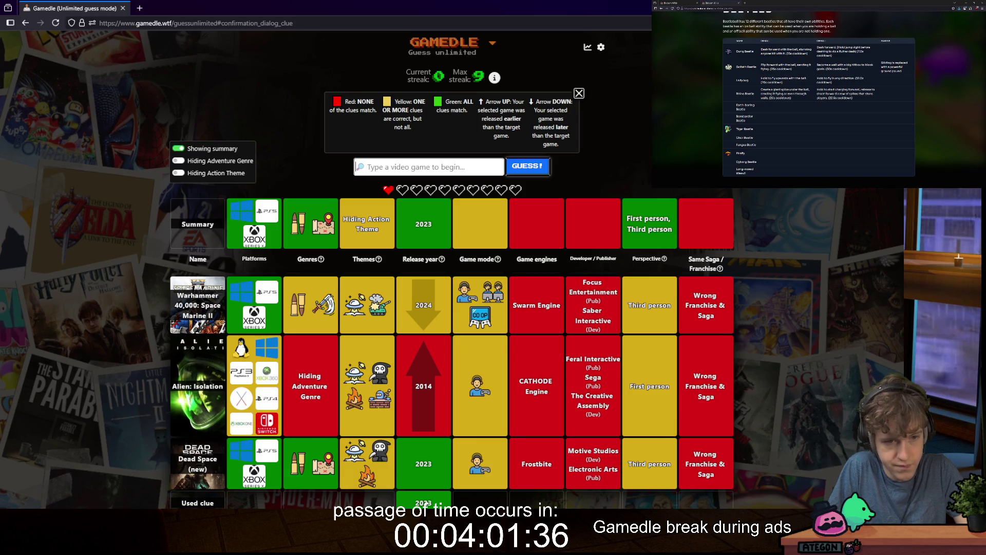
Step: Search Space titles again, then clear the search box
{"action": "type", "text": "space"}
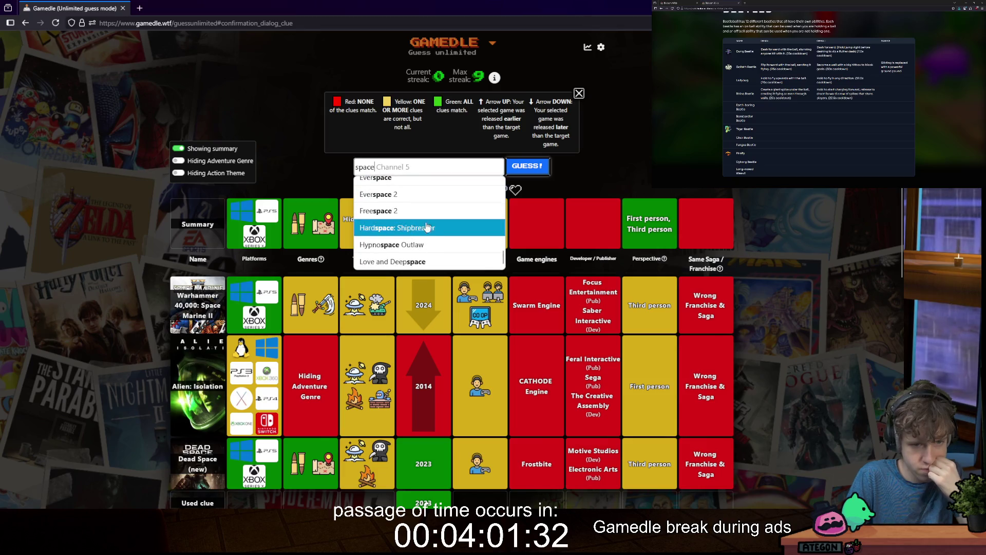
{"action": "scroll", "coordinate": [431, 216], "scroll_direction": "down", "scroll_amount": 3}
{"action": "scroll", "coordinate": [434, 210], "scroll_direction": "up", "scroll_amount": 2}
{"action": "scroll", "coordinate": [429, 198], "scroll_direction": "down", "scroll_amount": 3}
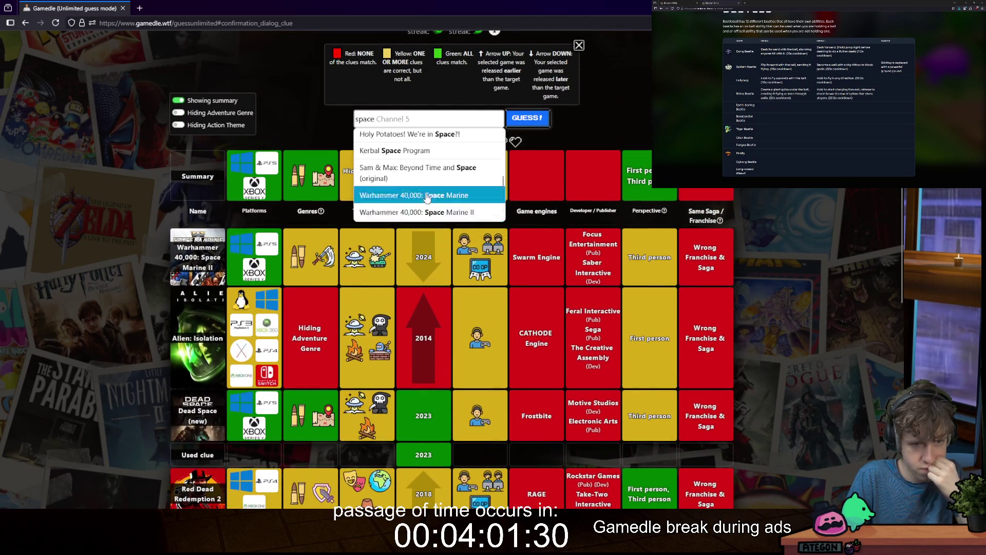
{"action": "scroll", "coordinate": [429, 199], "scroll_direction": "down", "scroll_amount": 2}
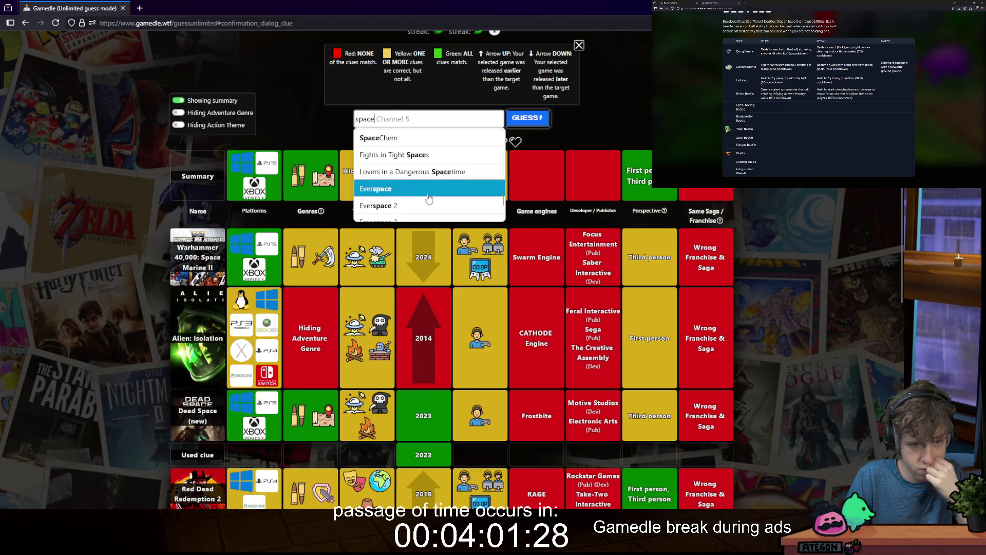
{"action": "scroll", "coordinate": [429, 198], "scroll_direction": "down", "scroll_amount": 2}
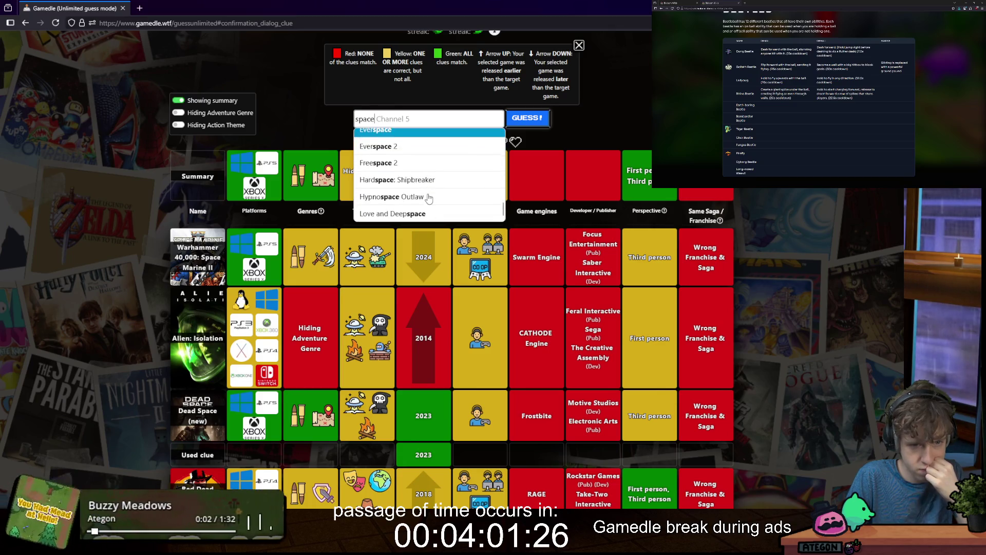
{"action": "key", "text": "ctrl+a"}
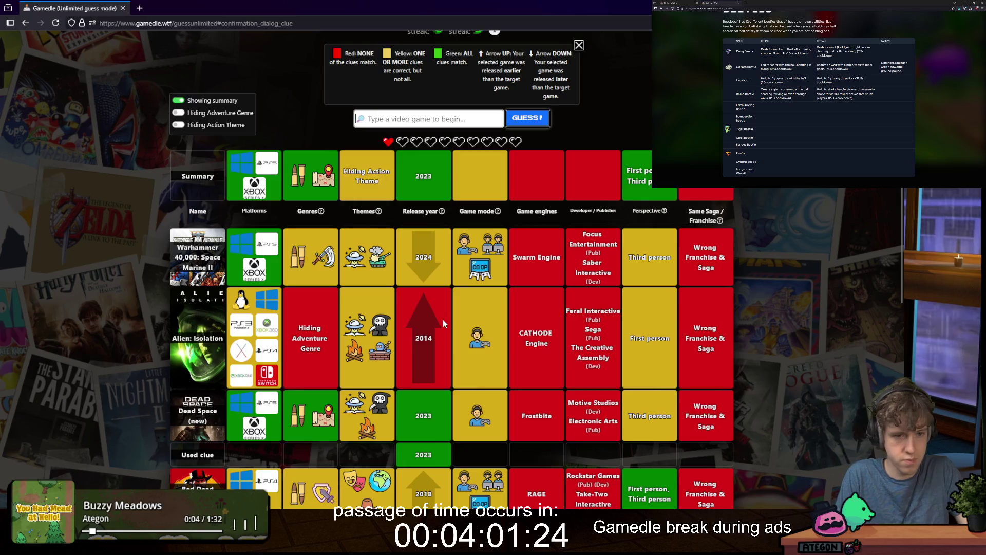
{"action": "key", "text": "BackSpace"}
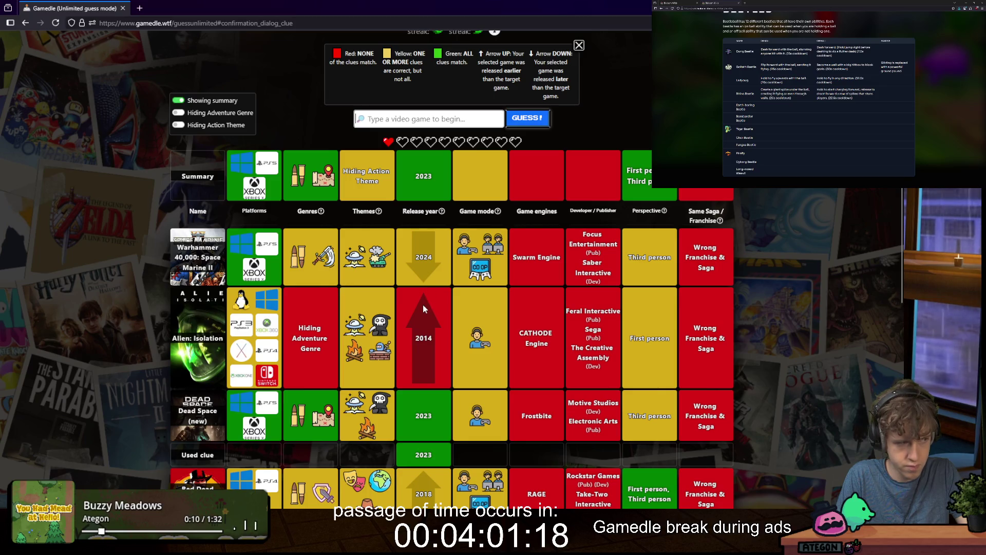
Step: Guess Alien 3, then start searching for Star Battlefront
{"action": "type", "text": "al"}
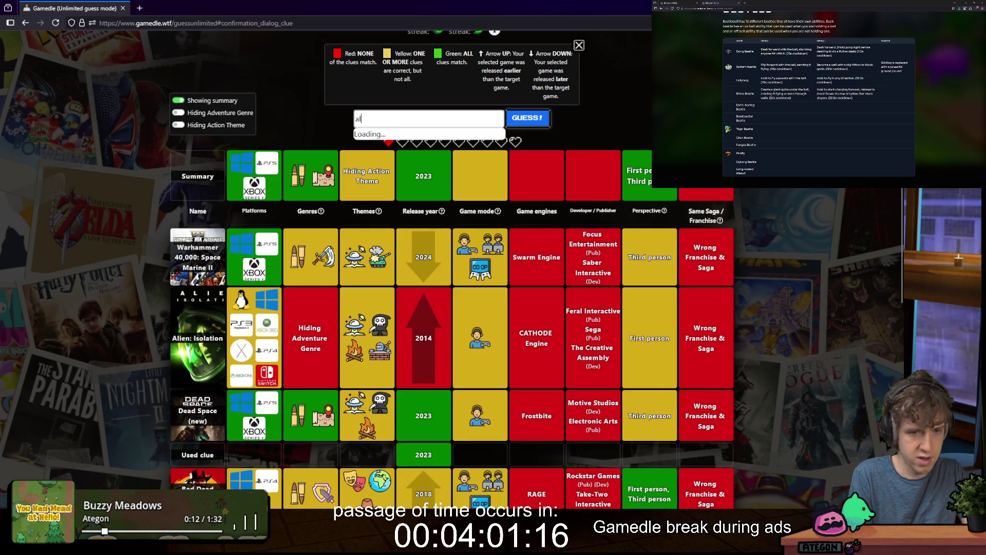
{"action": "type", "text": "ien 3"}
{"action": "scroll", "coordinate": [460, 164], "scroll_direction": "down", "scroll_amount": 3}
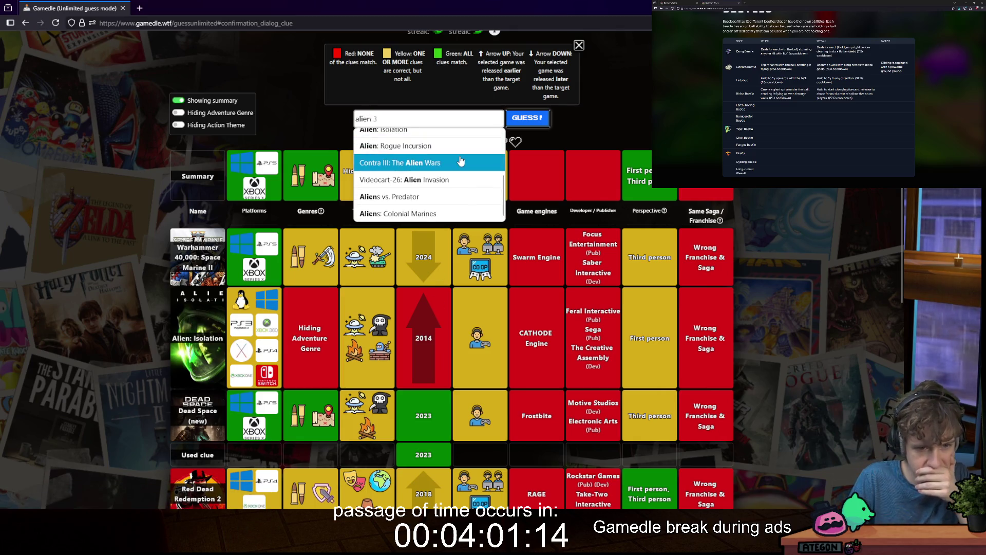
{"action": "scroll", "coordinate": [457, 182], "scroll_direction": "up", "scroll_amount": 2}
{"action": "scroll", "coordinate": [458, 184], "scroll_direction": "down", "scroll_amount": 2}
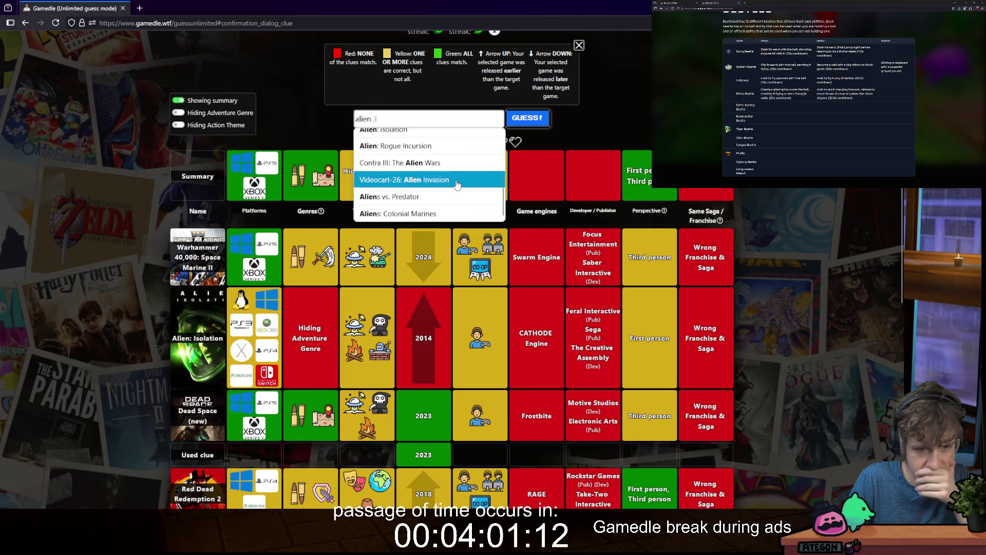
{"action": "scroll", "coordinate": [457, 183], "scroll_direction": "up", "scroll_amount": 3}
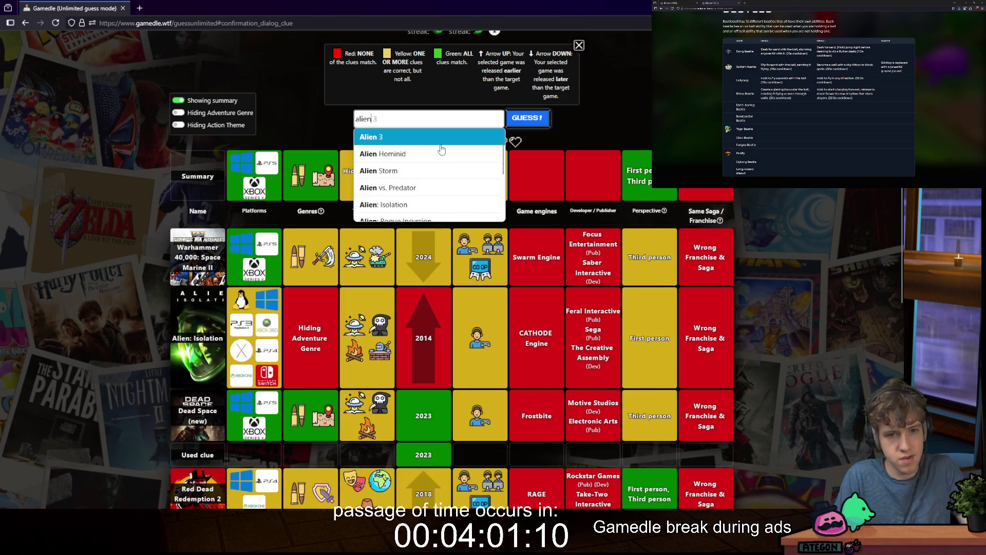
{"action": "key", "text": "Return"}
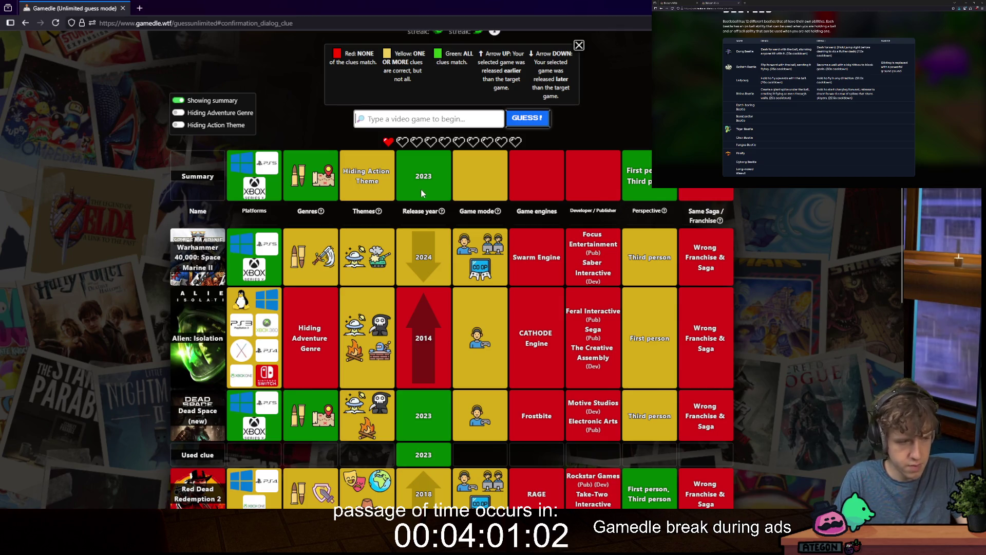
{"action": "type", "text": "star"}
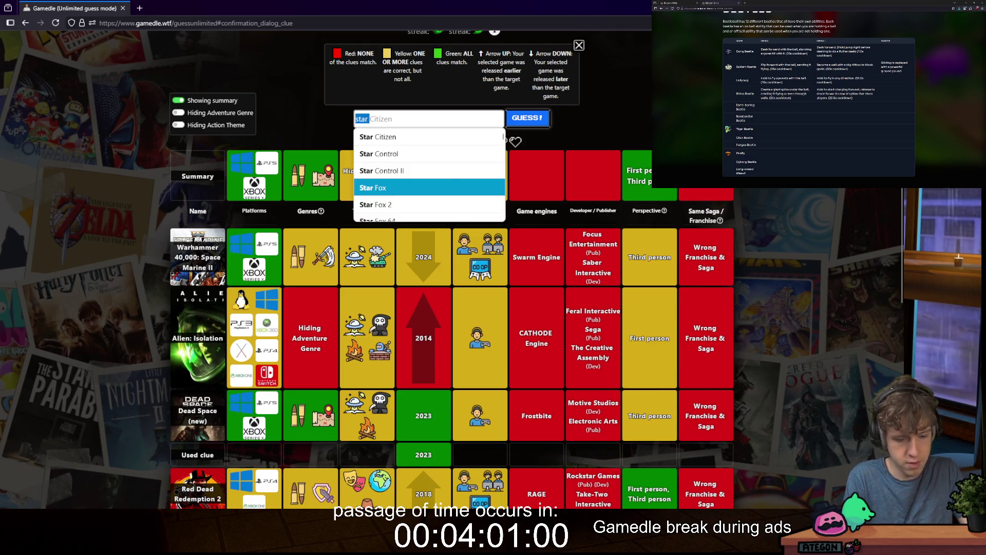
{"action": "type", "text": "battl"}
{"action": "type", "text": "t"}
Step: Submit Star Wars: Battlefront II (new) as the final guess
{"action": "key", "text": "Up"}
{"action": "key", "text": "Up"}
{"action": "key", "text": "Down"}
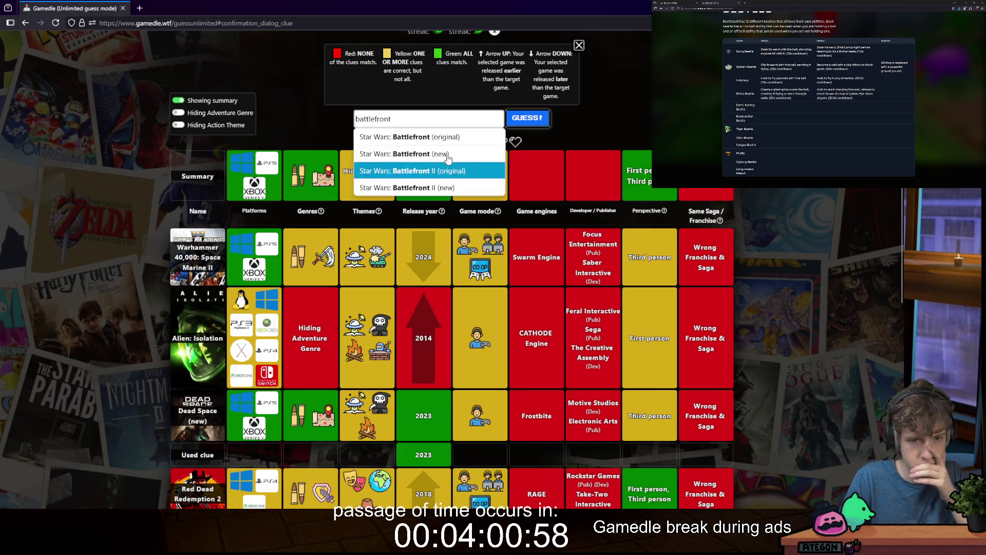
{"action": "key", "text": "Return"}
{"action": "left_click", "coordinate": [522, 117]}
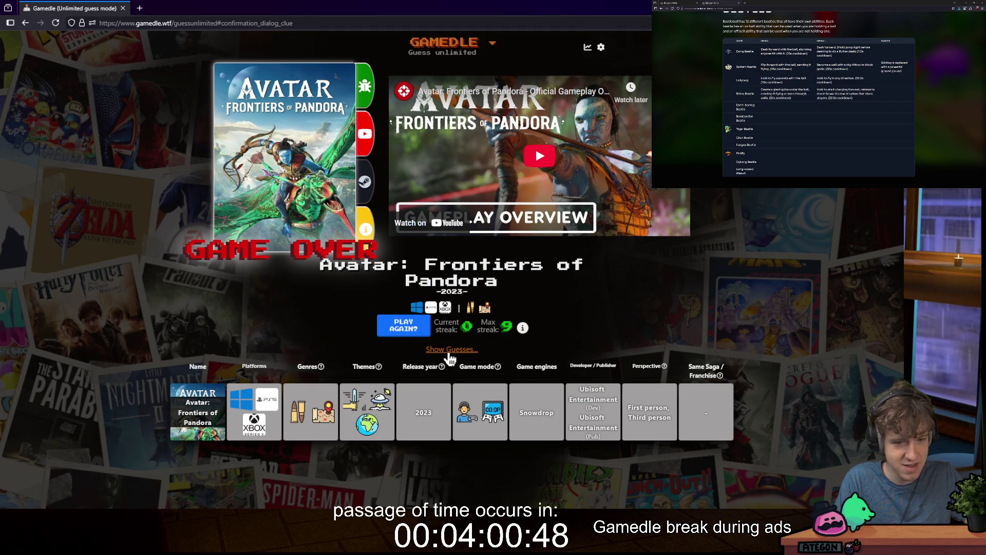
Step: Show the earlier guesses and scroll through the guess table
{"action": "left_click", "coordinate": [449, 350]}
{"action": "scroll", "coordinate": [307, 333], "scroll_direction": "down", "scroll_amount": 4}
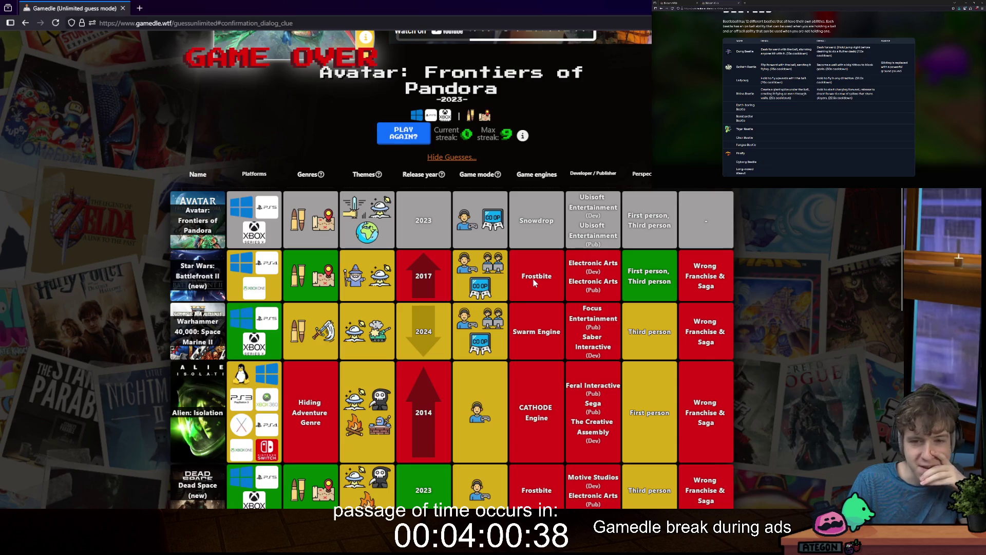
{"action": "scroll", "coordinate": [523, 277], "scroll_direction": "down", "scroll_amount": 3}
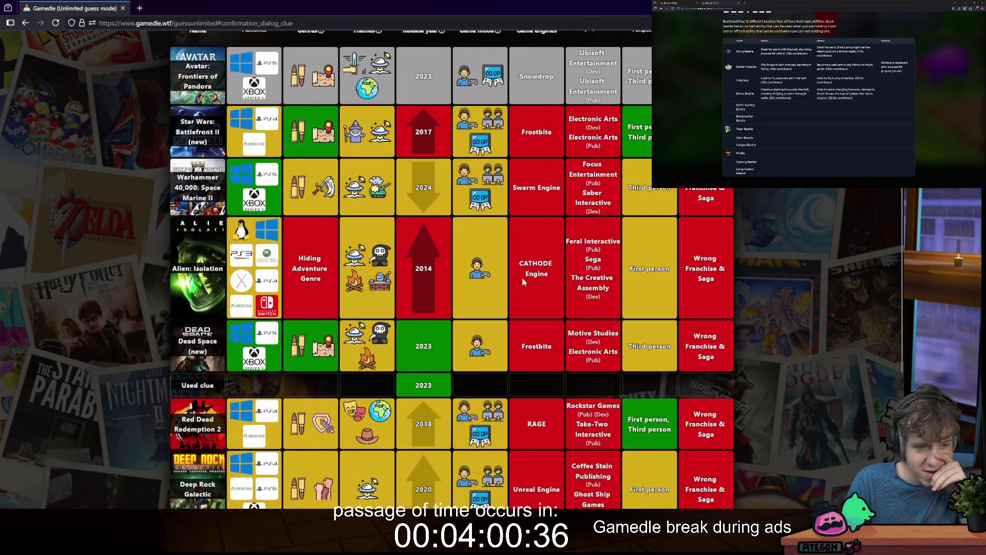
{"action": "scroll", "coordinate": [522, 277], "scroll_direction": "up", "scroll_amount": 2}
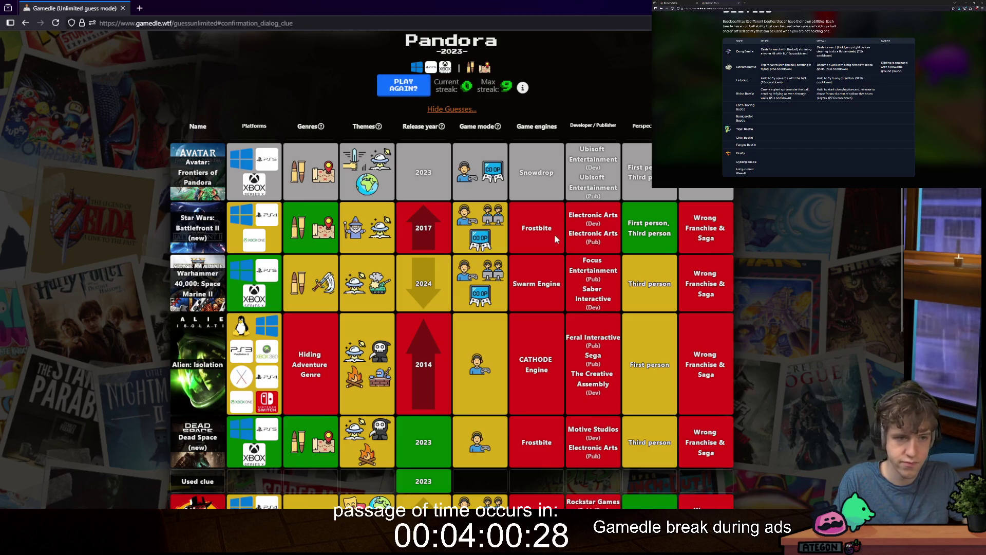
{"action": "mouse_move", "coordinate": [347, 235]}
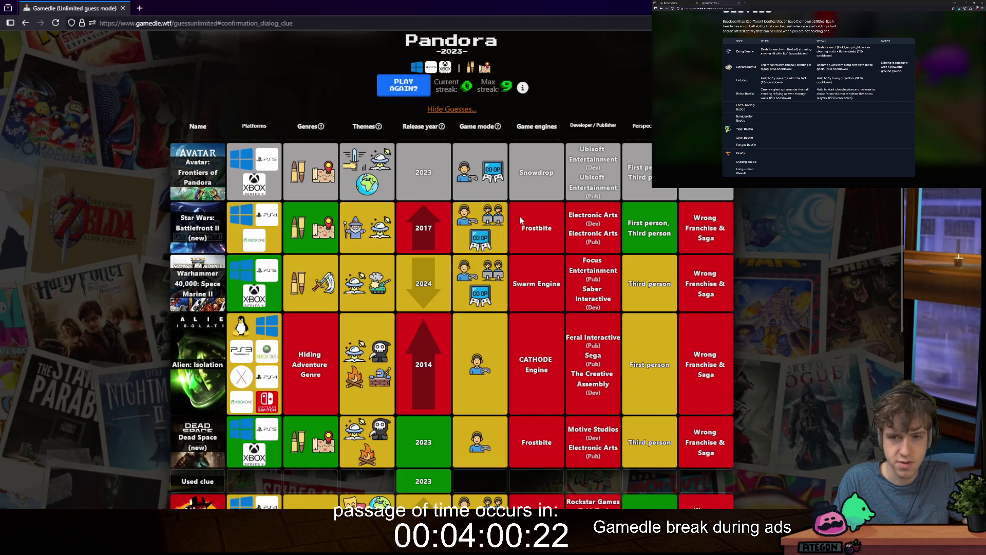
{"action": "scroll", "coordinate": [535, 170], "scroll_direction": "up", "scroll_amount": 5}
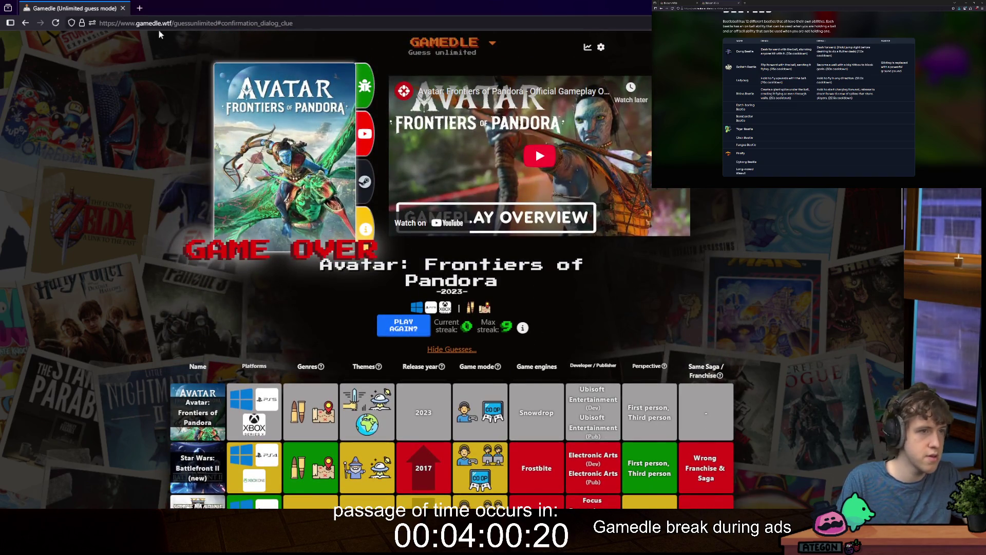
Step: Send the game browser to the other monitor and close the hq720.jpg image window
{"action": "key", "text": "super+shift+Right"}
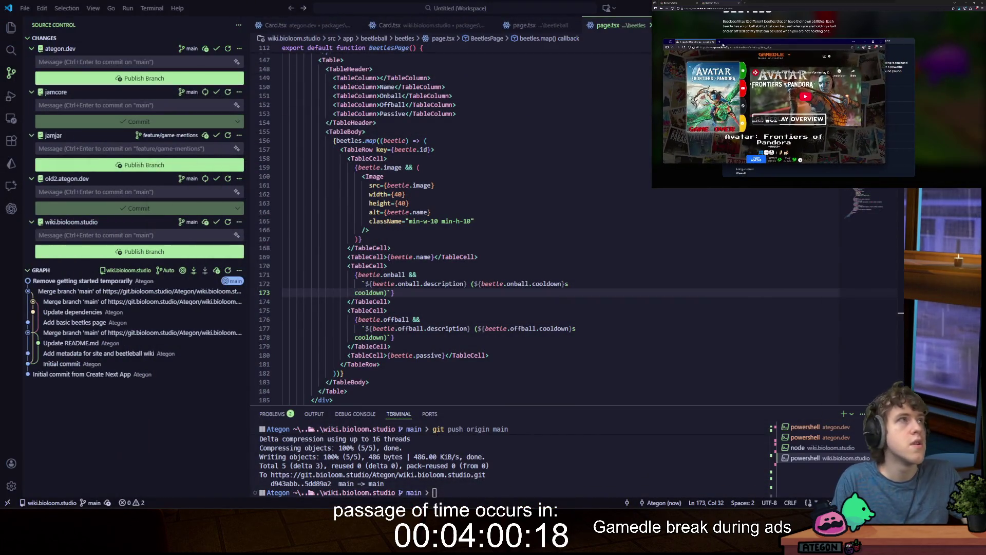
{"action": "mouse_move", "coordinate": [378, 506]}
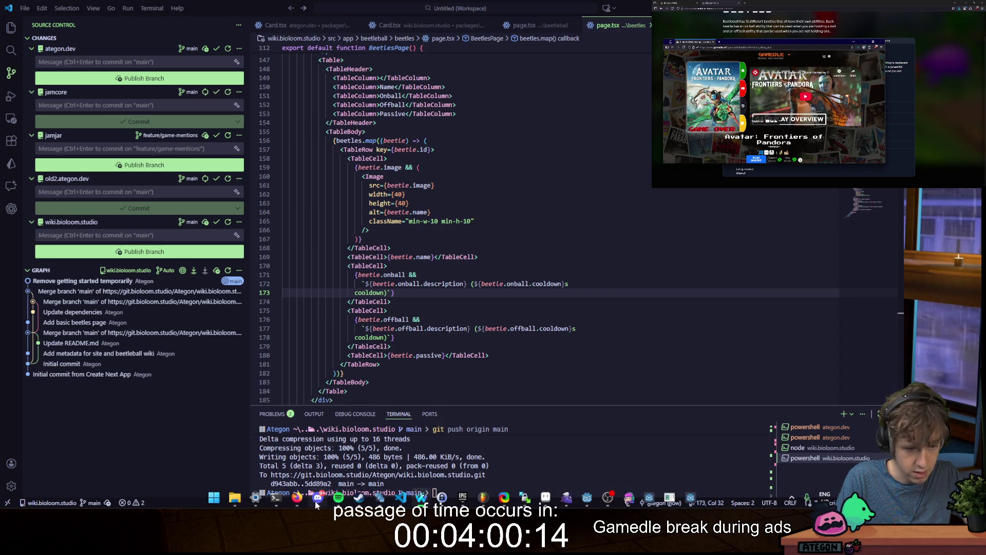
{"action": "mouse_move", "coordinate": [421, 497]}
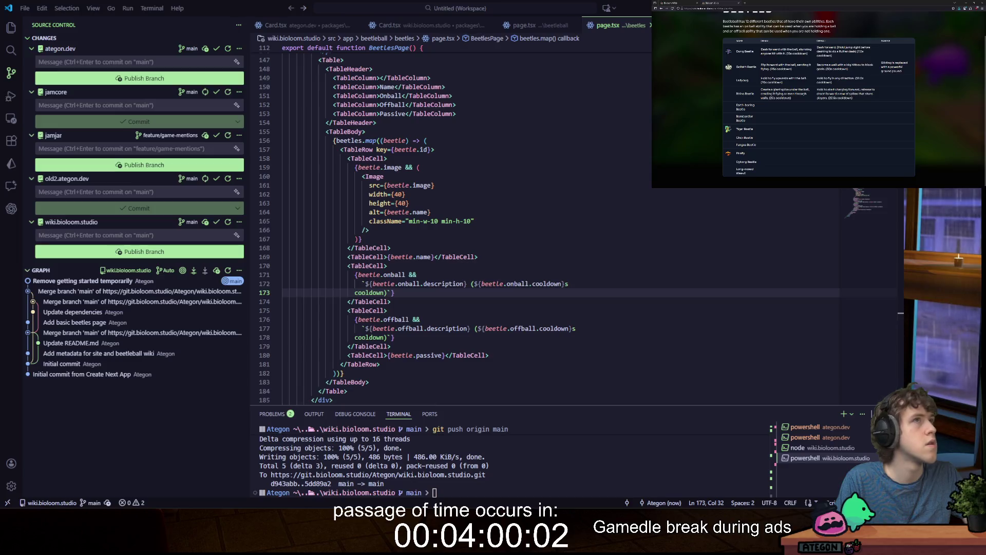
{"action": "mouse_move", "coordinate": [541, 498]}
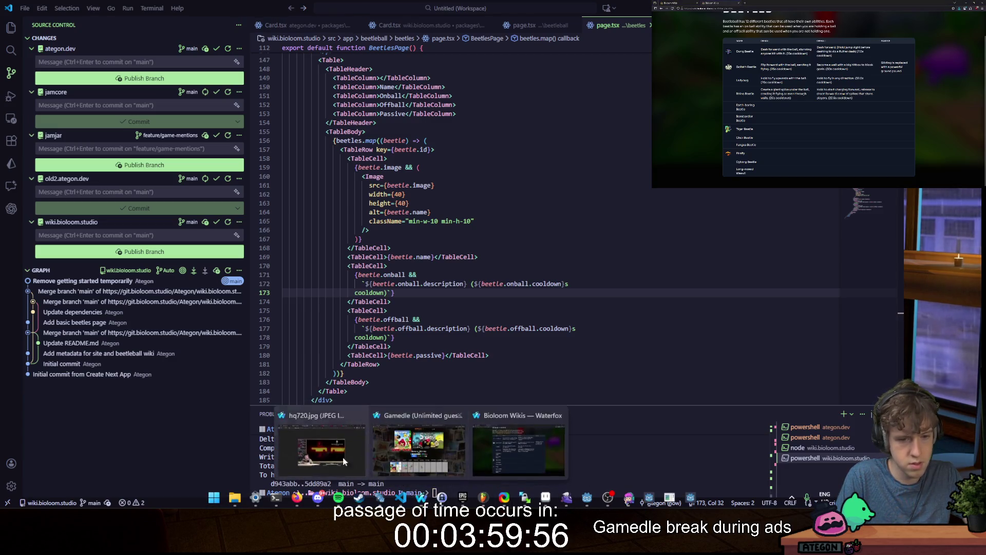
{"action": "left_click", "coordinate": [343, 461]}
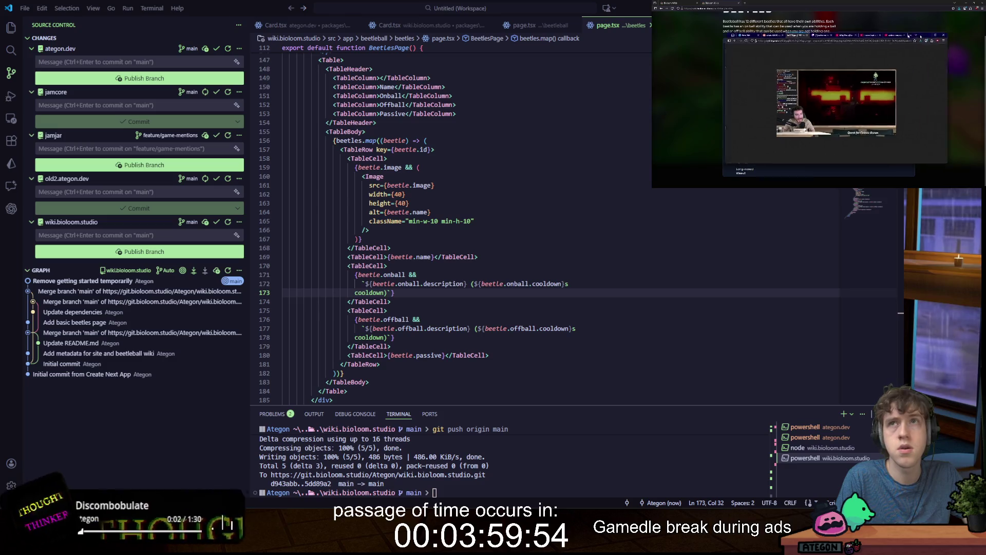
{"action": "left_click", "coordinate": [920, 37]}
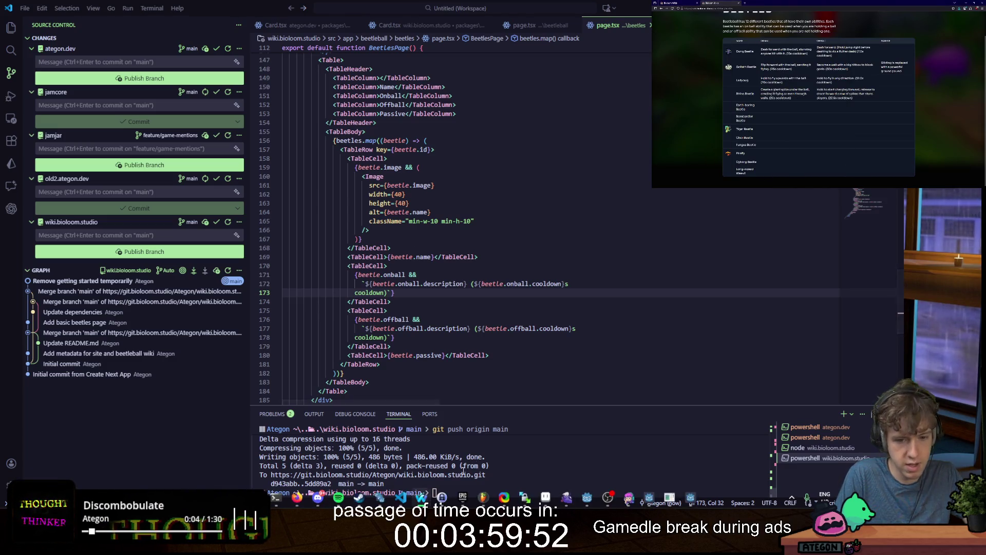
Step: Bring the browser onto the main screen and spin the Effects wheel again
{"action": "mouse_move", "coordinate": [421, 497]}
{"action": "left_click", "coordinate": [433, 424]}
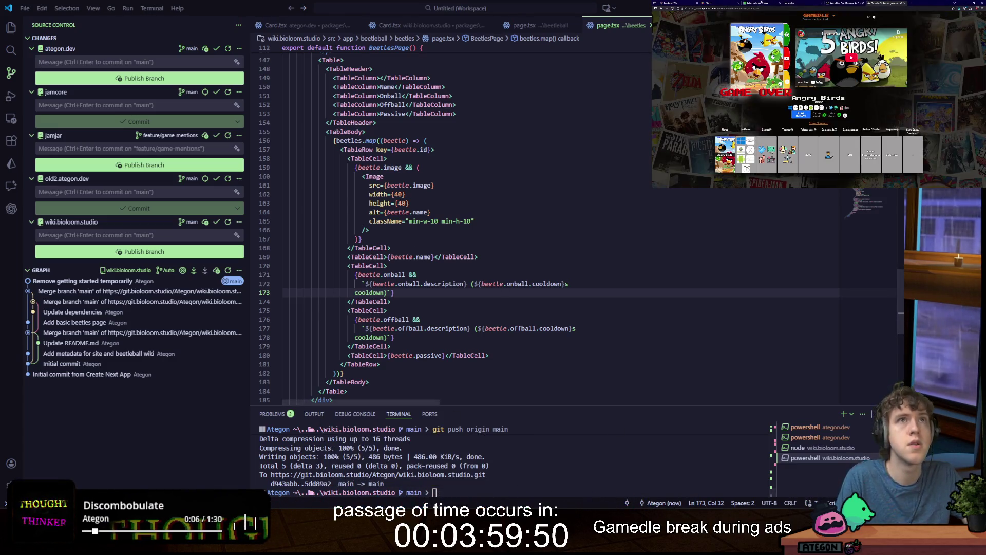
{"action": "left_click", "coordinate": [721, 2]}
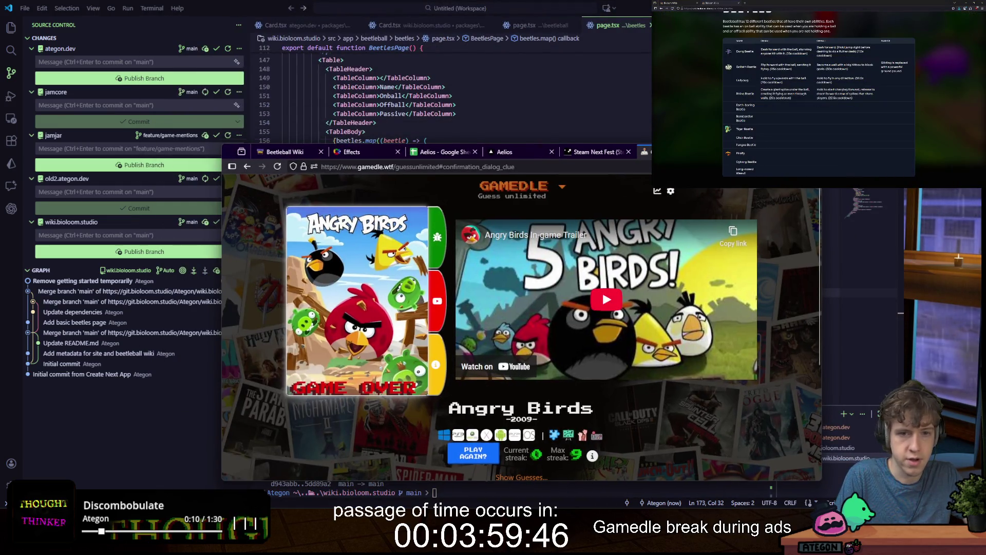
{"action": "left_click", "coordinate": [373, 147]}
{"action": "left_click", "coordinate": [577, 281]}
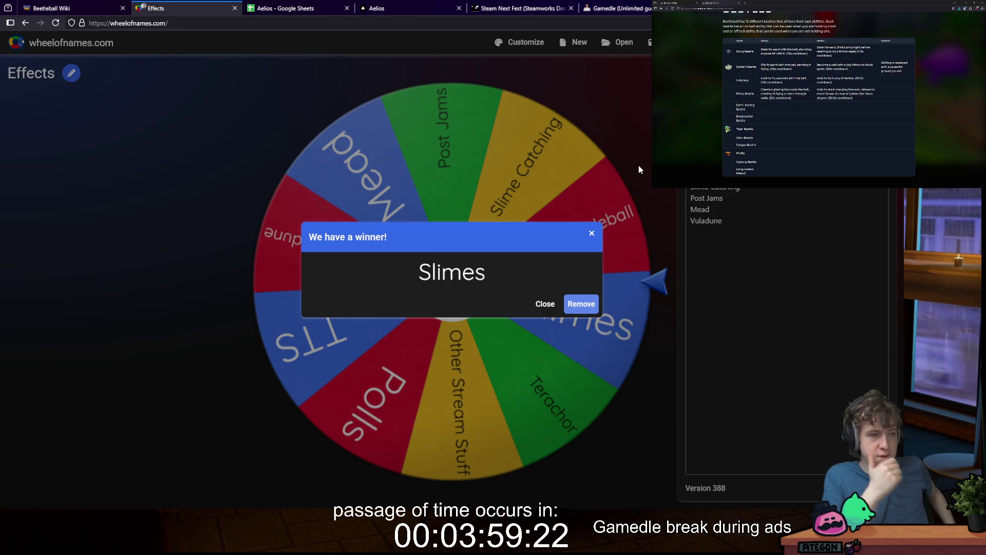
Step: Close the Slimes winner announcement, dismiss the dark mode popup, and switch to the Aelios spreadsheet
{"action": "left_click", "coordinate": [502, 129]}
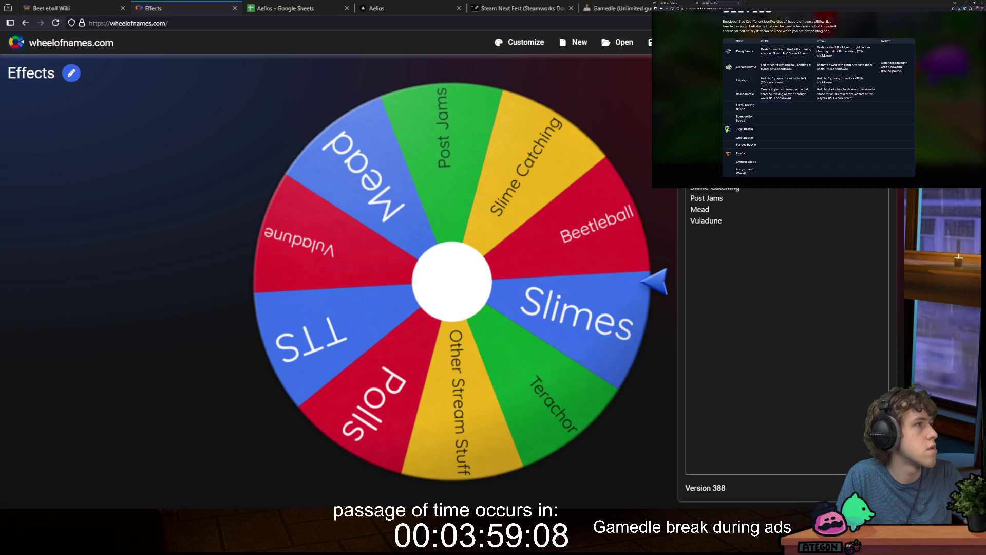
{"action": "left_click", "coordinate": [301, 11]}
{"action": "left_click", "coordinate": [220, 10]}
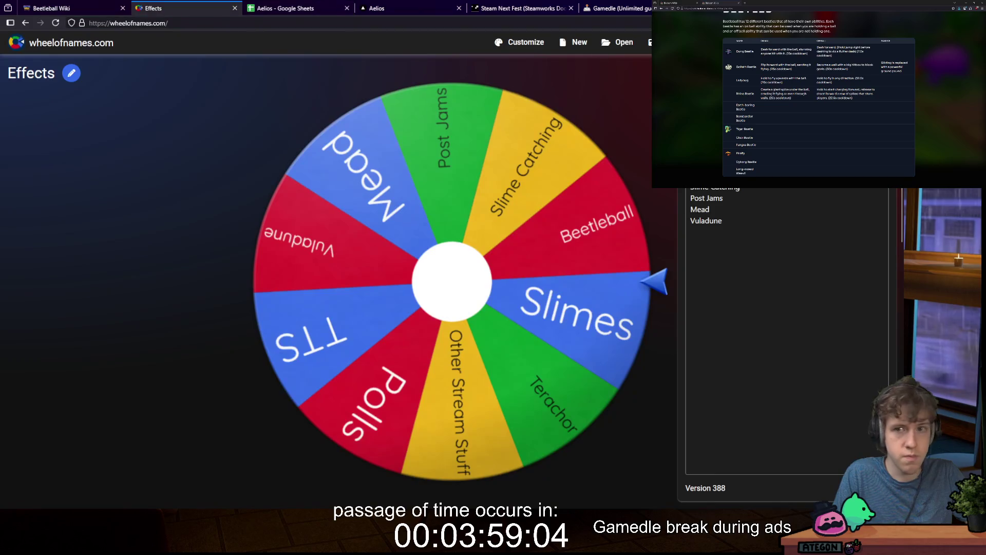
{"action": "left_click", "coordinate": [803, 23]}
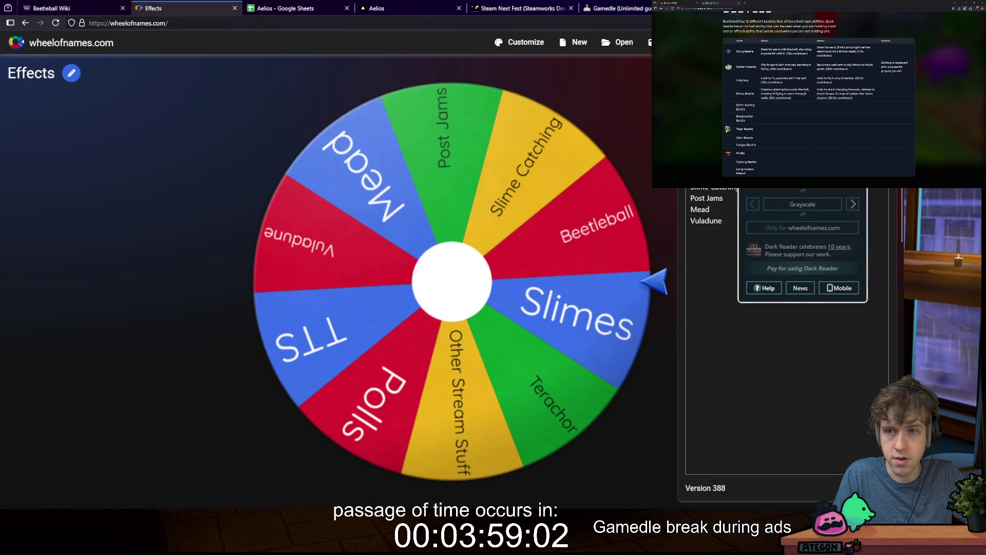
{"action": "left_click", "coordinate": [263, 82]}
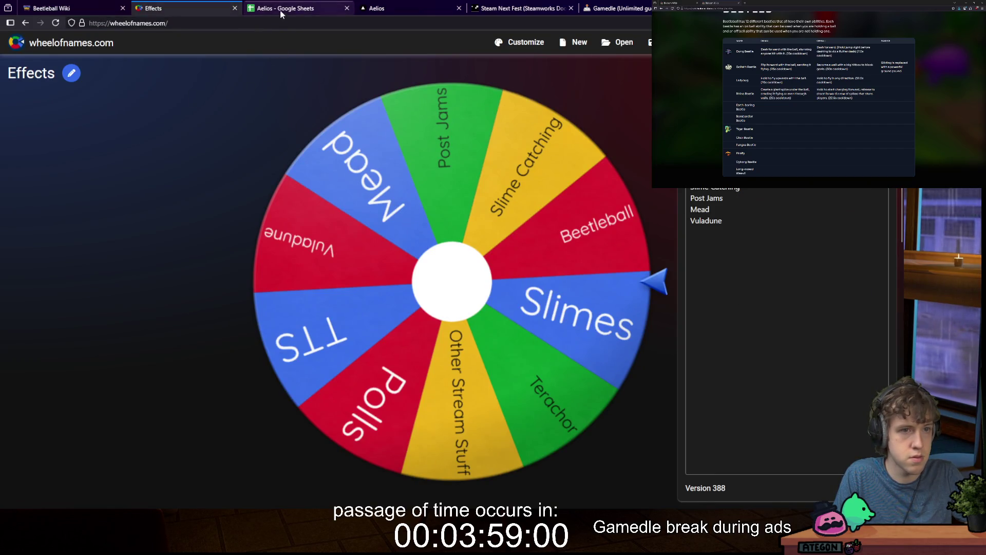
{"action": "left_click", "coordinate": [282, 10]}
Step: Enter the requester's name in R197 for Sting, move left along the row, and bring Sheets forward
{"action": "left_click", "coordinate": [127, 218]}
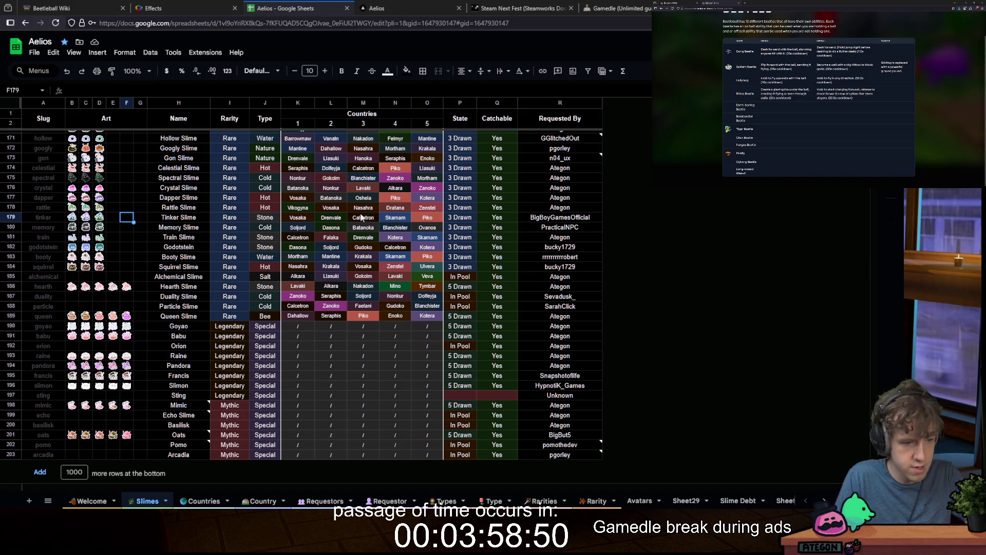
{"action": "left_click", "coordinate": [549, 399]}
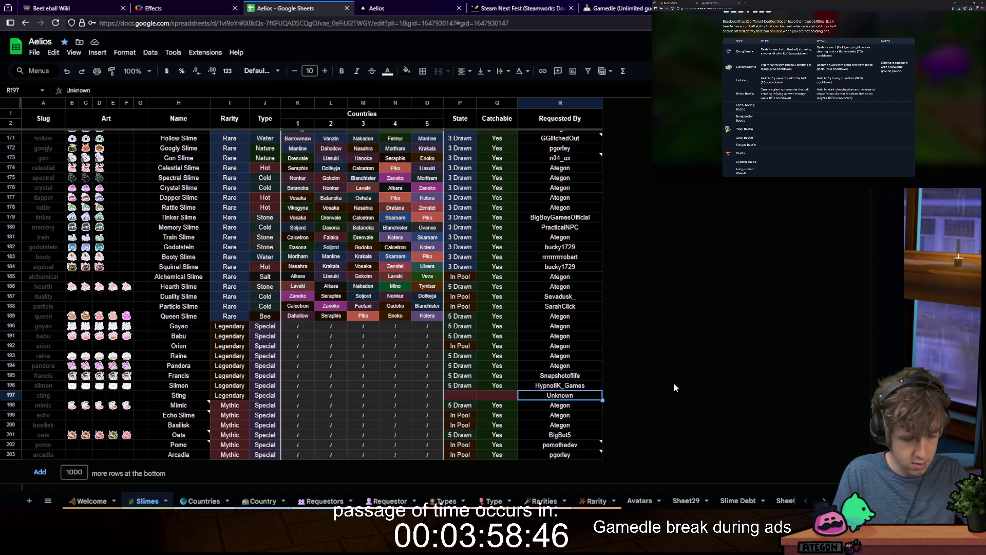
{"action": "type", "text": "Sarah"}
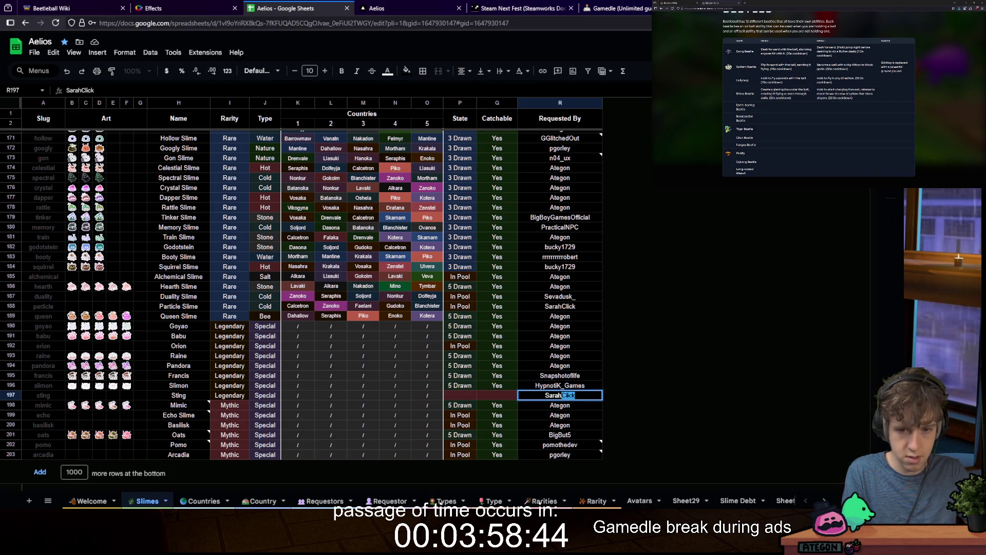
{"action": "key", "text": "Return"}
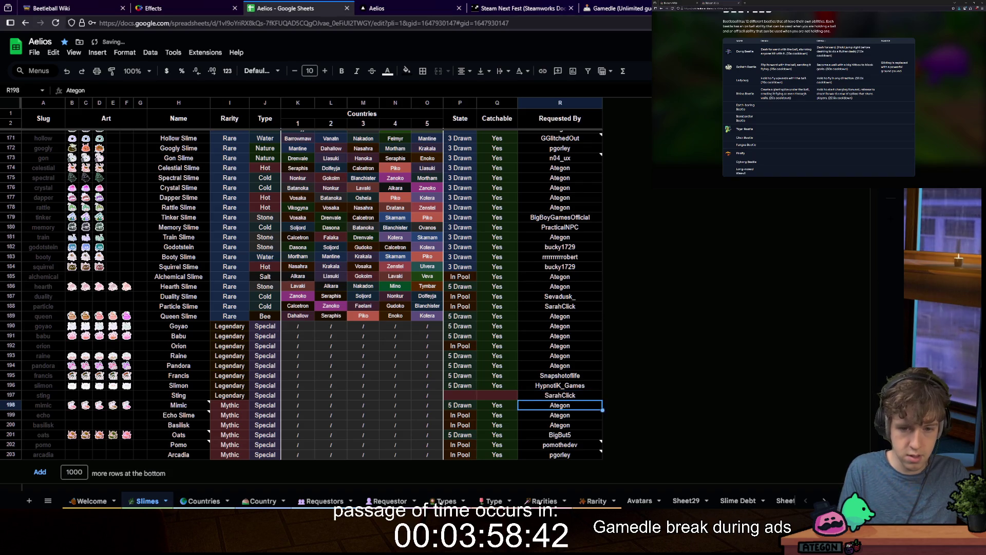
{"action": "key", "text": "Left"}
{"action": "key", "text": "Left"}
{"action": "key", "text": "Left"}
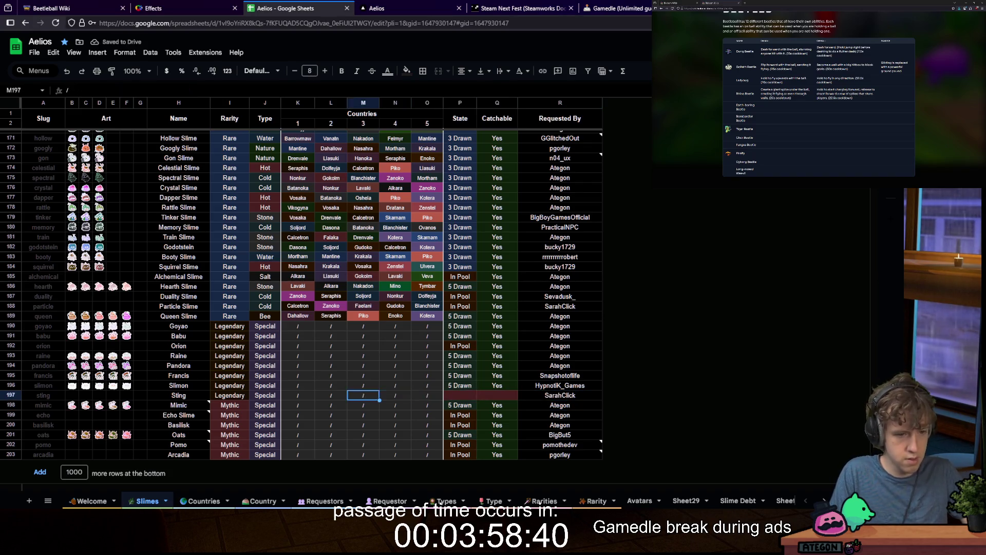
{"action": "key", "text": "Left"}
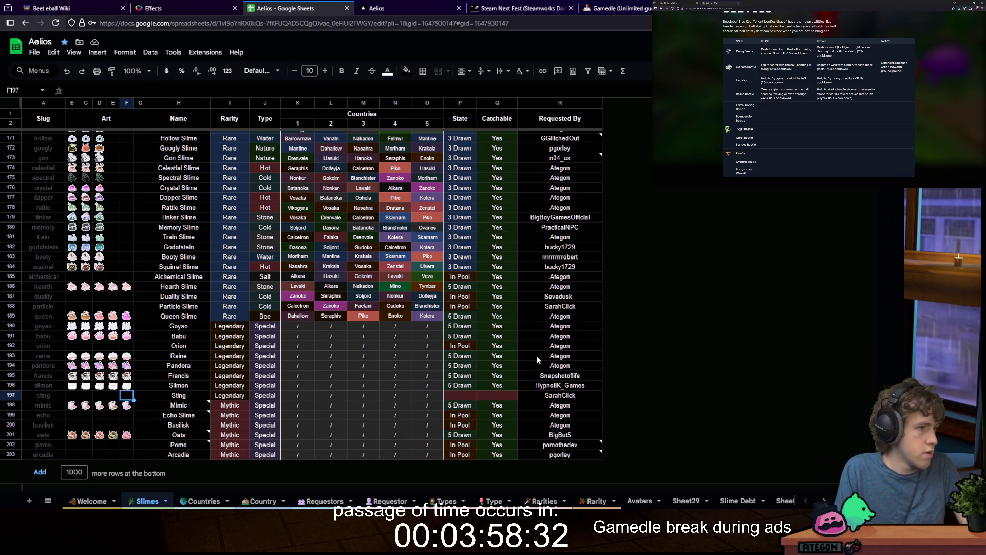
{"action": "key", "text": "alt+Tab"}
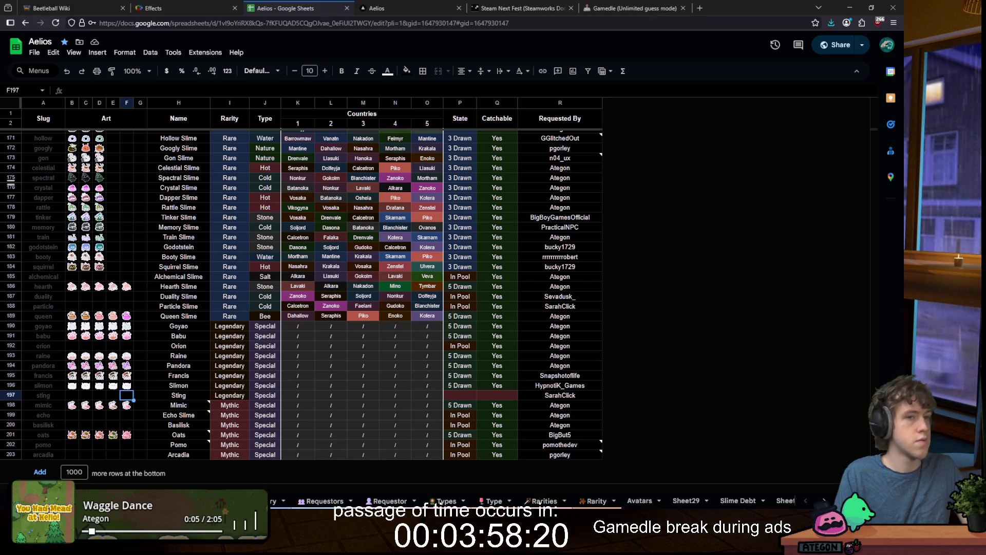
Step: Close the Beetleball wiki tab, snip the wheel's Slimes result, and return to the Aelios sheet
{"action": "key", "text": "ctrl+1"}
{"action": "key", "text": "ctrl+w"}
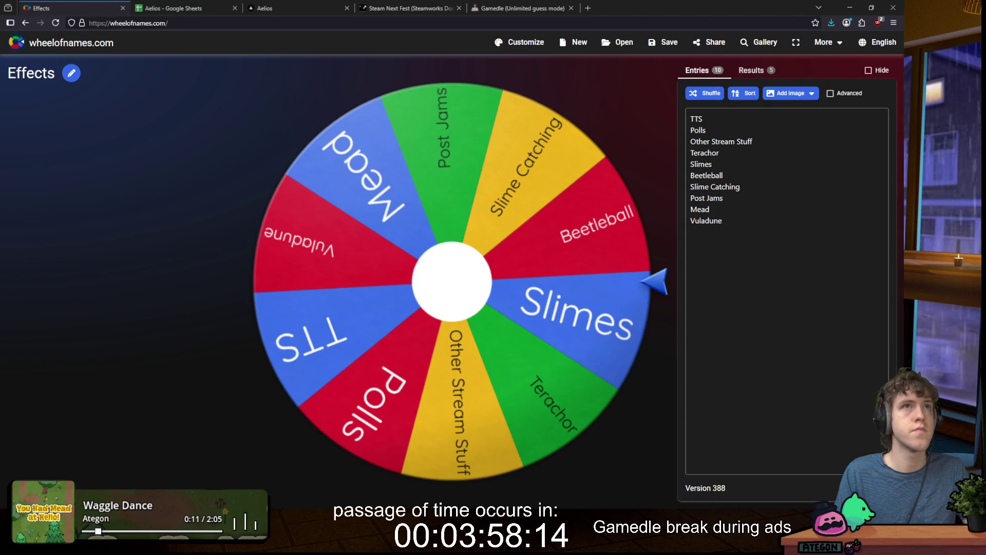
{"action": "key", "text": "super+shift+s"}
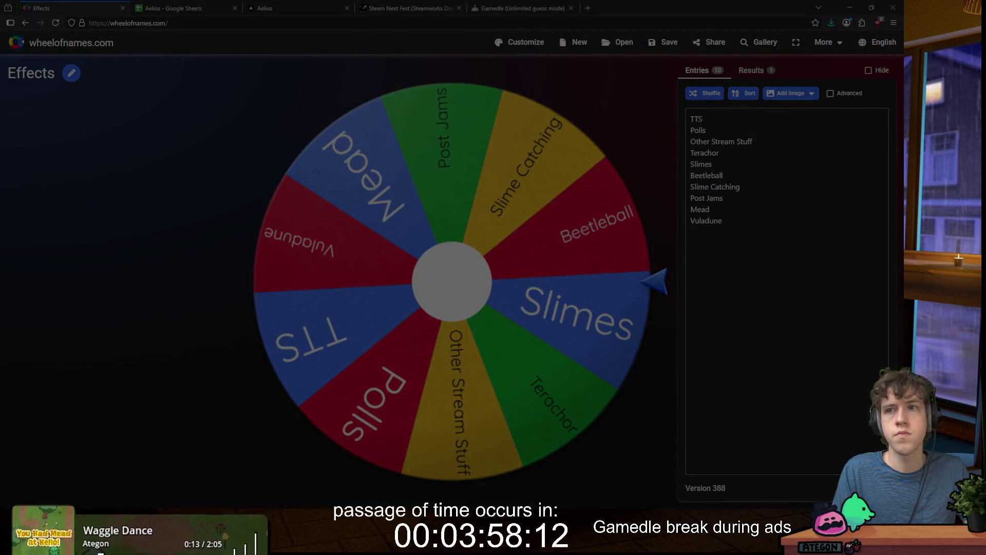
{"action": "key", "text": "Escape"}
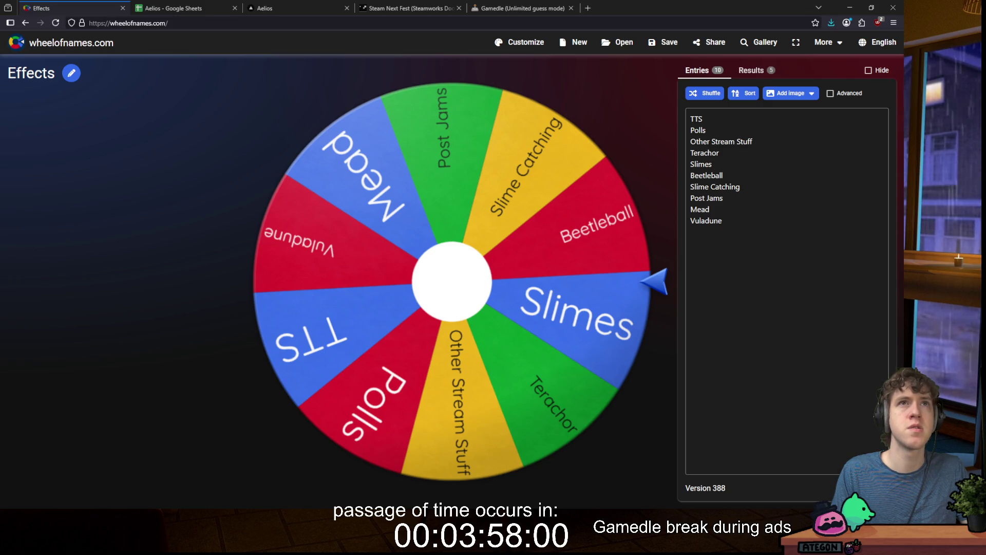
{"action": "key", "text": "super+shift+s"}
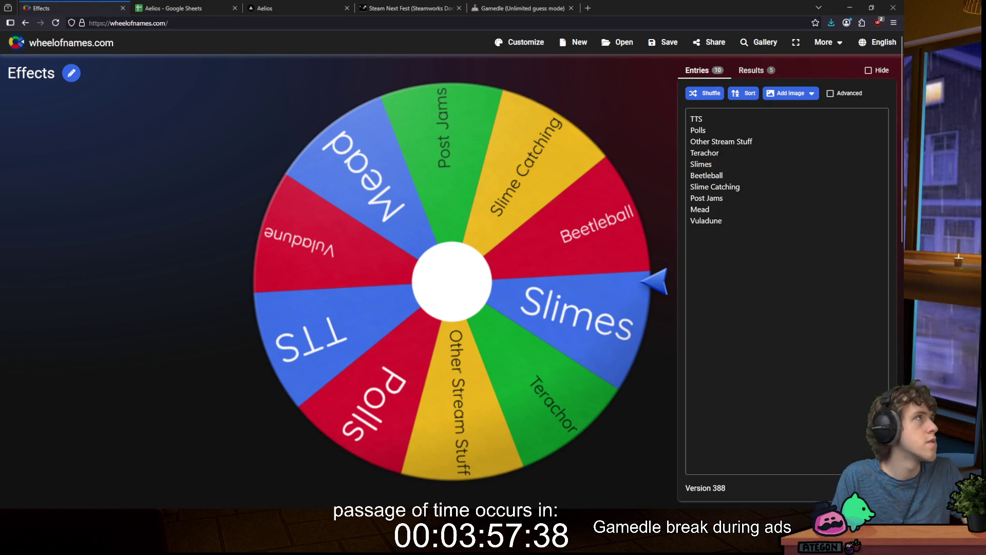
{"action": "left_click", "coordinate": [182, 11]}
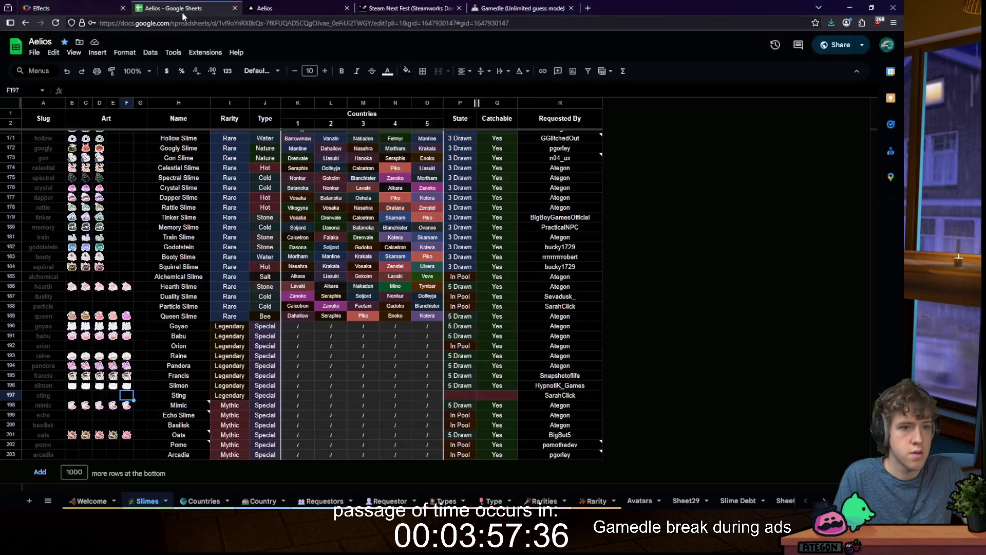
{"action": "scroll", "coordinate": [237, 235], "scroll_direction": "up", "scroll_amount": 20}
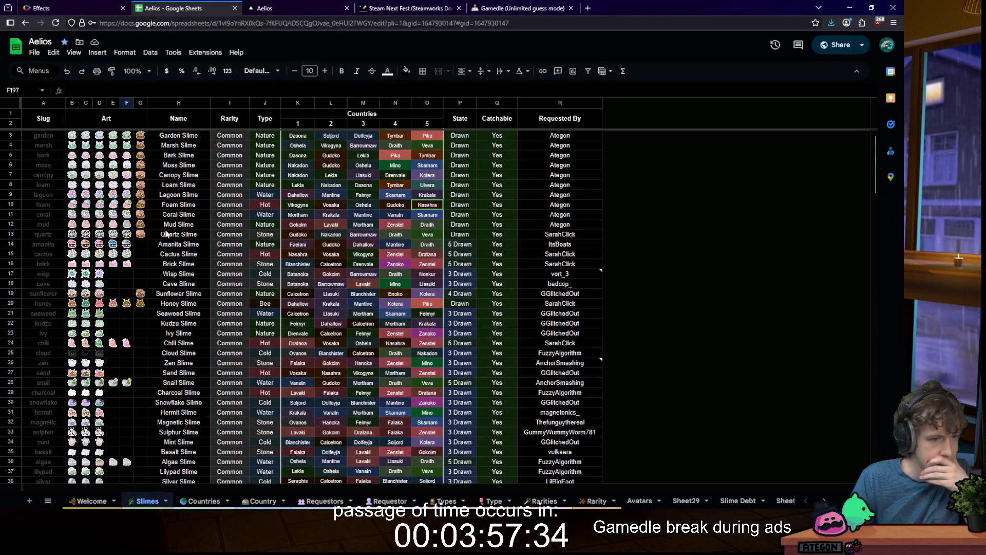
{"action": "scroll", "coordinate": [154, 236], "scroll_direction": "down", "scroll_amount": 15}
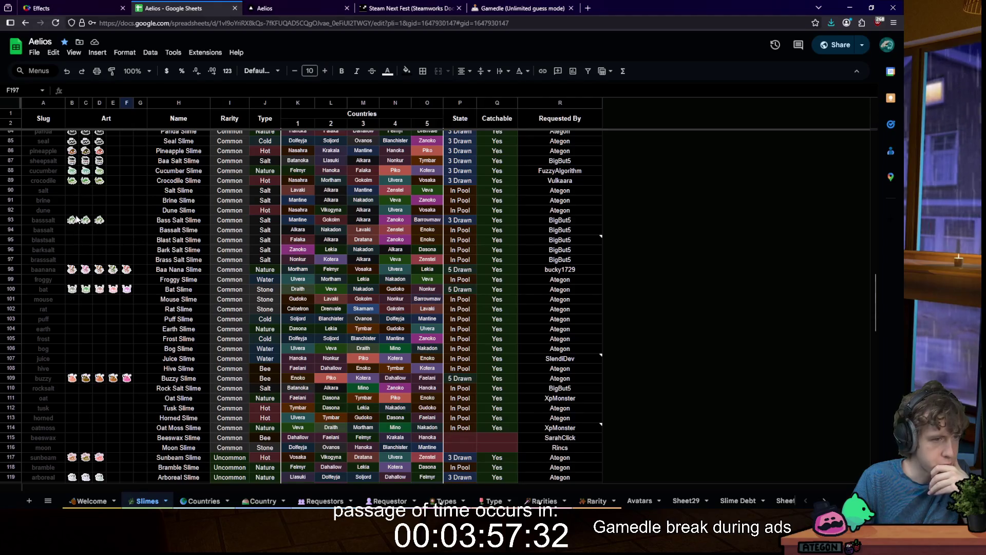
{"action": "left_click", "coordinate": [72, 191]}
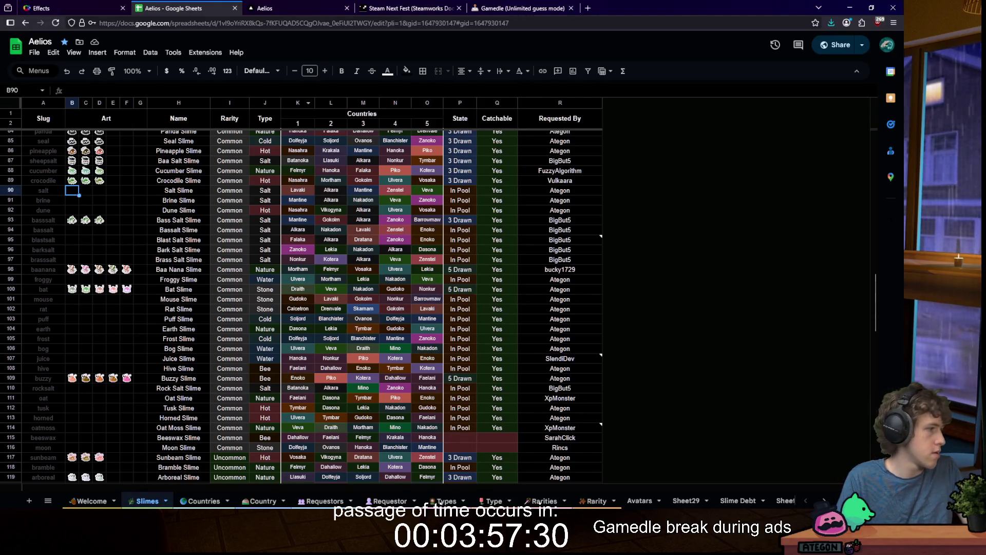
{"action": "left_click", "coordinate": [387, 501]}
{"action": "left_click", "coordinate": [362, 304]}
{"action": "key", "text": "ctrl+f"}
{"action": "type", "text": "gingy"}
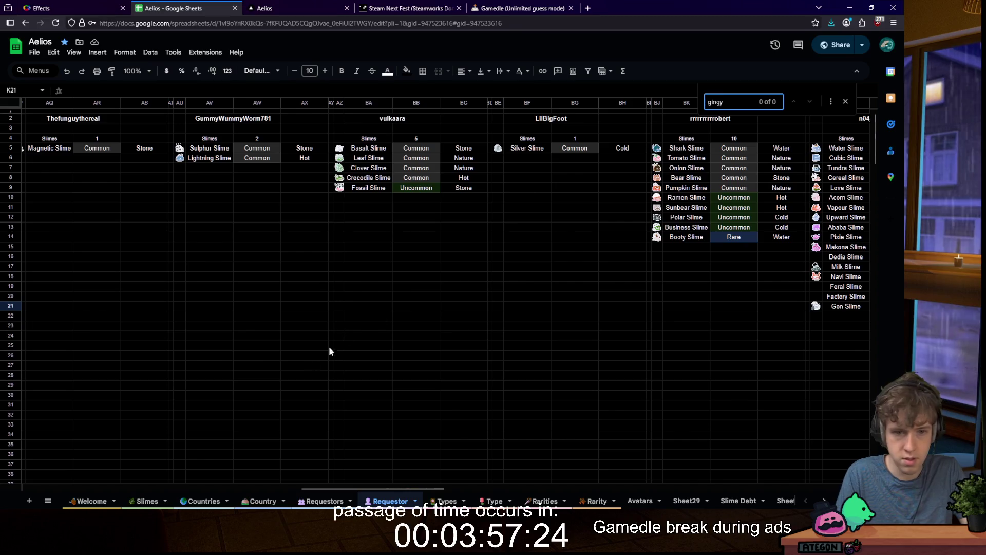
{"action": "key", "text": "BackSpace"}
{"action": "key", "text": "BackSpace"}
{"action": "key", "text": "BackSpace"}
{"action": "left_click", "coordinate": [323, 500]}
{"action": "left_click", "coordinate": [335, 340]}
{"action": "key", "text": "ctrl+f"}
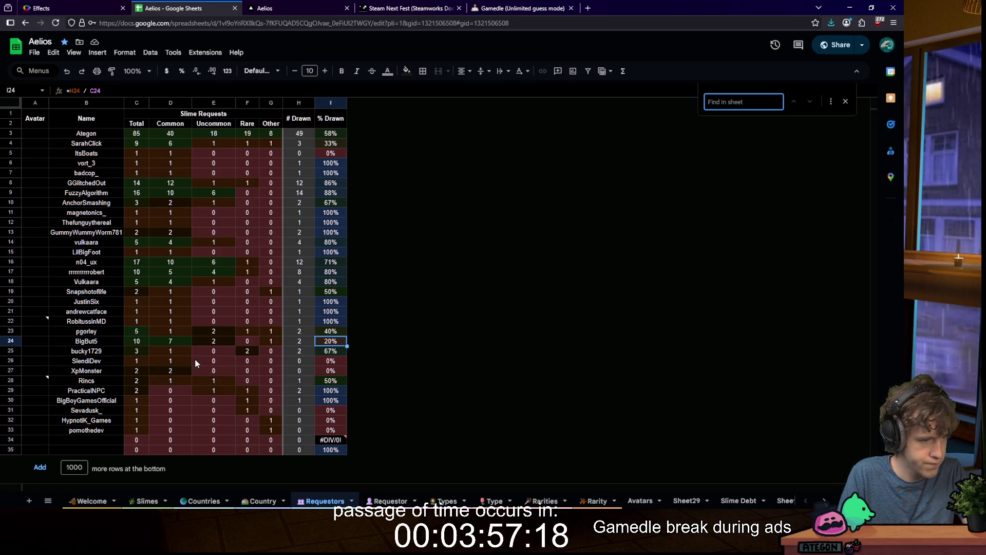
{"action": "type", "text": "phil"}
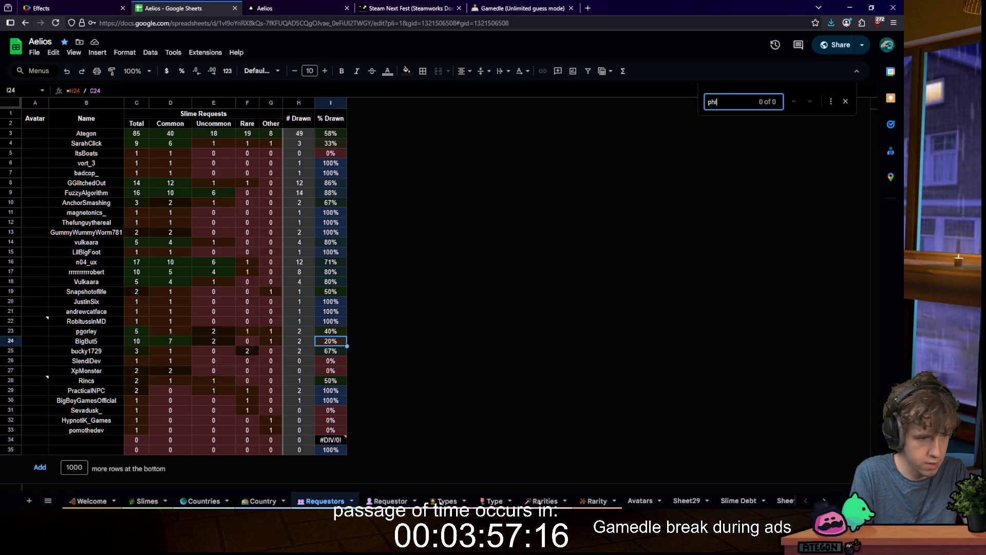
{"action": "key", "text": "BackSpace"}
{"action": "key", "text": "BackSpace"}
{"action": "key", "text": "BackSpace"}
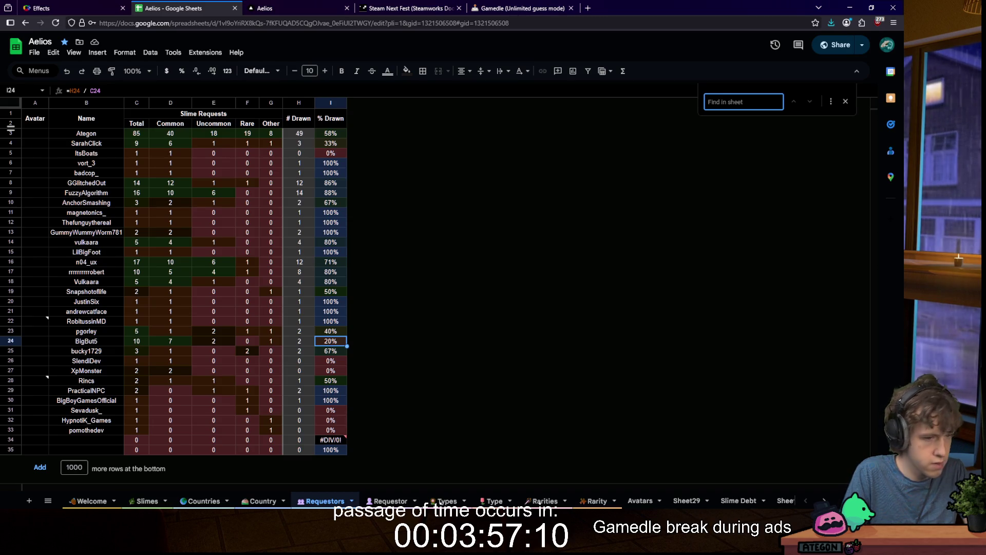
{"action": "left_click", "coordinate": [108, 421]}
{"action": "key", "text": "ctrl+f"}
{"action": "type", "text": "r_"}
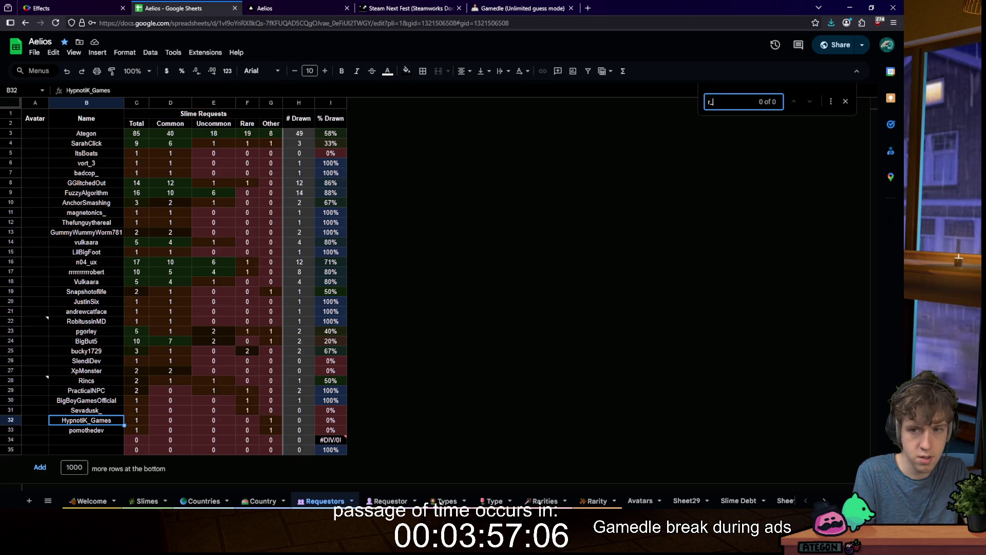
{"action": "key", "text": "BackSpace"}
{"action": "type", "text": "i"}
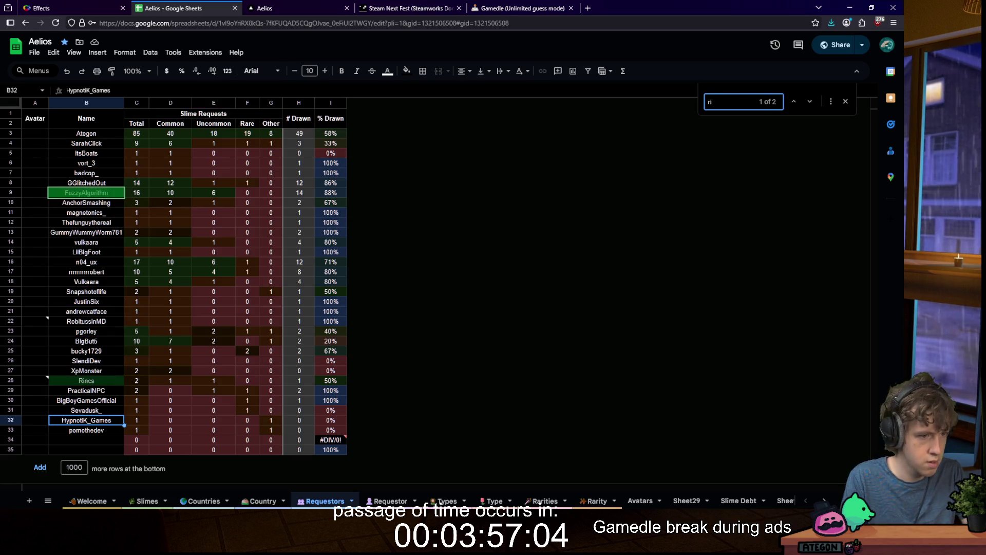
{"action": "key", "text": "BackSpace"}
{"action": "key", "text": "BackSpace"}
{"action": "type", "text": "wen"}
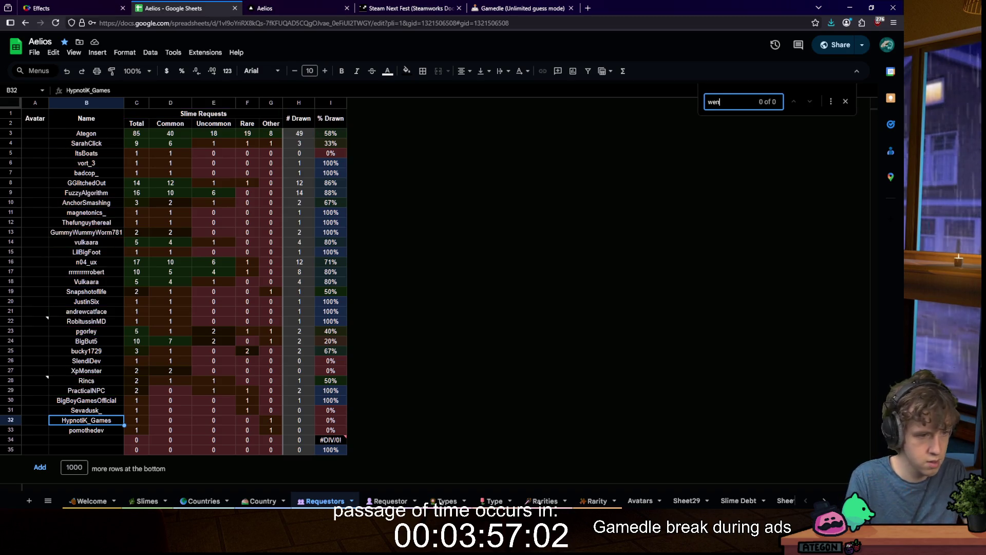
{"action": "key", "text": "BackSpace"}
{"action": "key", "text": "BackSpace"}
{"action": "key", "text": "BackSpace"}
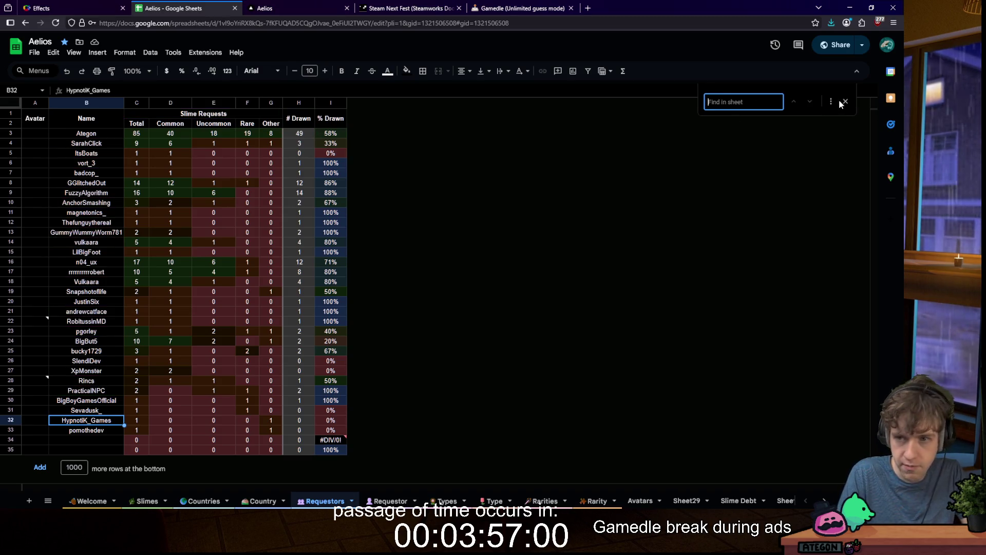
{"action": "left_click", "coordinate": [845, 103]}
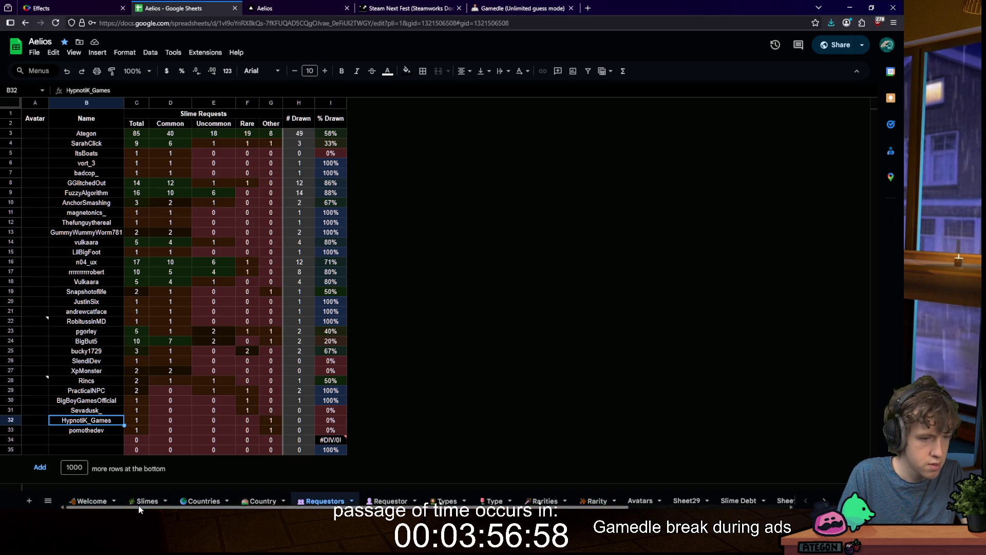
{"action": "left_click", "coordinate": [141, 503]}
{"action": "left_click", "coordinate": [132, 240]}
{"action": "mouse_move", "coordinate": [425, 506]}
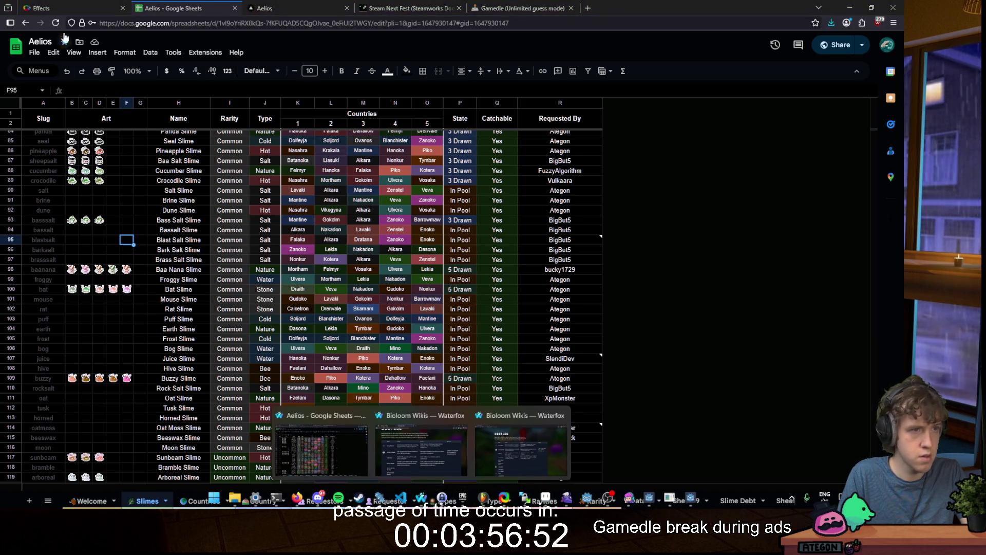
Step: Delete every entry from the Effects wheel and close its tab
{"action": "left_click", "coordinate": [52, 9]}
{"action": "key", "text": "ctrl+a"}
{"action": "key", "text": "BackSpace"}
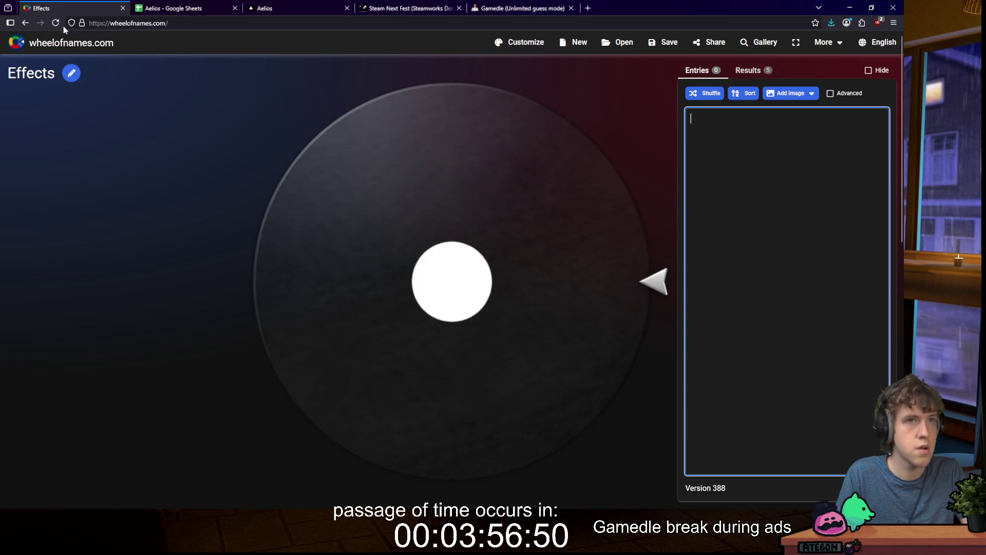
{"action": "key", "text": "ctrl+w"}
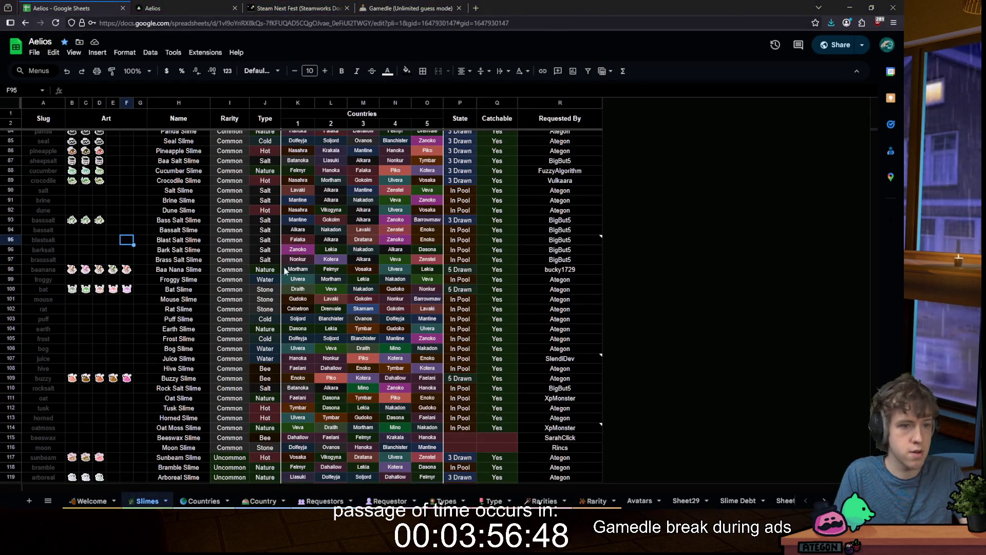
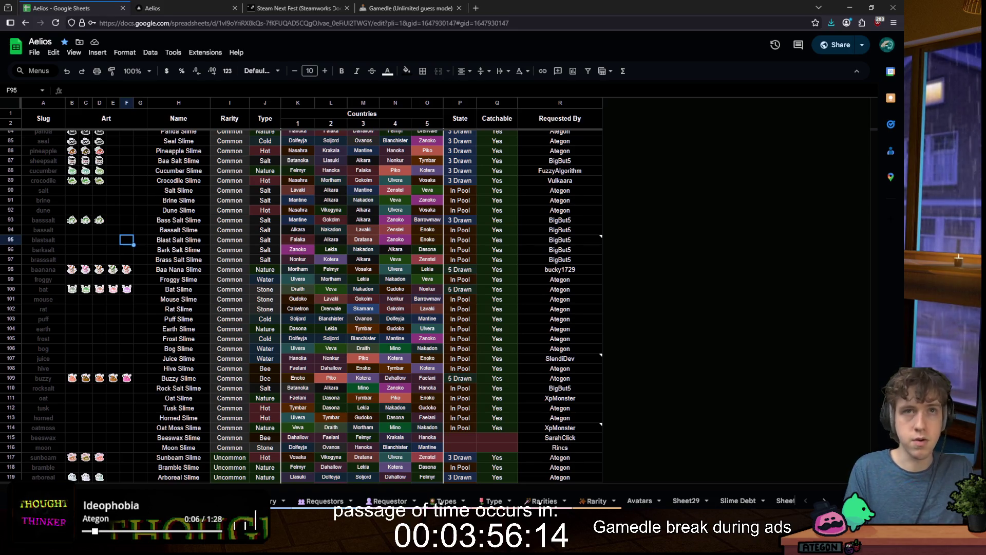
Step: Select the names Carriage Slime through Plumber Slime (H156:H160) in the Name column
{"action": "scroll", "coordinate": [506, 301], "scroll_direction": "down", "scroll_amount": 10}
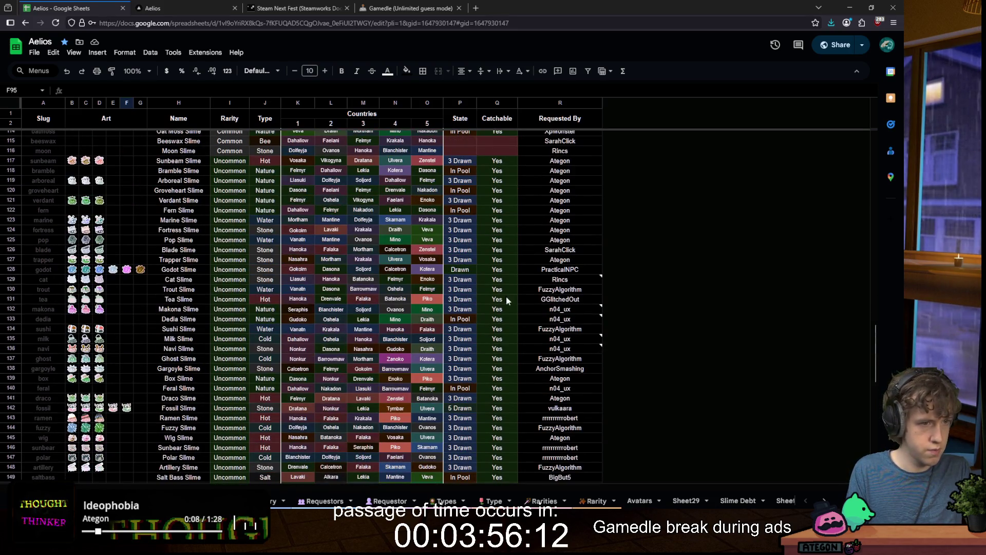
{"action": "mouse_move", "coordinate": [618, 281]}
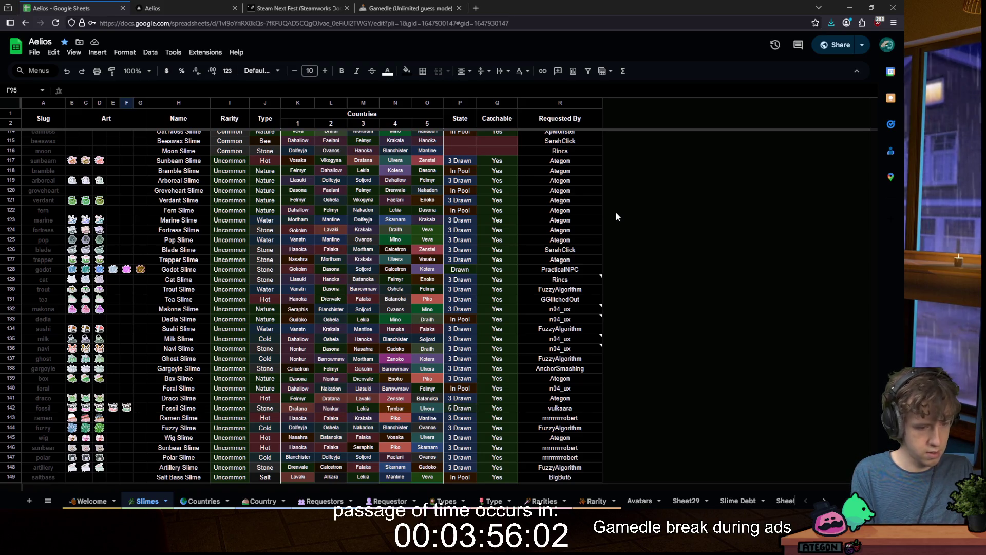
{"action": "scroll", "coordinate": [365, 323], "scroll_direction": "down", "scroll_amount": 5}
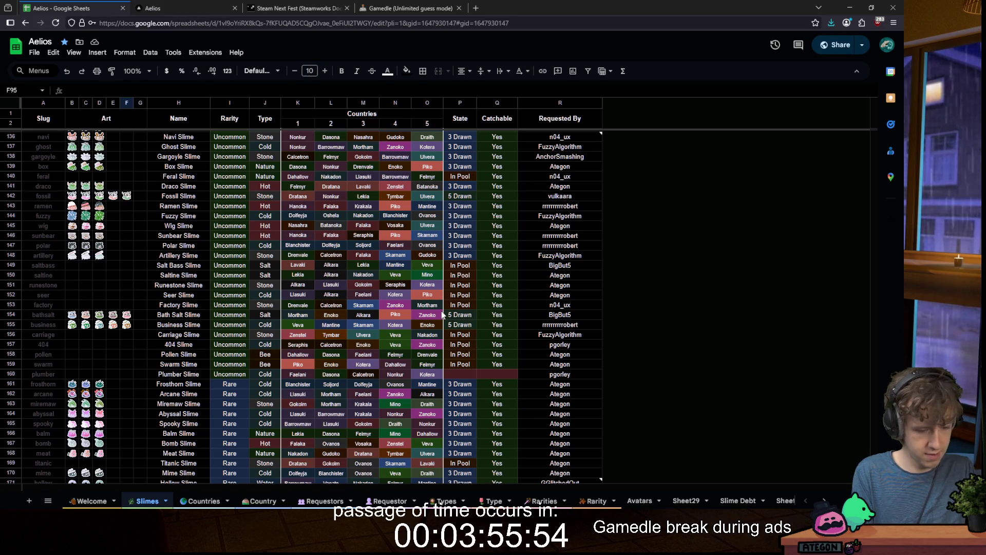
{"action": "left_click_drag", "start_coordinate": [178, 336], "coordinate": [199, 368]}
Step: Bring the Wheel of Names Effects wheel window to the front
{"action": "mouse_move", "coordinate": [576, 136]}
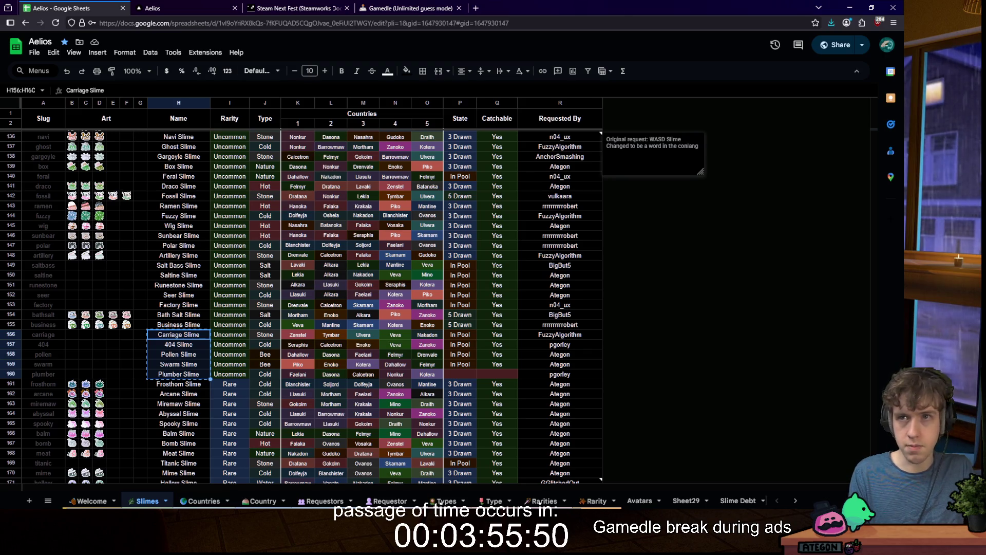
{"action": "scroll", "coordinate": [180, 334], "scroll_direction": "down", "scroll_amount": 5}
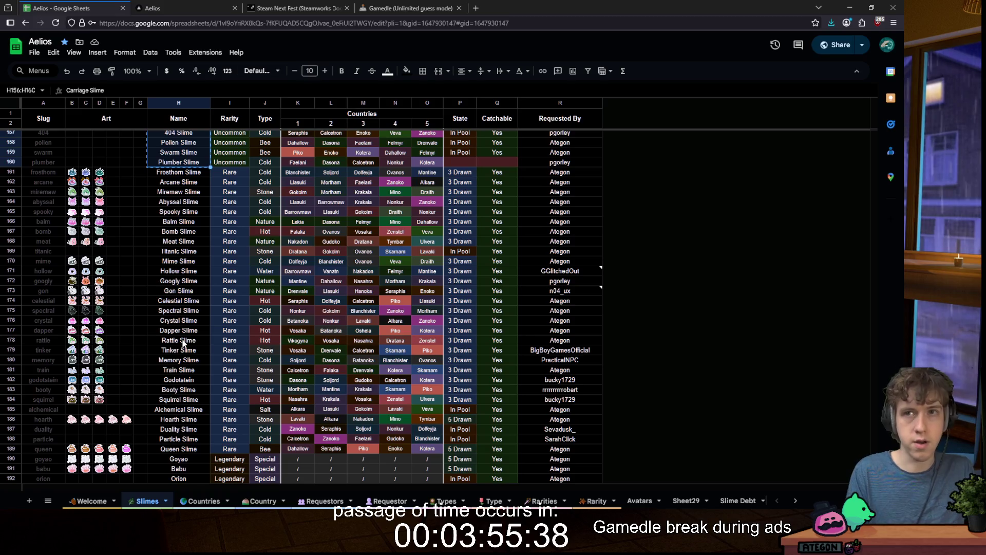
{"action": "scroll", "coordinate": [249, 367], "scroll_direction": "down", "scroll_amount": 5}
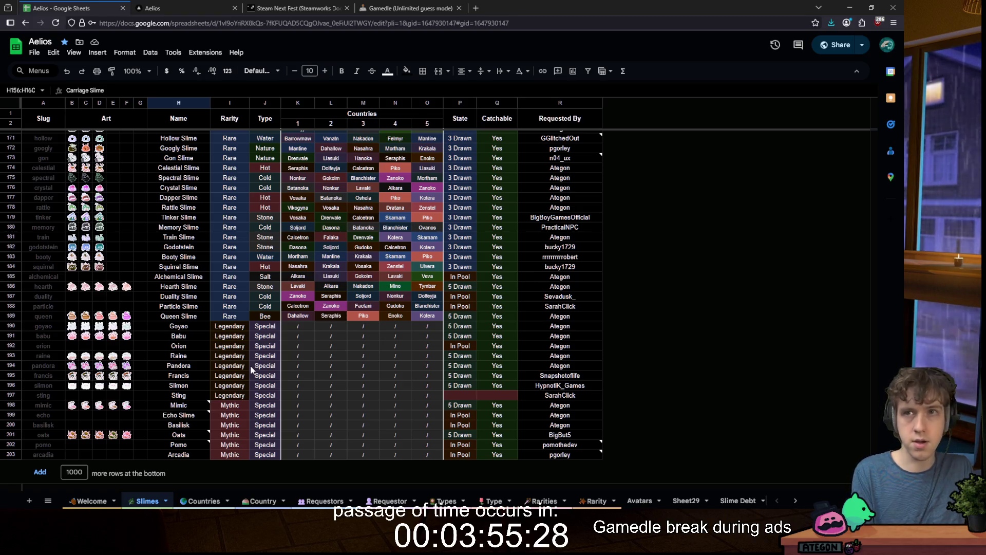
{"action": "key", "text": "alt+Tab"}
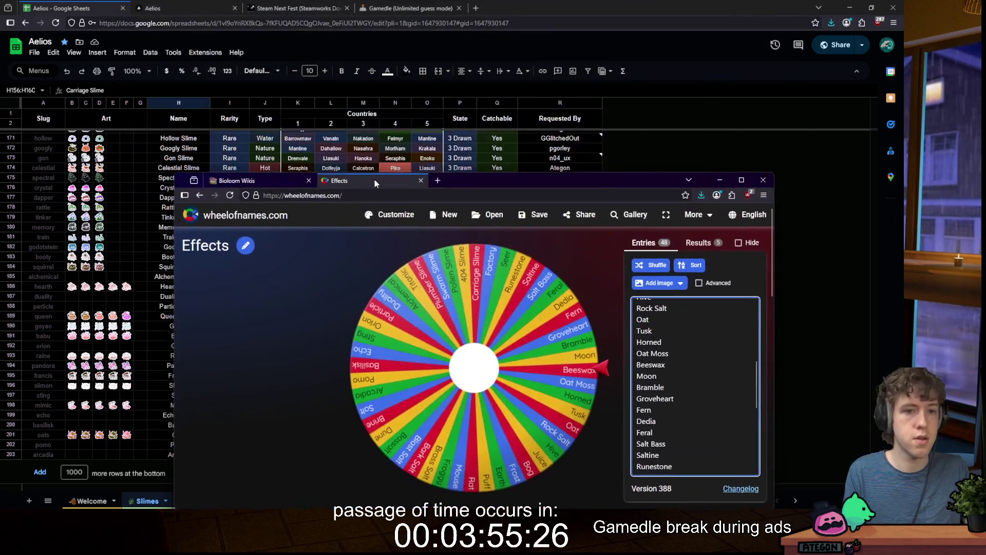
Step: Maximize the Effects wheel and spin it to land on Salt Bass, then return to the sheet
{"action": "double_click", "coordinate": [374, 179]}
{"action": "left_click", "coordinate": [534, 110]}
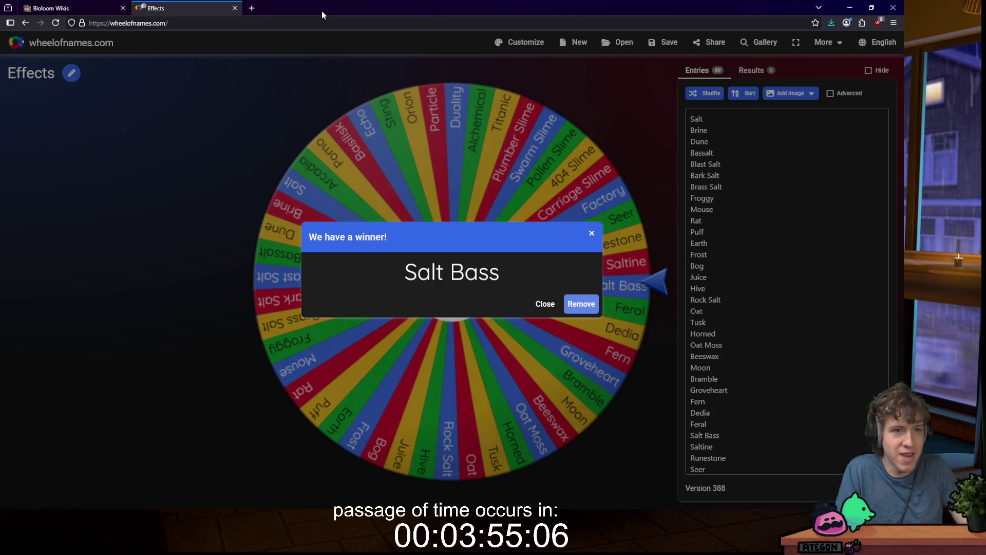
{"action": "key", "text": "alt+Tab"}
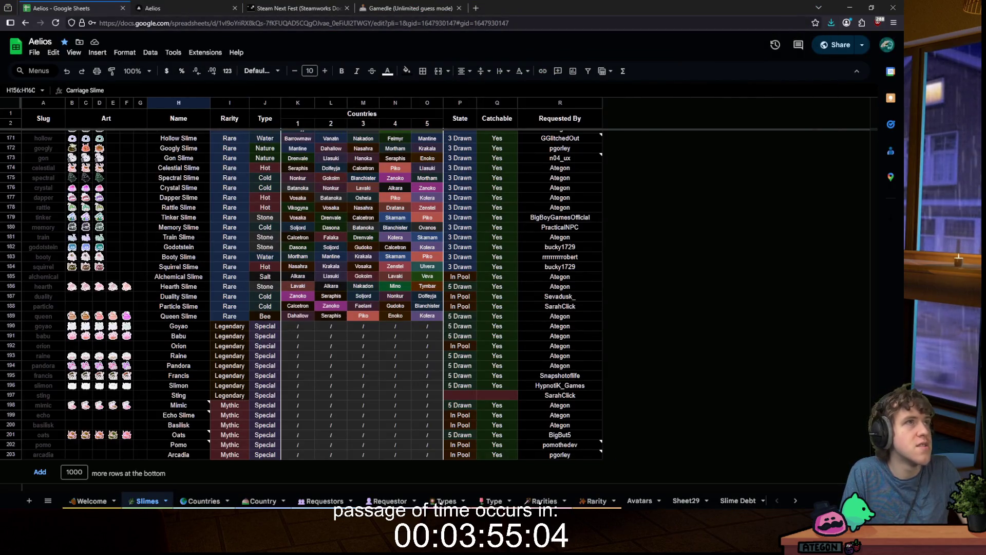
Step: Copy the five names Carriage Slime through Plumber Slime and select cell F149
{"action": "scroll", "coordinate": [113, 298], "scroll_direction": "up", "scroll_amount": 10}
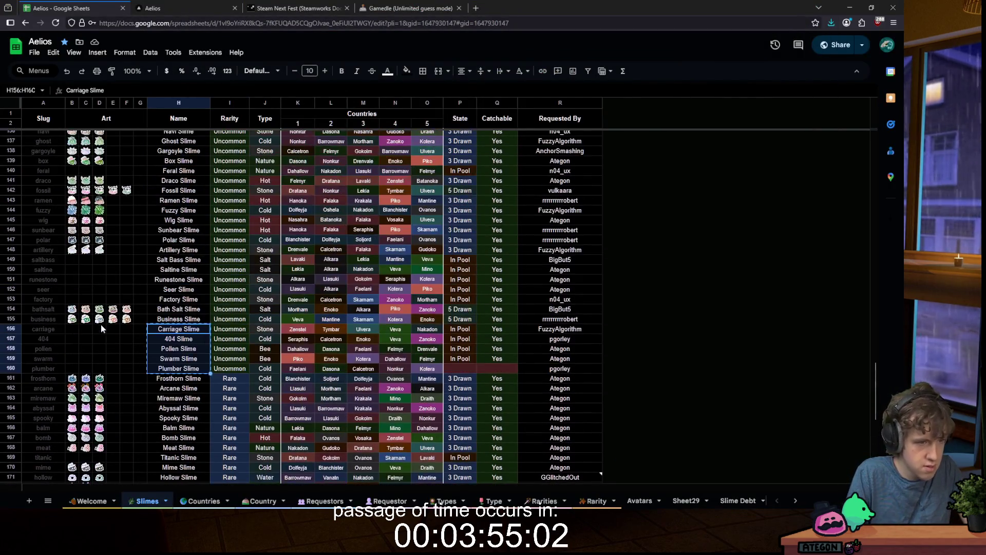
{"action": "key", "text": "ctrl+c"}
{"action": "left_click", "coordinate": [127, 259]}
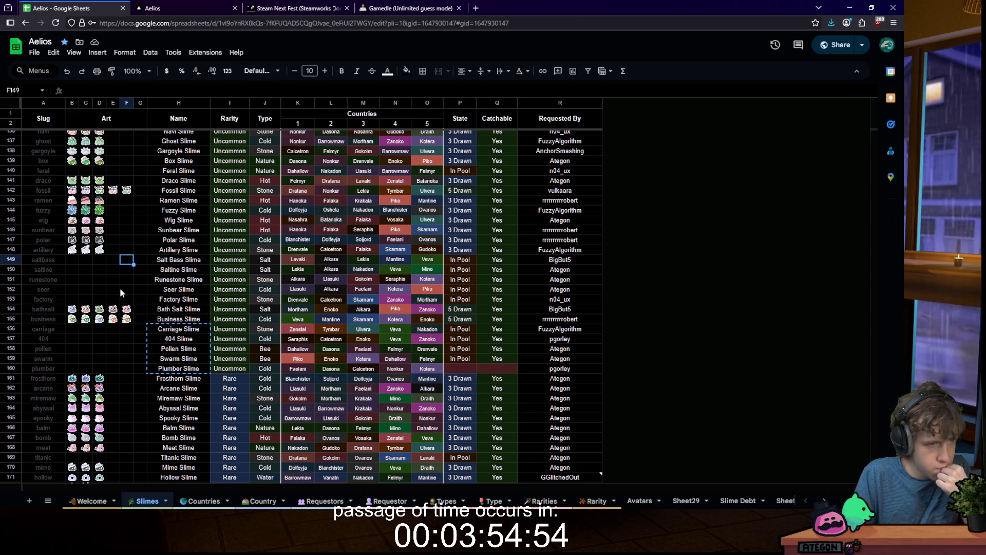
{"action": "scroll", "coordinate": [121, 289], "scroll_direction": "down", "scroll_amount": 2}
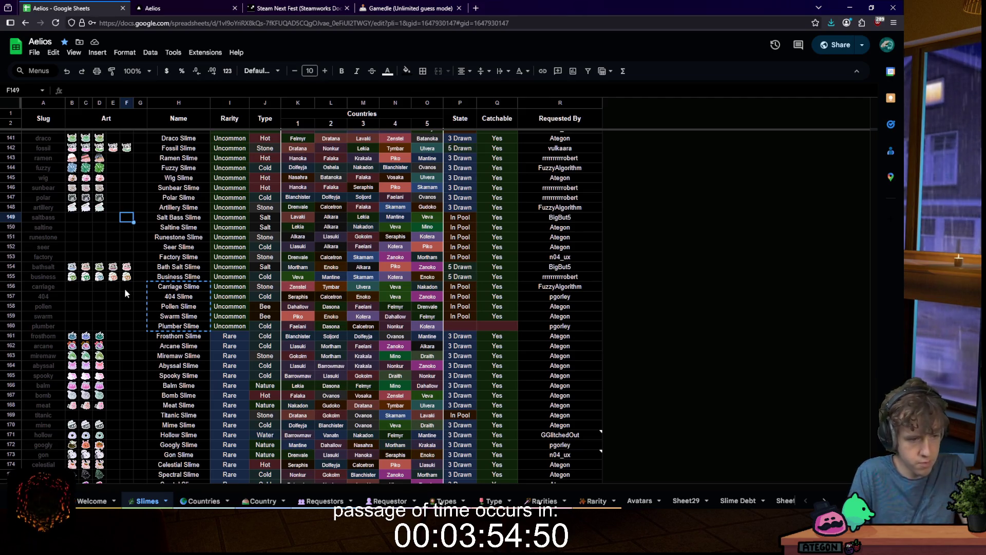
Step: Search the sheet for 'Bass' to find Salt Bass Slime in row 149
{"action": "key", "text": "ctrl+f"}
{"action": "type", "text": "Bass"}
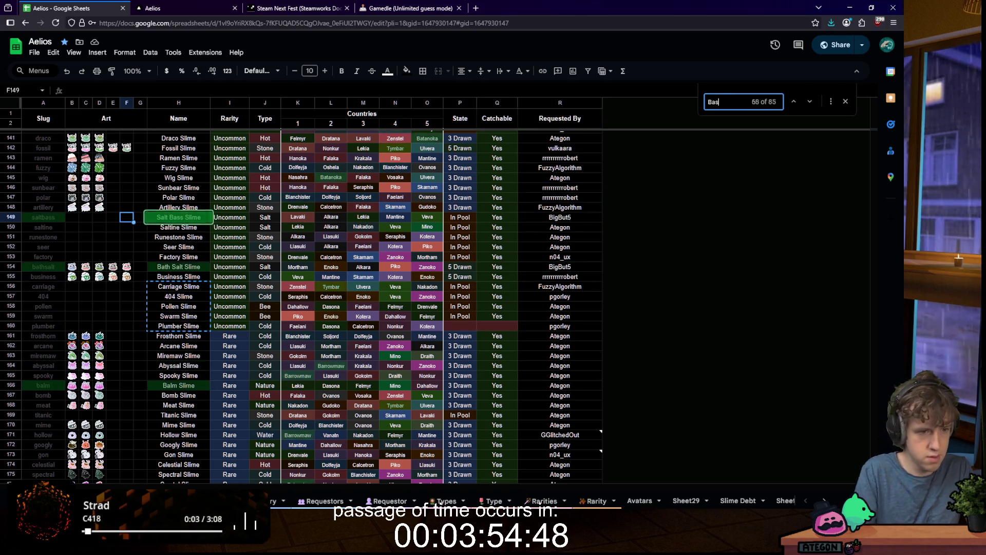
{"action": "scroll", "coordinate": [154, 236], "scroll_direction": "up", "scroll_amount": 15}
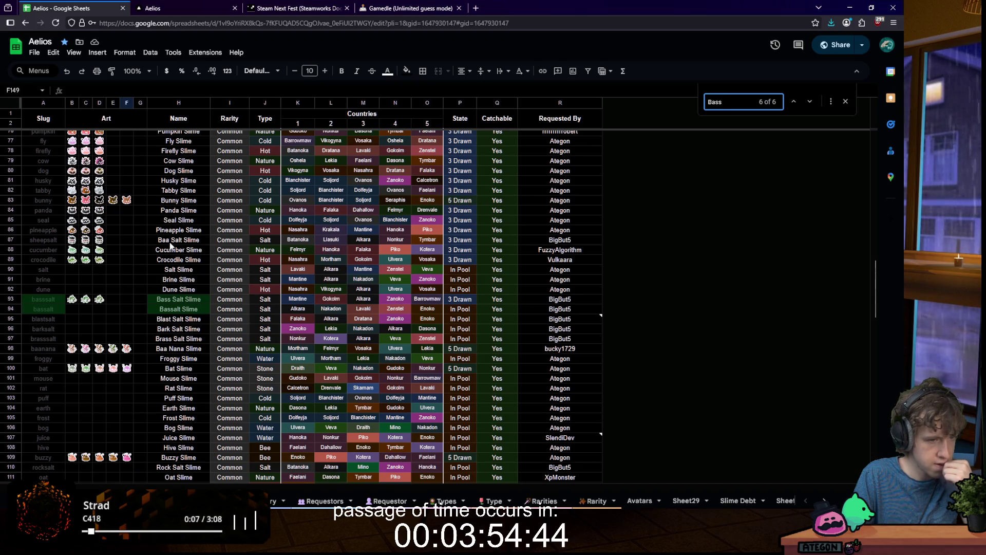
{"action": "scroll", "coordinate": [170, 250], "scroll_direction": "down", "scroll_amount": 1}
{"action": "scroll", "coordinate": [170, 244], "scroll_direction": "down", "scroll_amount": 10}
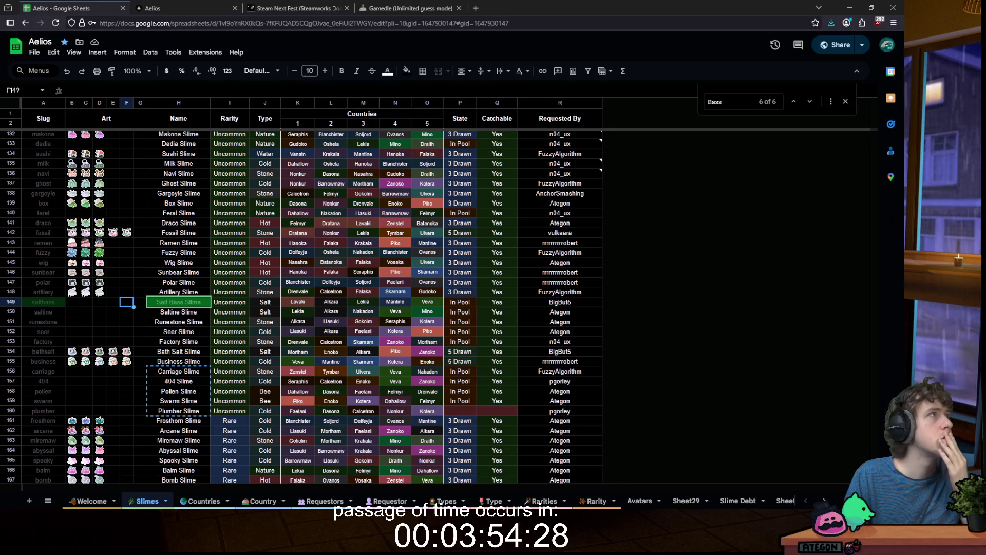
{"action": "mouse_move", "coordinate": [314, 509]}
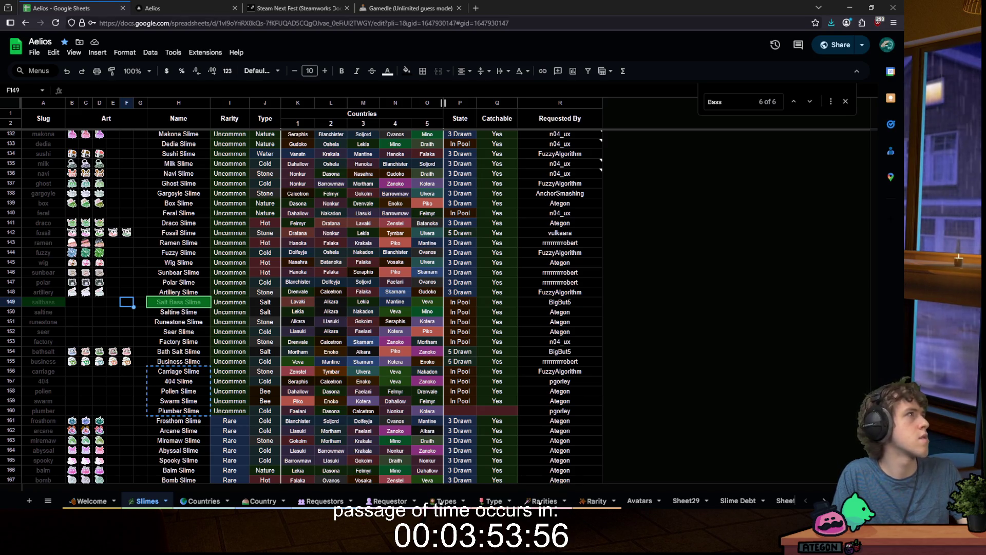
{"action": "key", "text": "super+shift+s"}
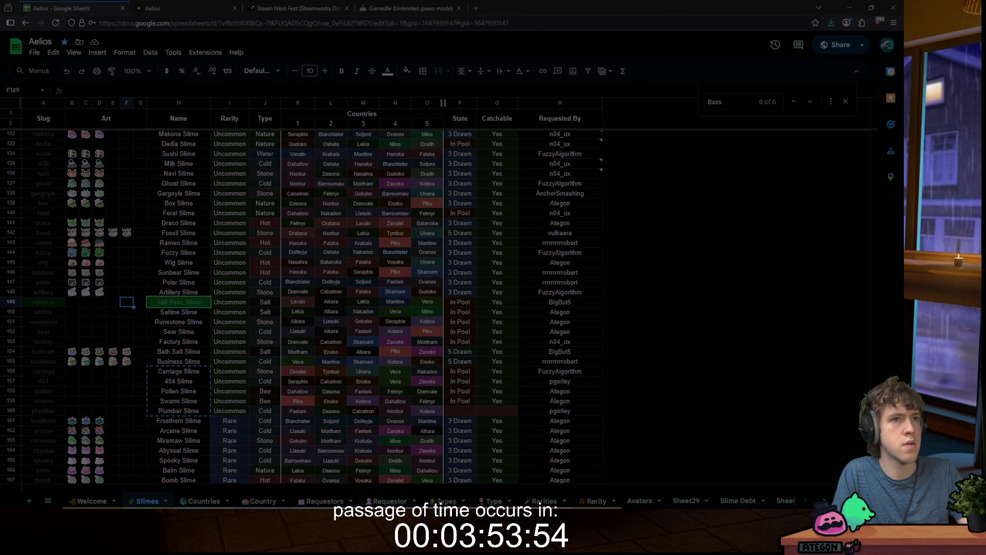
Step: Snip a screenshot of the slime sheet to the clipboard
{"action": "left_click", "coordinate": [125, 310]}
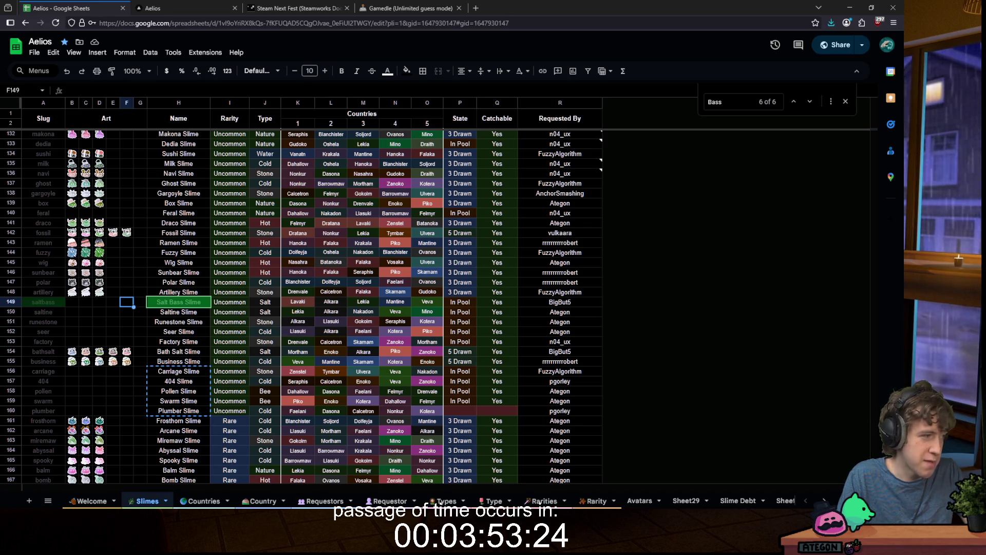
{"action": "mouse_move", "coordinate": [355, 501]}
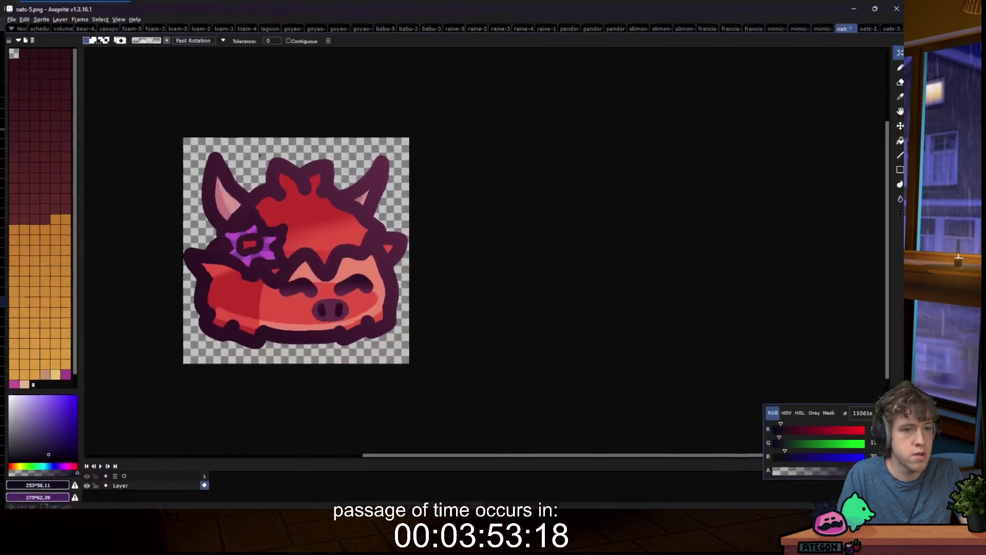
Step: Open lagoon-1.png from the staged sprite folder
{"action": "left_click", "coordinate": [7, 15]}
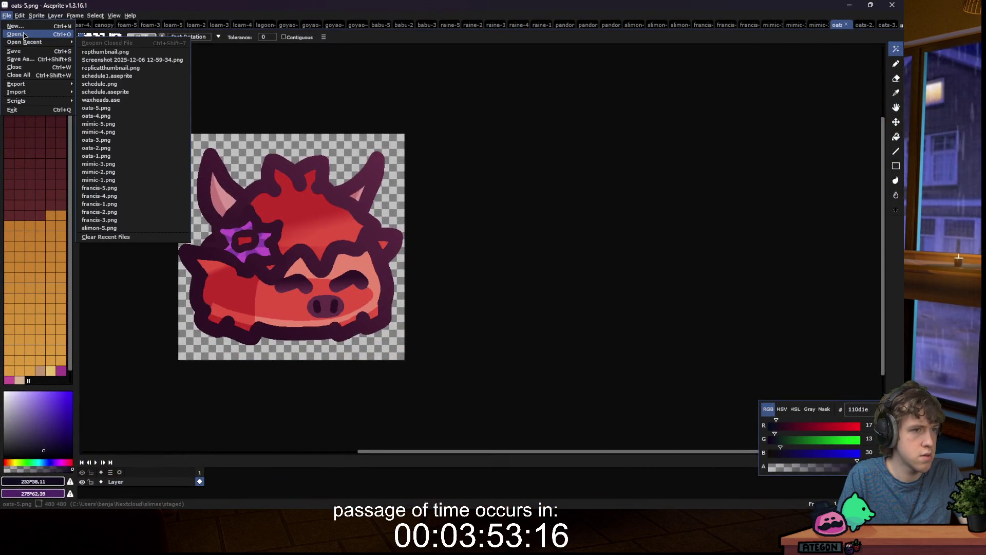
{"action": "left_click", "coordinate": [24, 35]}
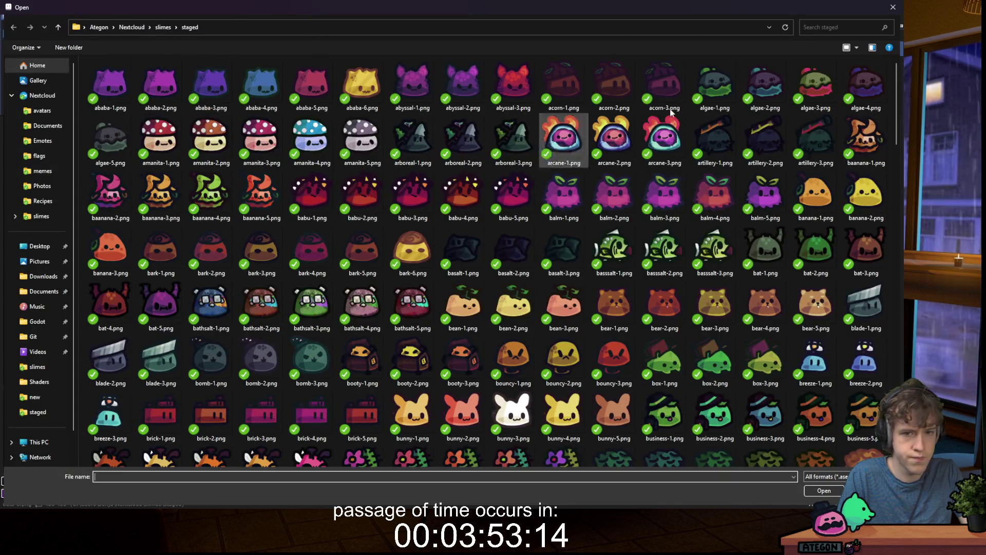
{"action": "scroll", "coordinate": [565, 180], "scroll_direction": "down", "scroll_amount": 15}
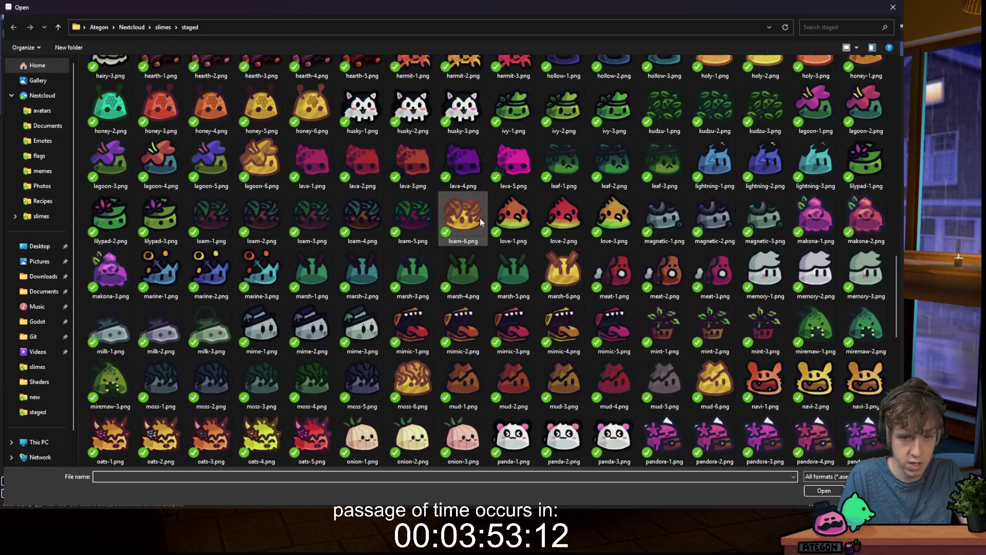
{"action": "scroll", "coordinate": [565, 195], "scroll_direction": "down", "scroll_amount": 1}
{"action": "scroll", "coordinate": [568, 193], "scroll_direction": "up", "scroll_amount": 4}
{"action": "left_click", "coordinate": [815, 239]}
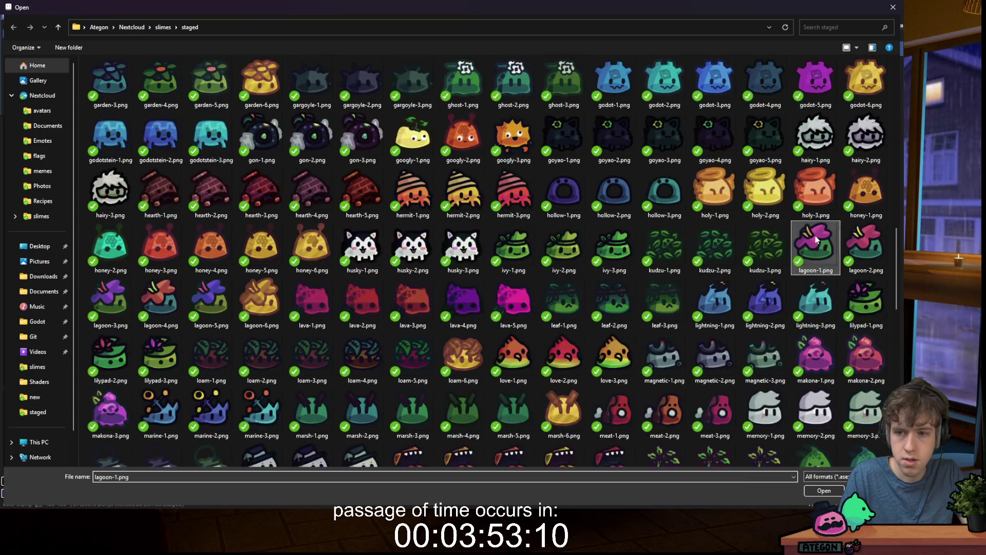
{"action": "double_click", "coordinate": [815, 239]}
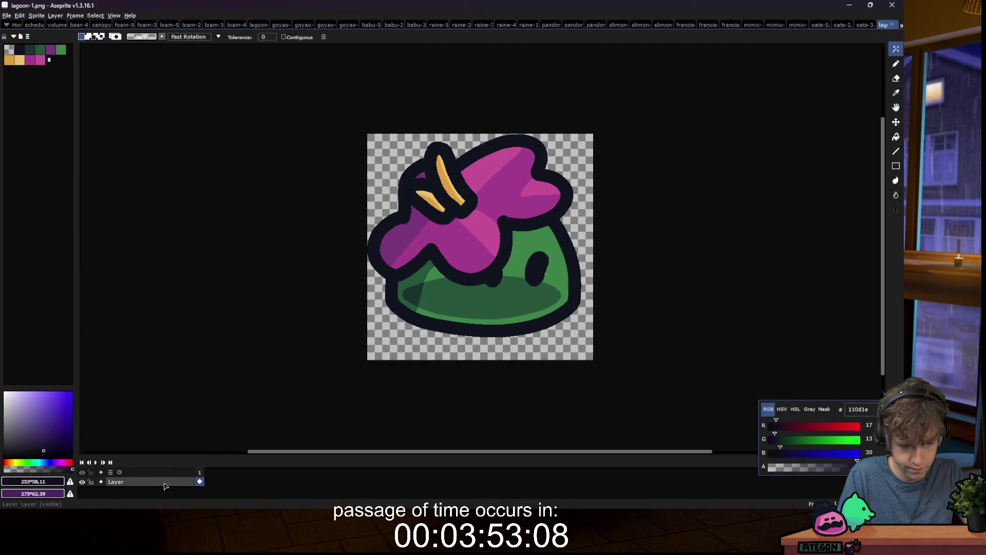
Step: Add a new empty layer and fade the original sprite layer to about 32% opacity
{"action": "key", "text": "shift+n"}
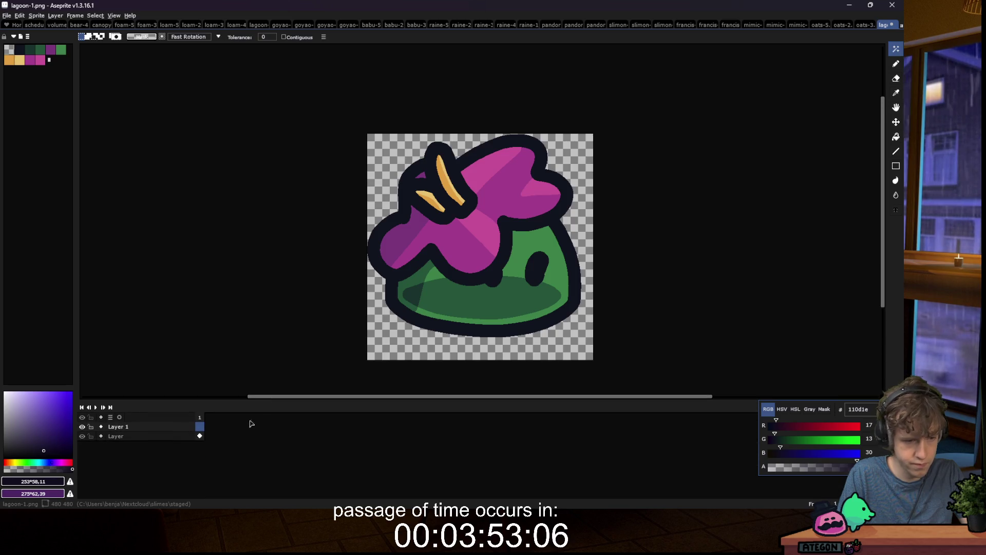
{"action": "double_click", "coordinate": [181, 437]}
{"action": "left_click_drag", "start_coordinate": [759, 448], "coordinate": [748, 448]}
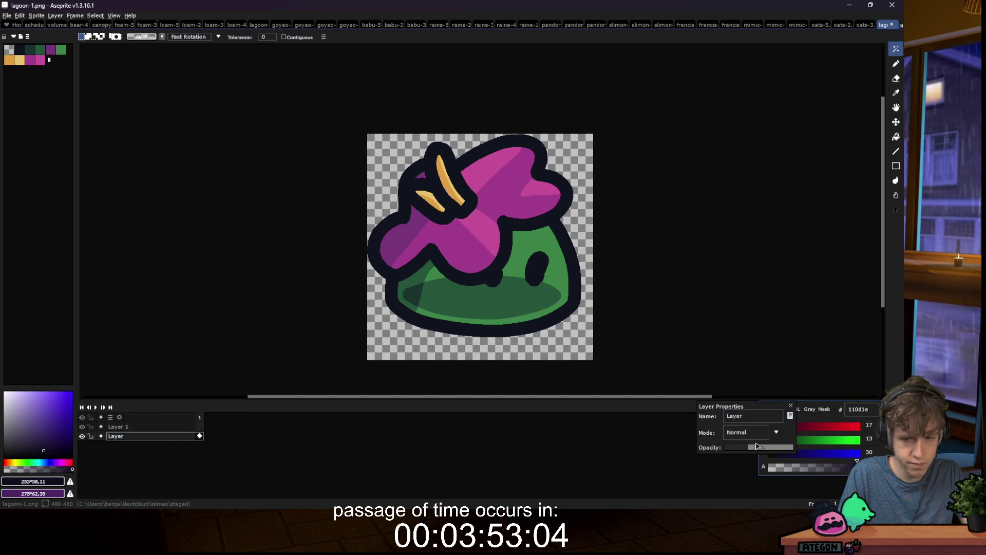
{"action": "left_click", "coordinate": [792, 406]}
Step: Load a different colour palette preset for lagoon-1.png
{"action": "left_click", "coordinate": [14, 25]}
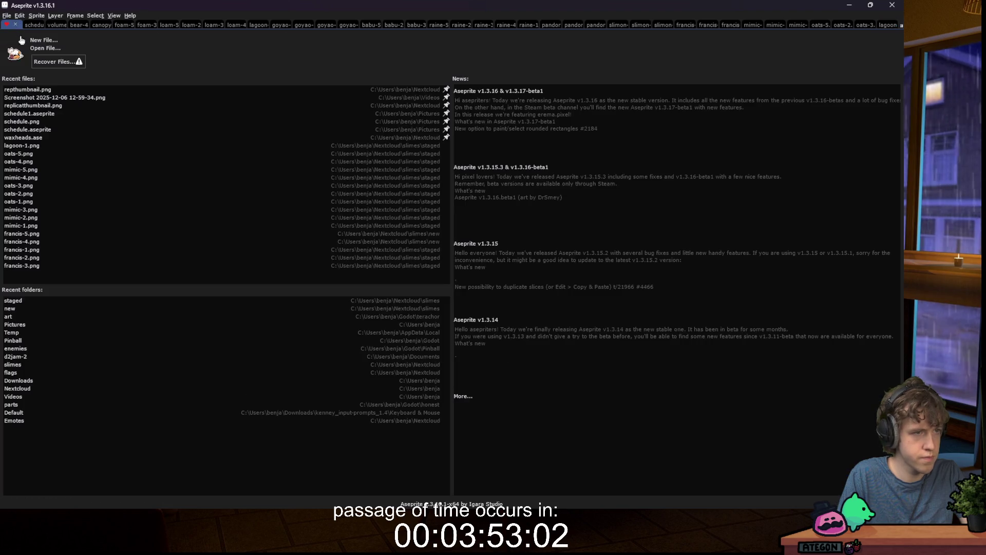
{"action": "key", "text": "ctrl+shift+Tab"}
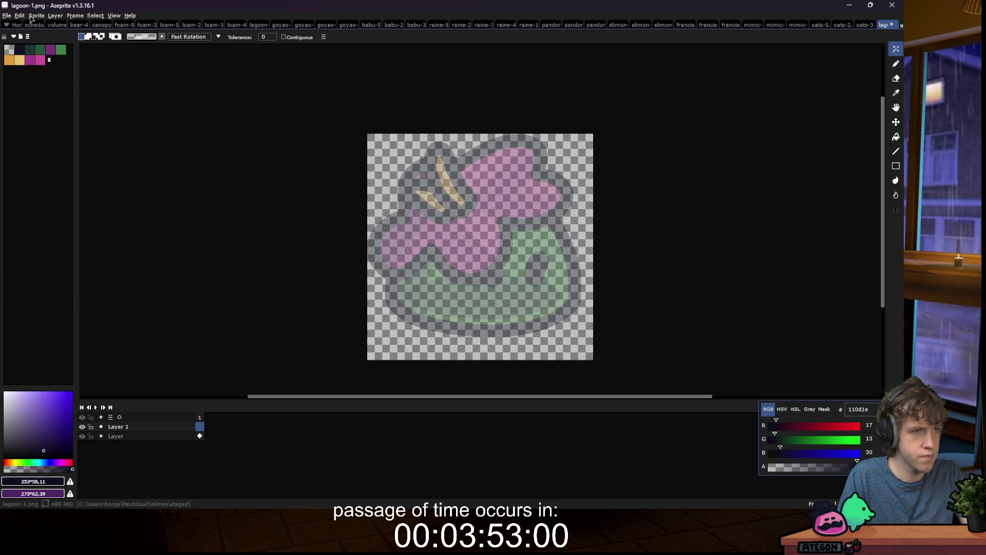
{"action": "left_click", "coordinate": [32, 16]}
{"action": "left_click", "coordinate": [32, 17]}
{"action": "left_click", "coordinate": [21, 36]}
{"action": "left_click", "coordinate": [36, 66]}
{"action": "left_click", "coordinate": [25, 38]}
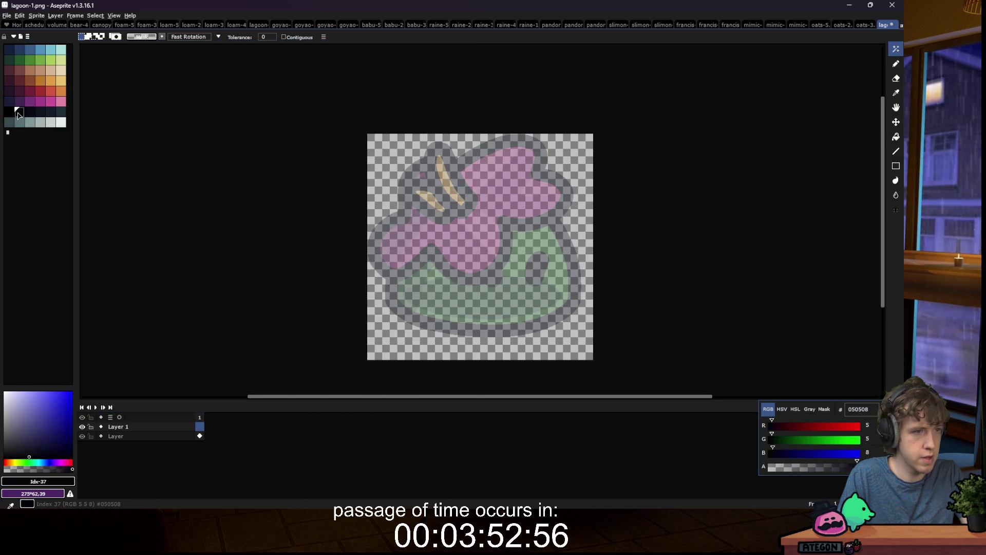
{"action": "key", "text": "b"}
{"action": "scroll", "coordinate": [508, 339], "scroll_direction": "up", "scroll_amount": 1}
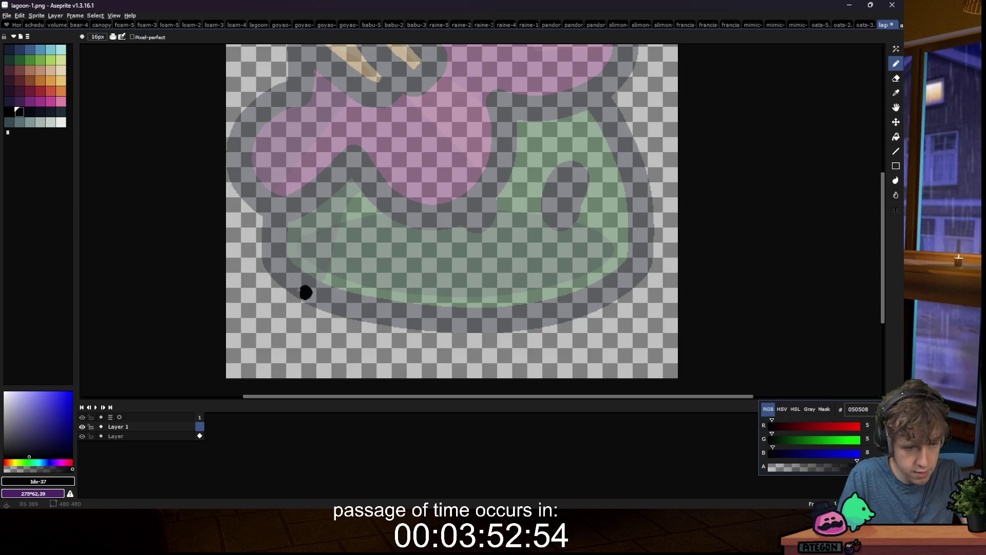
Step: Paint a near-black #050508 dot at the sprite's lower left
{"action": "scroll", "coordinate": [305, 292], "scroll_direction": "up", "scroll_amount": 12}
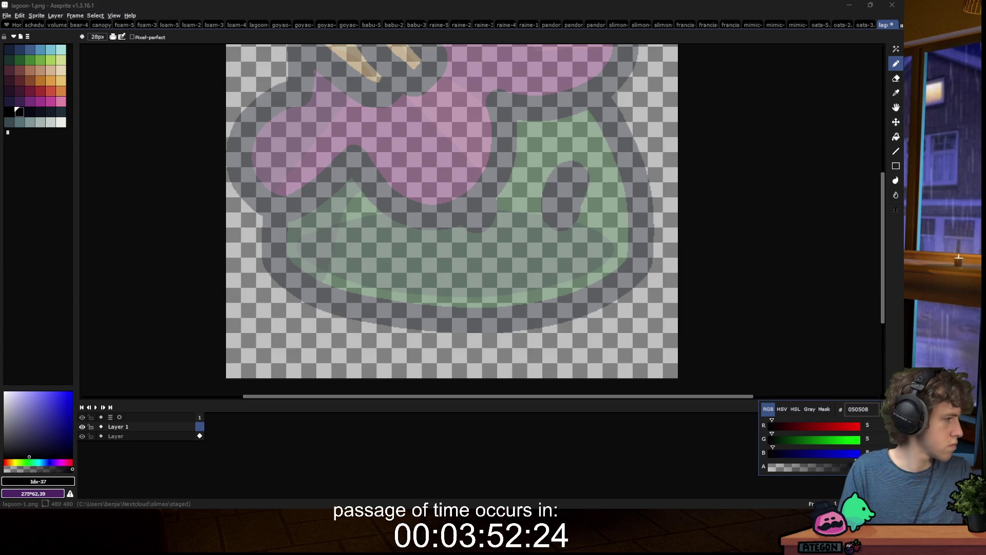
{"action": "left_click", "coordinate": [272, 262]}
Step: Undo a black stroke on the lower-left outline and bring the Twitch window over Aseprite
{"action": "mouse_move", "coordinate": [272, 262]}
{"action": "left_mouse_down"}
{"action": "mouse_move", "coordinate": [319, 293]}
{"action": "mouse_move", "coordinate": [396, 308]}
{"action": "left_mouse_up"}
{"action": "key", "text": "ctrl+z"}
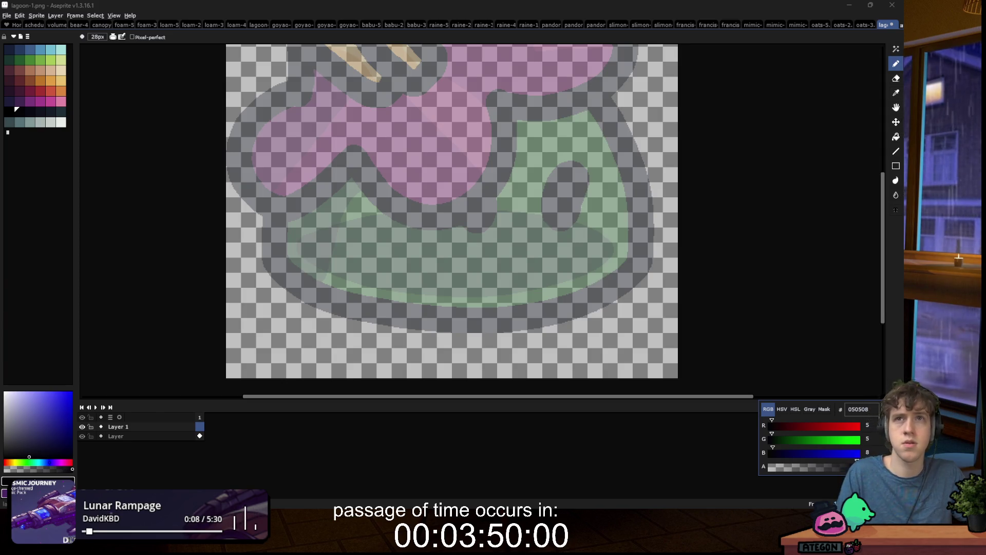
{"action": "mouse_move", "coordinate": [293, 0]}
{"action": "left_mouse_down"}
{"action": "mouse_move", "coordinate": [281, 0]}
{"action": "mouse_move", "coordinate": [295, 106]}
{"action": "mouse_move", "coordinate": [253, 66]}
{"action": "left_mouse_up"}
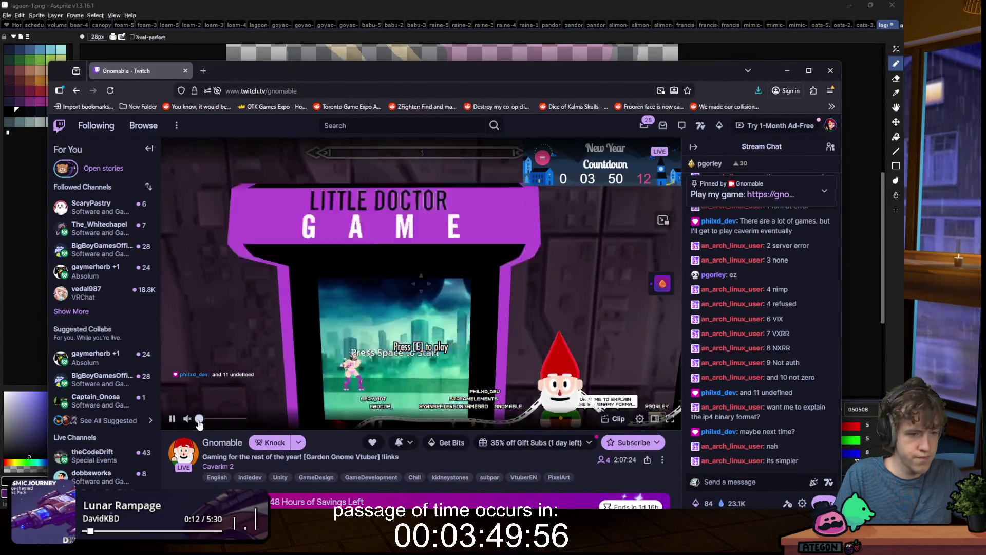
Step: Switch to Aseprite and back so Gnomable's Twitch stream fills the screen
{"action": "mouse_move", "coordinate": [252, 423]}
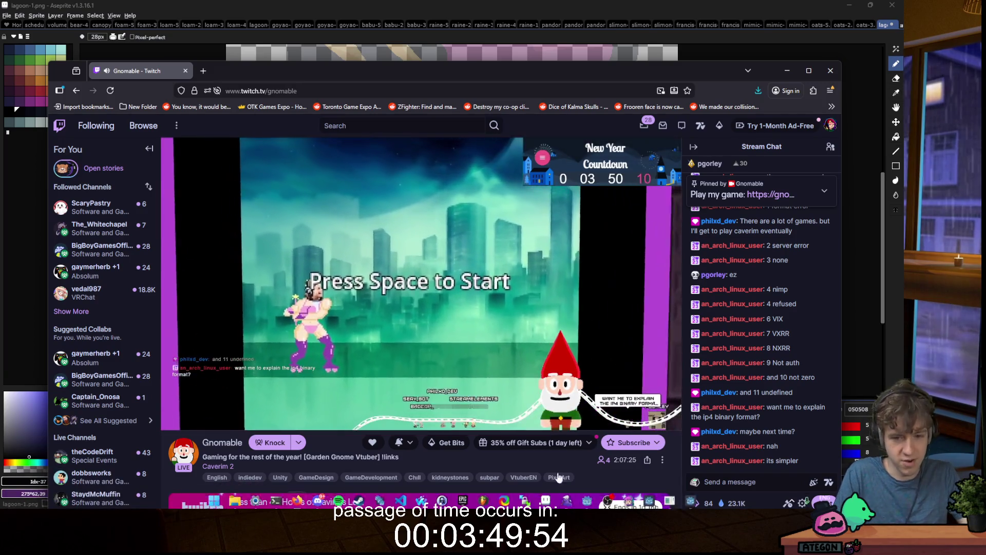
{"action": "mouse_move", "coordinate": [642, 497]}
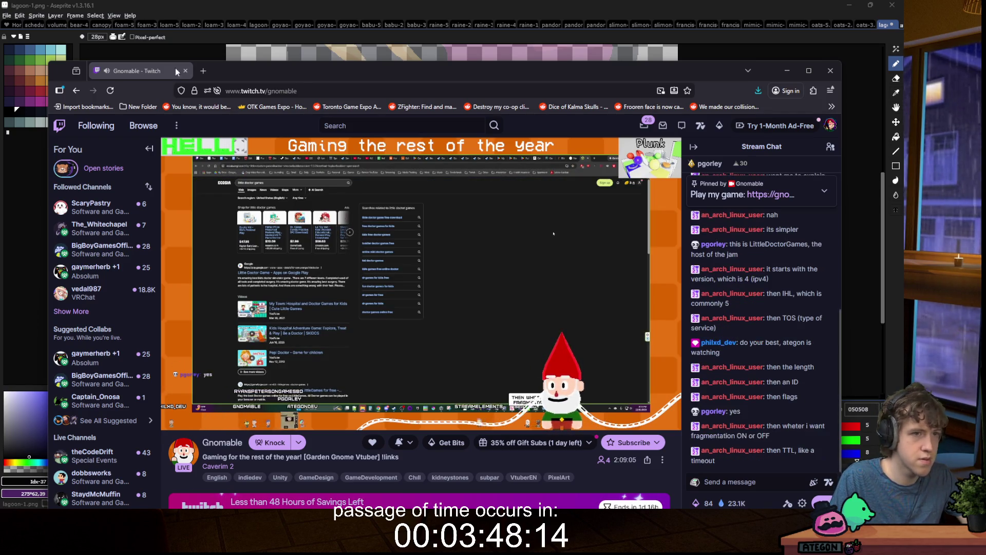
{"action": "key", "text": "alt+Tab"}
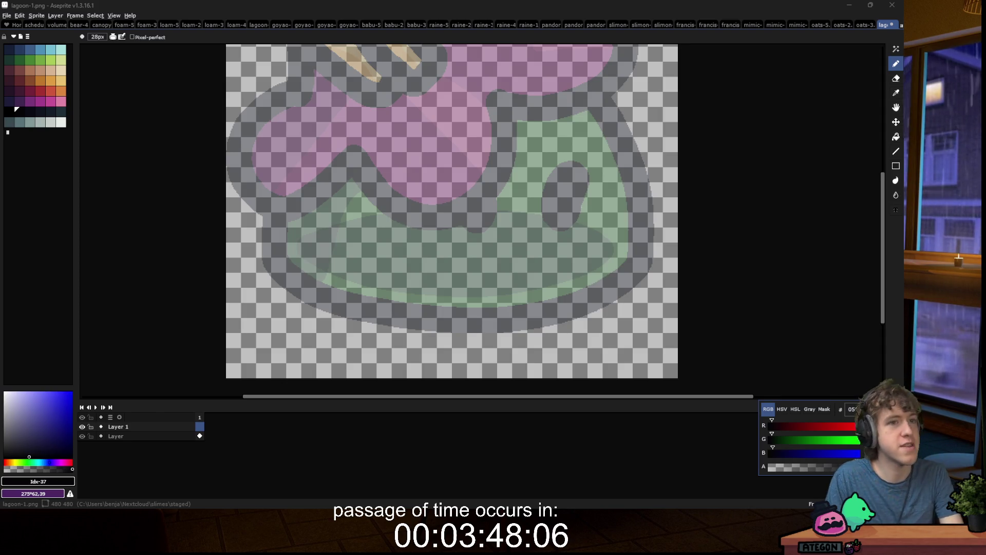
{"action": "key", "text": "alt+Tab"}
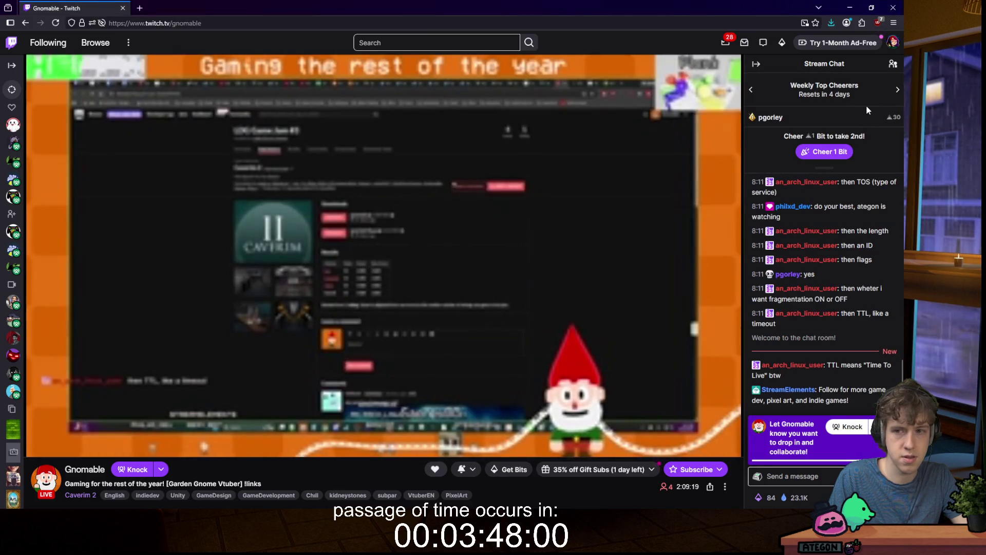
Step: Open the stream chat box and accept Gnomable's chat rules
{"action": "mouse_move", "coordinate": [50, 450]}
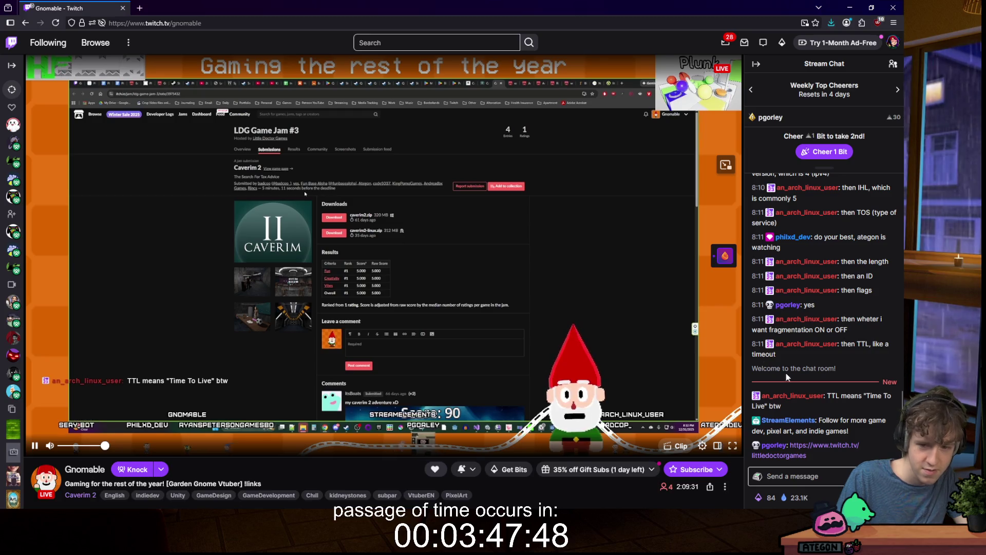
{"action": "left_click", "coordinate": [801, 477]}
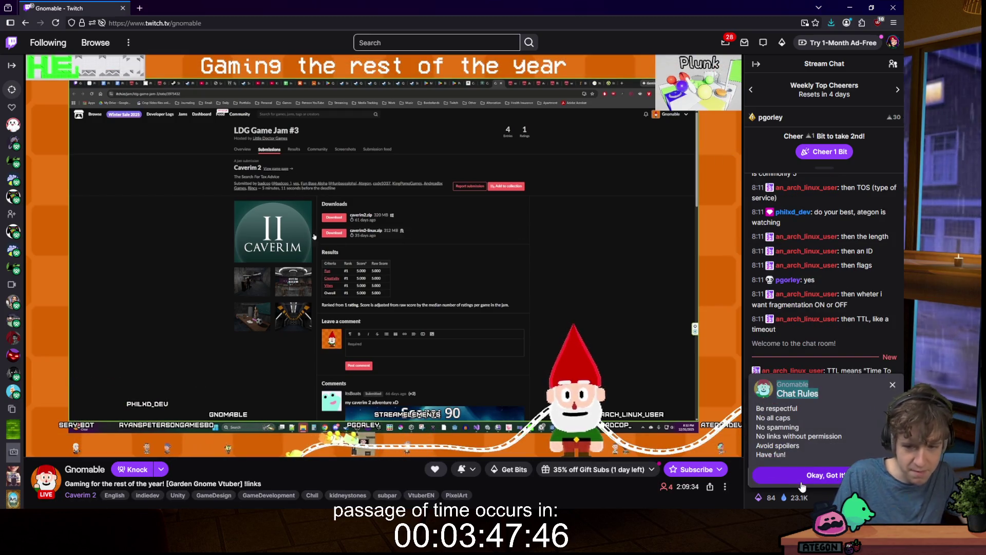
{"action": "left_click", "coordinate": [802, 482]}
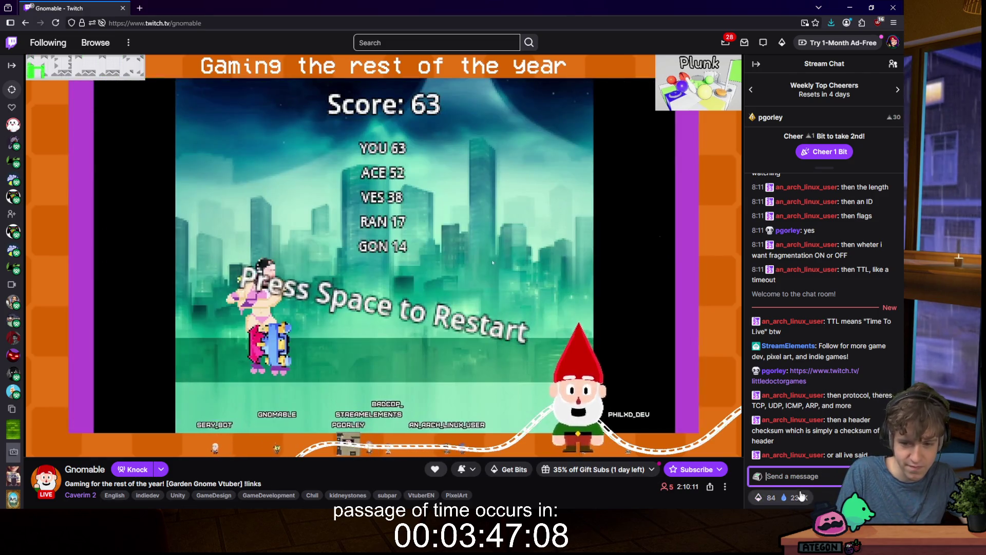
Step: Redeem the Hydrate! reward for 100 points and send an emote message in chat
{"action": "left_click", "coordinate": [770, 497]}
{"action": "scroll", "coordinate": [780, 392], "scroll_direction": "down", "scroll_amount": 3}
{"action": "left_click", "coordinate": [828, 431]}
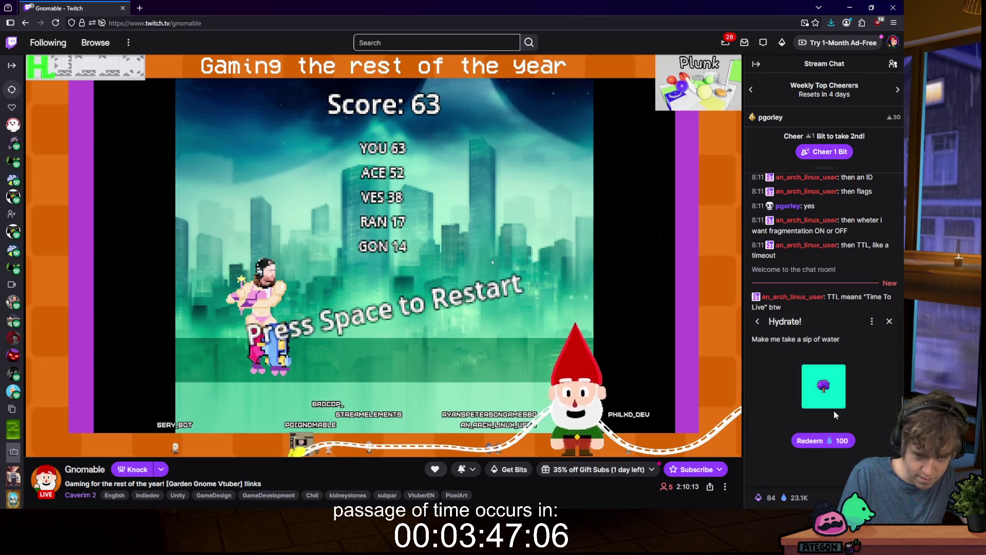
{"action": "left_click", "coordinate": [824, 441]}
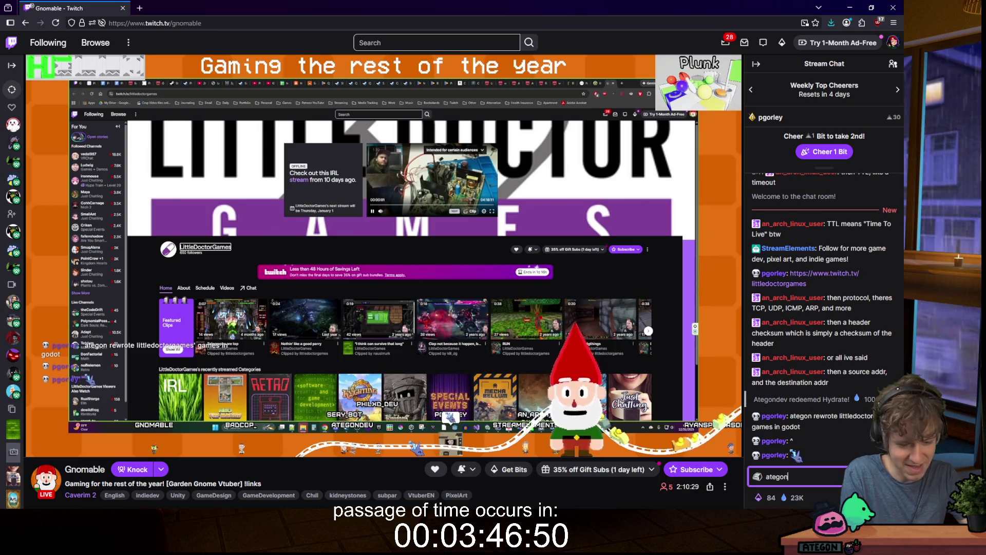
{"action": "key", "text": "Return"}
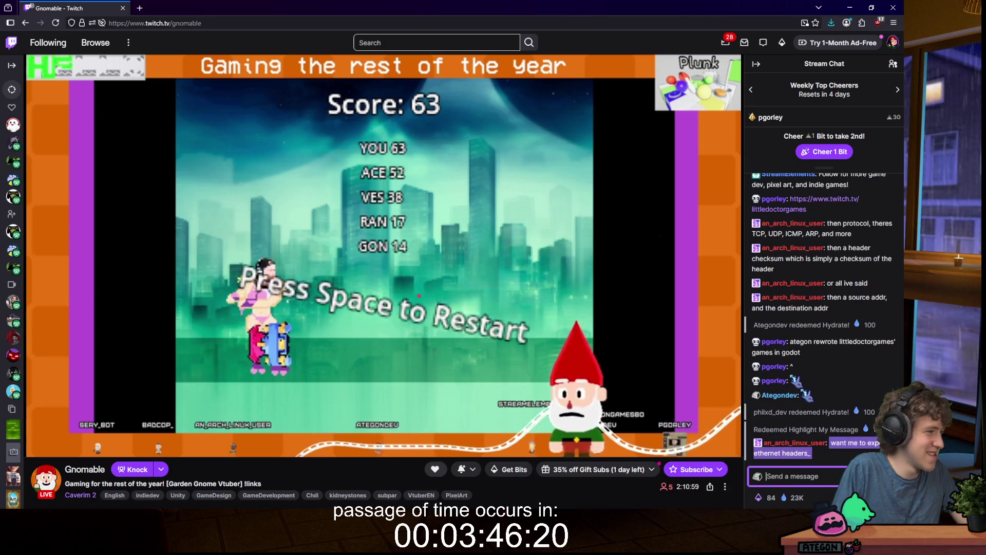
Step: Start a new chat message, then shrink the stream window from full screen
{"action": "key", "text": "alt+Tab"}
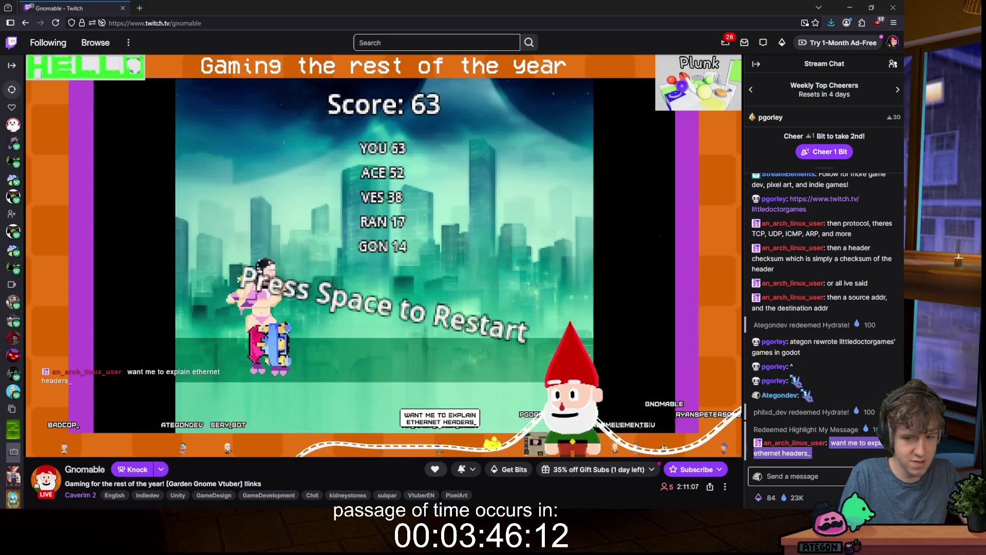
{"action": "left_click", "coordinate": [817, 473]}
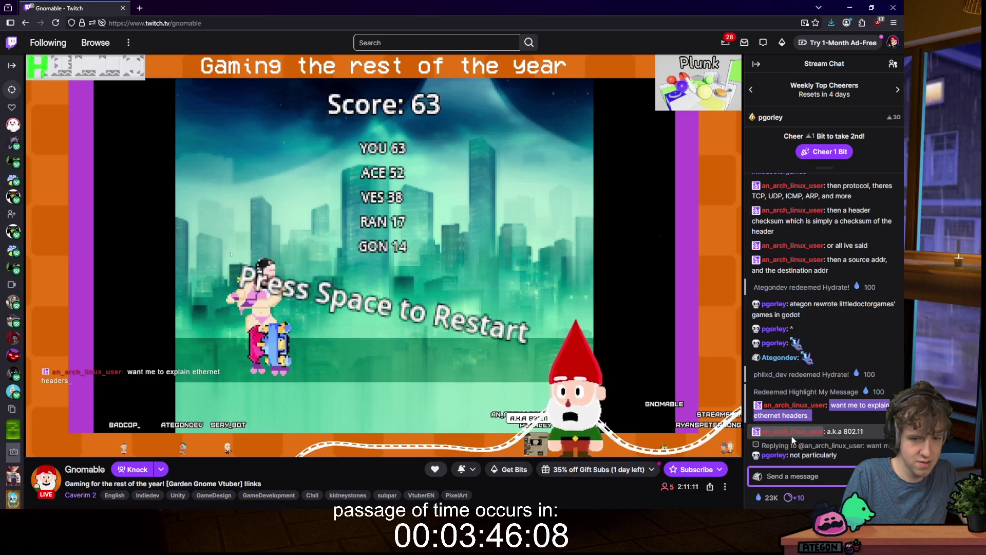
{"action": "mouse_move", "coordinate": [514, 367]}
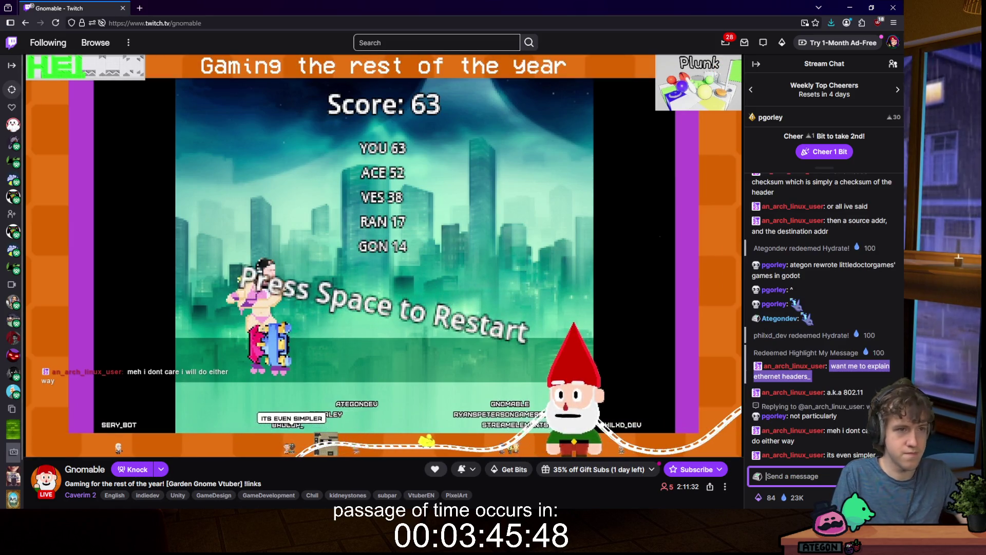
{"action": "left_click_drag", "start_coordinate": [195, 5], "coordinate": [215, 51]}
Step: Snap the Twitch stream window to the right half and Aseprite to the left half
{"action": "scroll", "coordinate": [579, 286], "scroll_direction": "up", "scroll_amount": 2}
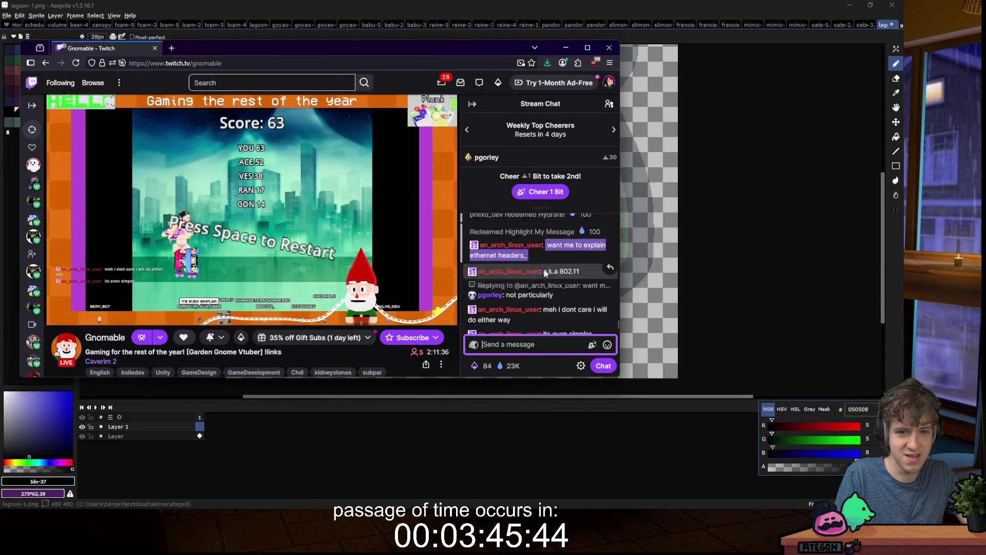
{"action": "scroll", "coordinate": [579, 285], "scroll_direction": "down", "scroll_amount": 3}
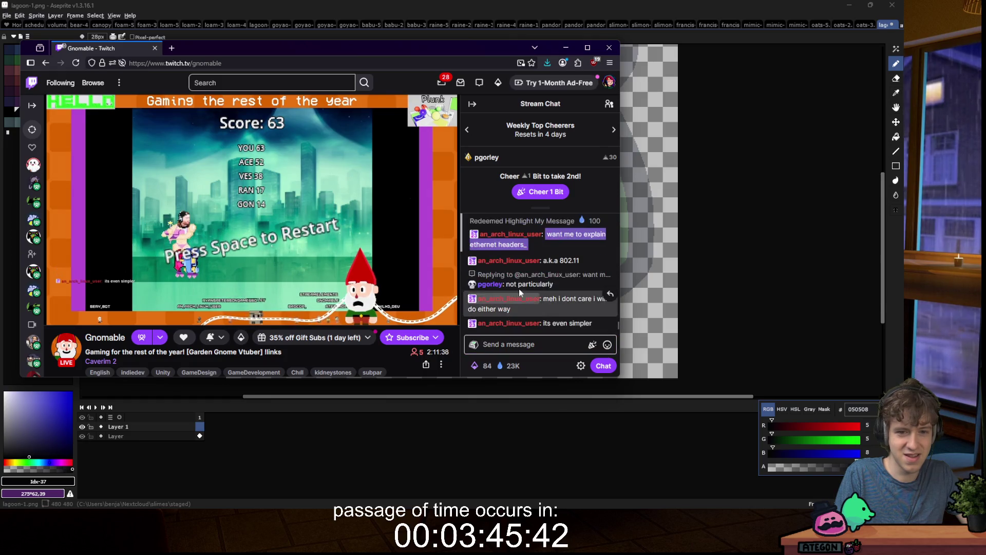
{"action": "key", "text": "alt+Tab"}
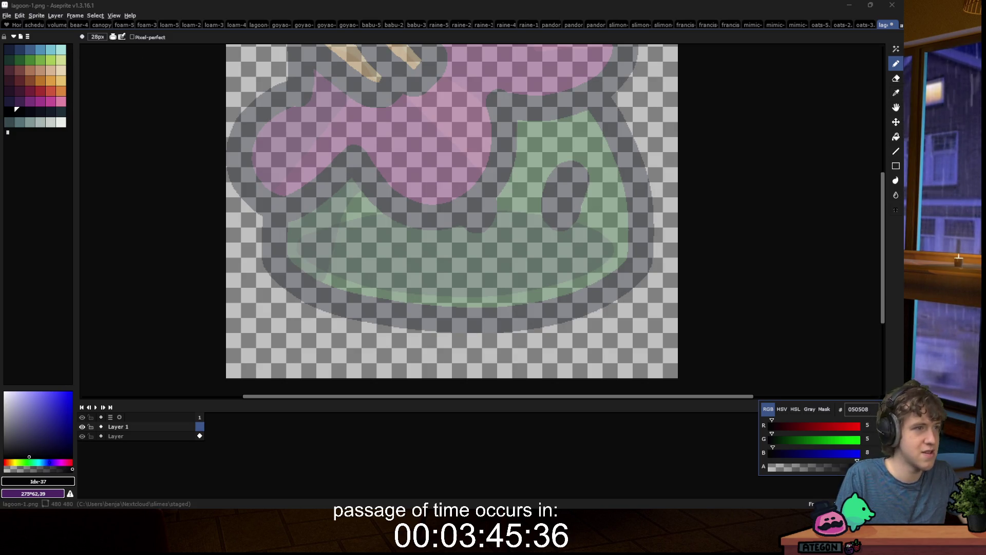
{"action": "key", "text": "alt+Tab"}
{"action": "left_click_drag", "start_coordinate": [582, 212], "coordinate": [904, 161]}
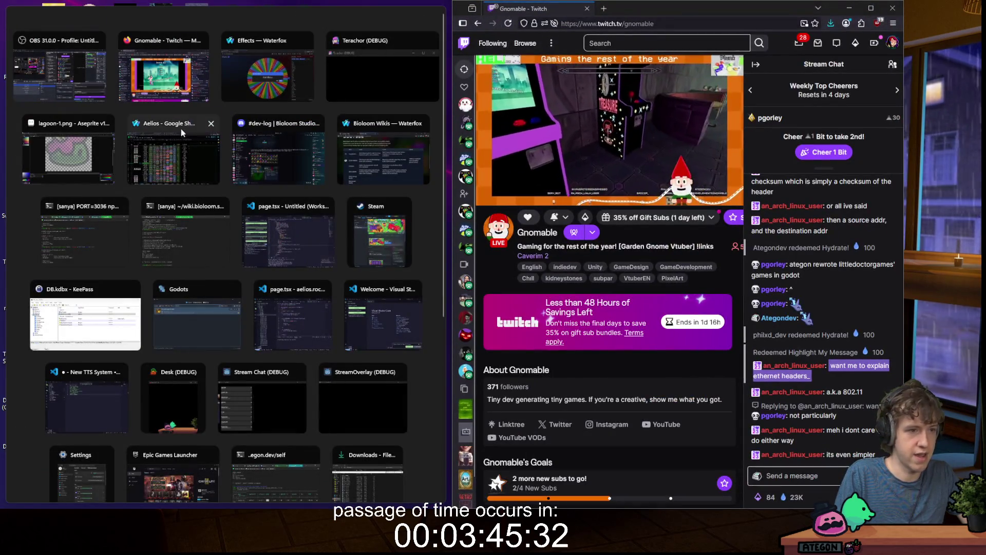
{"action": "left_click", "coordinate": [72, 154]}
Step: Widen Aseprite by moving the split divider to the right
{"action": "scroll", "coordinate": [306, 198], "scroll_direction": "down", "scroll_amount": 3}
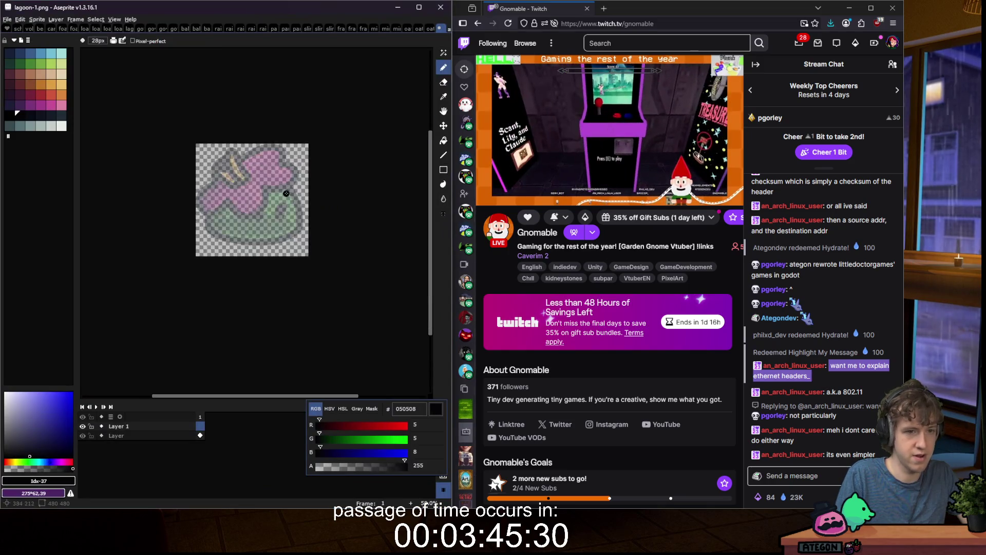
{"action": "scroll", "coordinate": [291, 214], "scroll_direction": "up", "scroll_amount": 1}
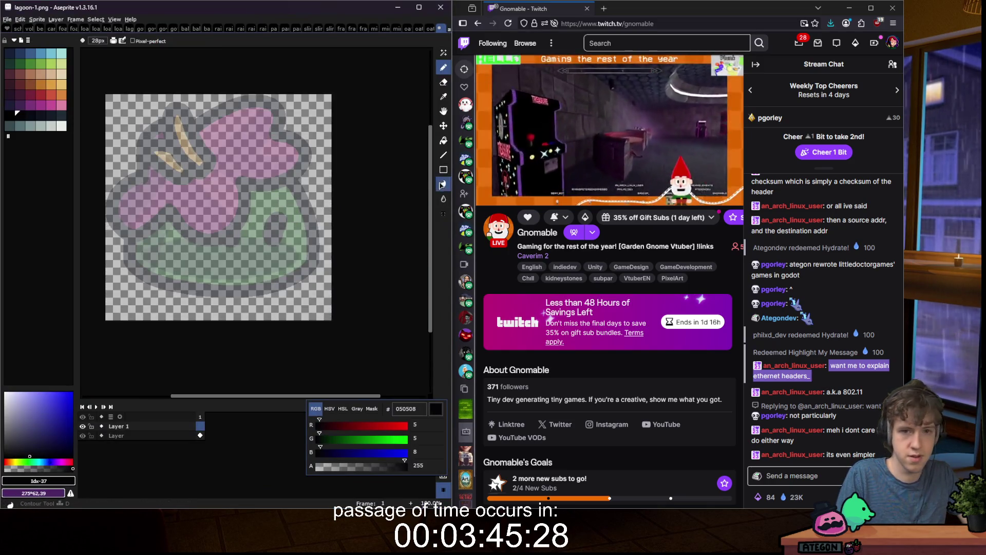
{"action": "left_click_drag", "start_coordinate": [451, 154], "coordinate": [516, 154]}
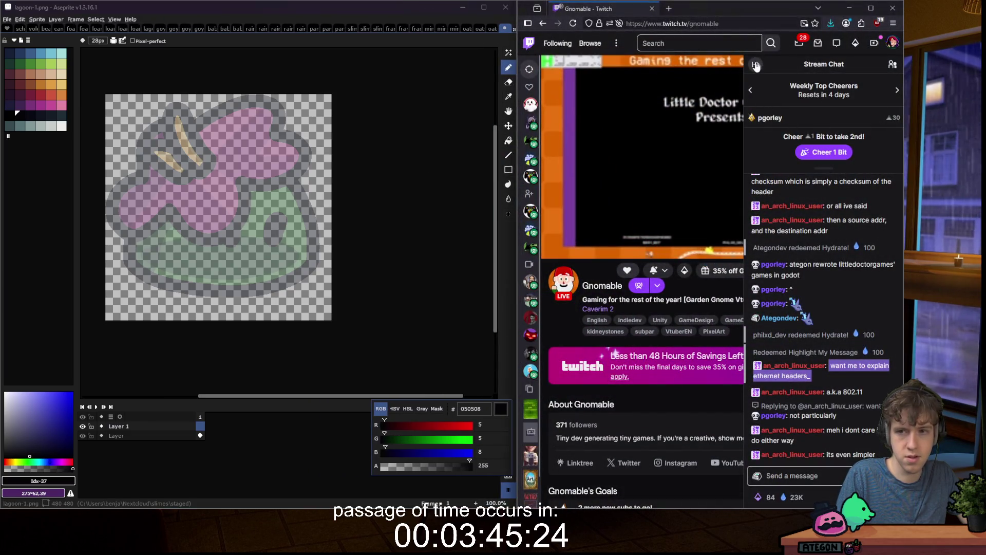
Step: Collapse the Twitch chat panel beside the stream
{"action": "left_click", "coordinate": [756, 65]}
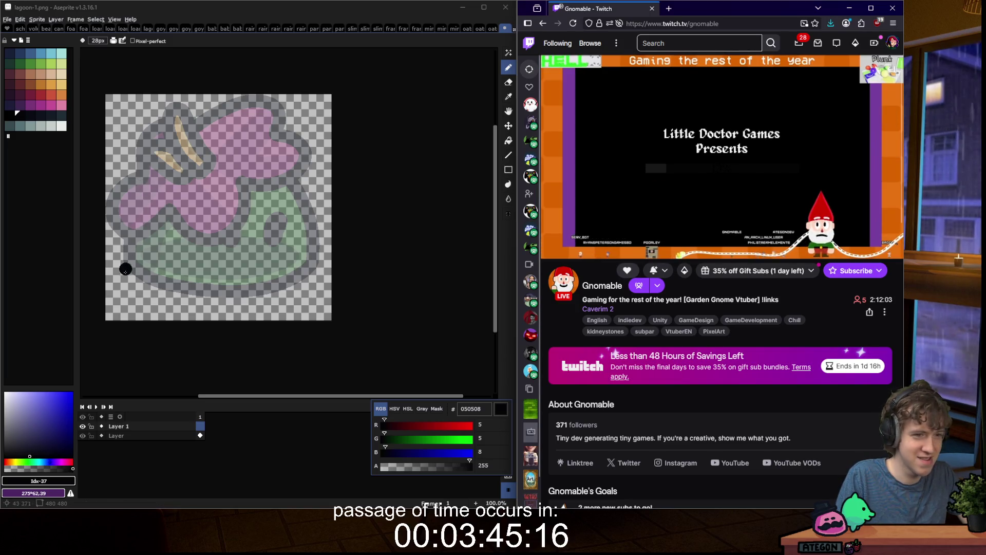
{"action": "scroll", "coordinate": [143, 253], "scroll_direction": "up", "scroll_amount": 3}
{"action": "scroll", "coordinate": [145, 244], "scroll_direction": "down", "scroll_amount": 3}
{"action": "scroll", "coordinate": [149, 252], "scroll_direction": "up", "scroll_amount": 1}
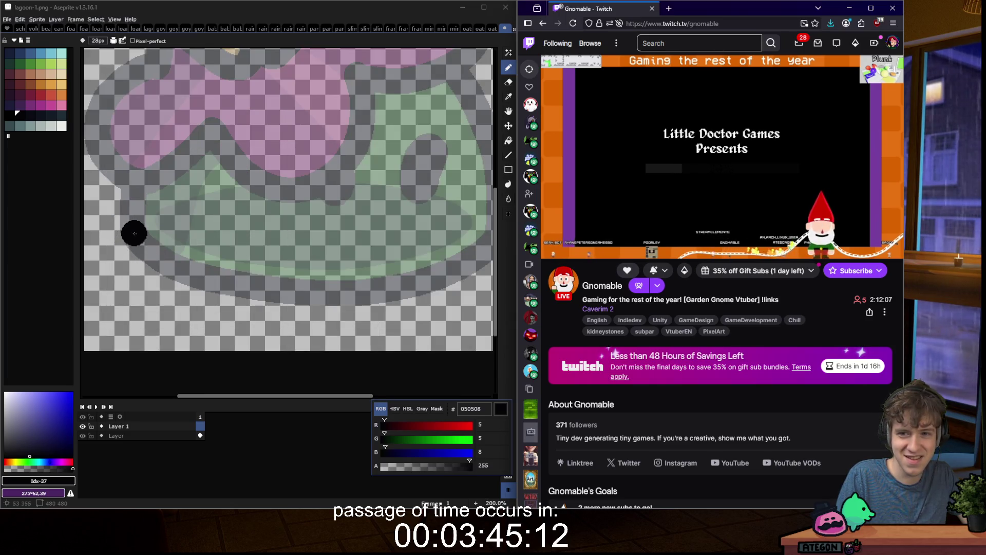
Step: Try a black dab and a smile stroke on the slime, undoing each one
{"action": "left_click", "coordinate": [135, 234]}
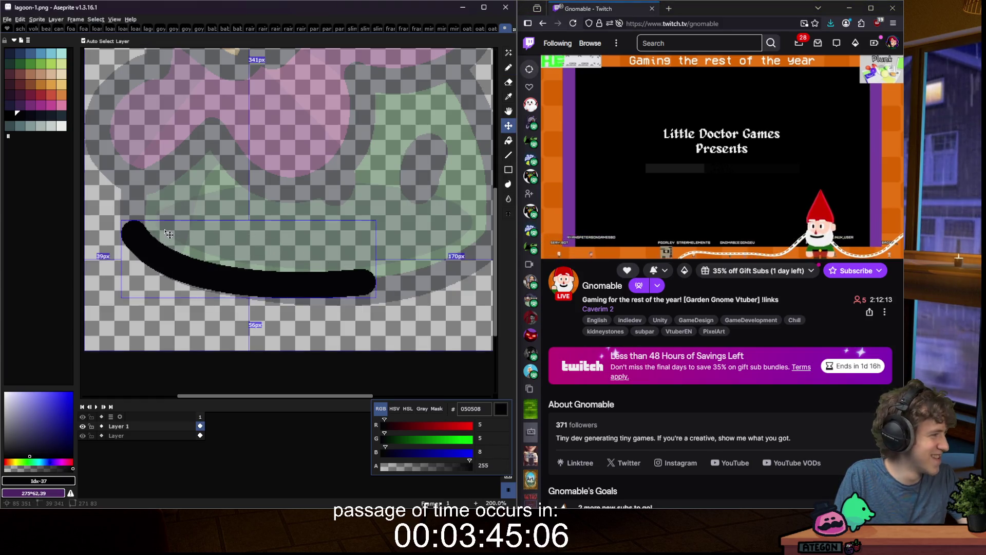
{"action": "key", "text": "ctrl+z"}
{"action": "scroll", "coordinate": [164, 239], "scroll_direction": "down", "scroll_amount": 2}
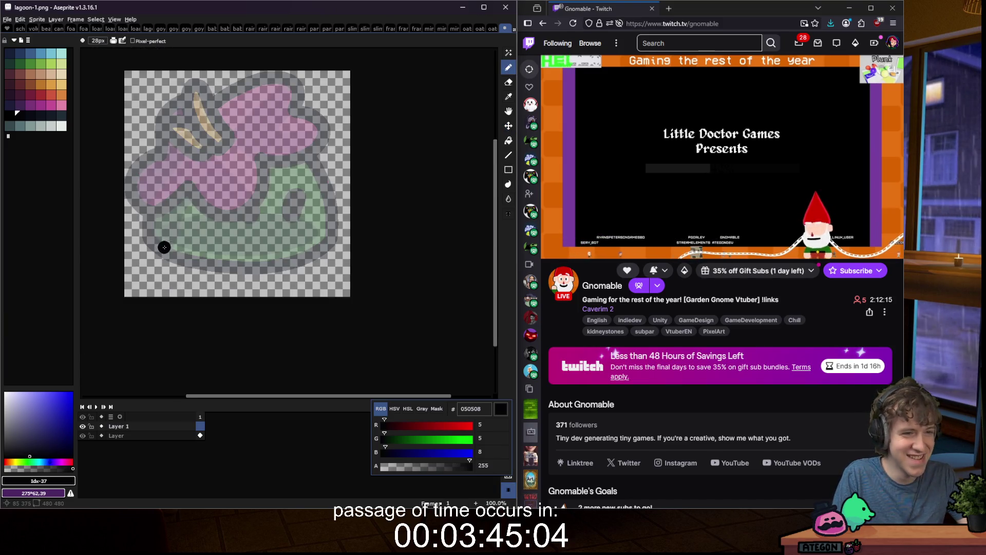
{"action": "scroll", "coordinate": [162, 245], "scroll_direction": "up", "scroll_amount": 3}
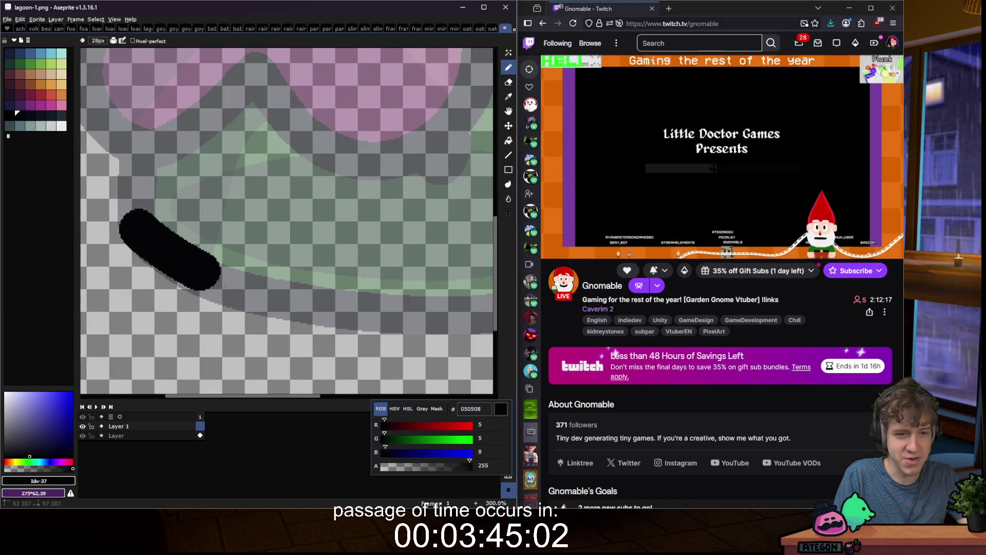
{"action": "left_click_drag", "start_coordinate": [297, 305], "coordinate": [419, 315]}
{"action": "left_click_drag", "start_coordinate": [491, 306], "coordinate": [491, 231]}
{"action": "key", "text": "ctrl+z"}
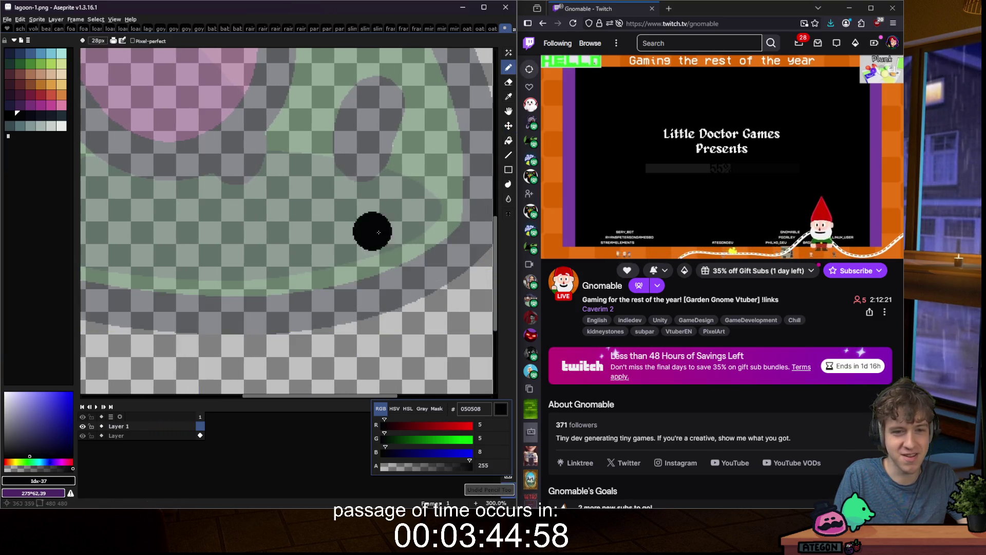
{"action": "scroll", "coordinate": [384, 238], "scroll_direction": "down", "scroll_amount": 2}
{"action": "scroll", "coordinate": [272, 263], "scroll_direction": "up", "scroll_amount": 1}
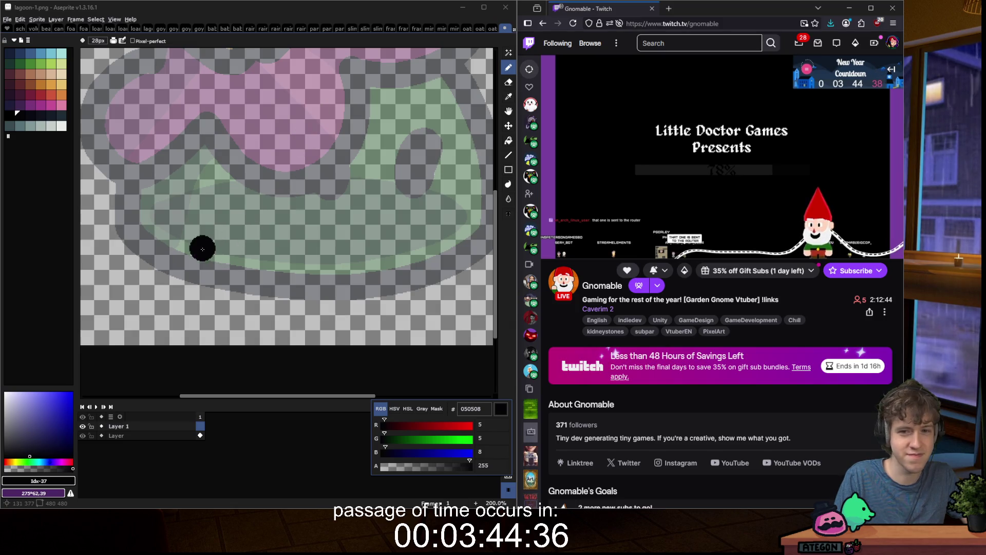
Step: Try a thick black curve and dot low on the slime, then undo both
{"action": "mouse_move", "coordinate": [127, 226]}
{"action": "left_mouse_down"}
{"action": "mouse_move", "coordinate": [183, 261]}
{"action": "mouse_move", "coordinate": [275, 286]}
{"action": "mouse_move", "coordinate": [338, 286]}
{"action": "left_mouse_up"}
{"action": "left_click", "coordinate": [310, 221]}
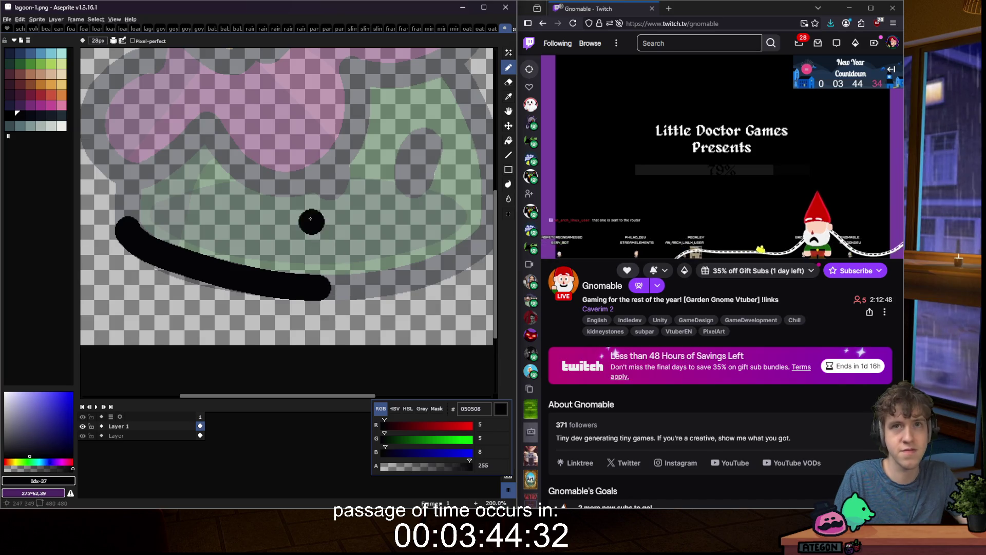
{"action": "key", "text": "ctrl+z"}
{"action": "key", "text": "ctrl+z"}
Step: Draw the thick black bottom curve in two strokes, rising from lower left to the right
{"action": "scroll", "coordinate": [224, 272], "scroll_direction": "down", "scroll_amount": 2}
{"action": "scroll", "coordinate": [224, 273], "scroll_direction": "up", "scroll_amount": 1}
{"action": "scroll", "coordinate": [209, 260], "scroll_direction": "down", "scroll_amount": 1}
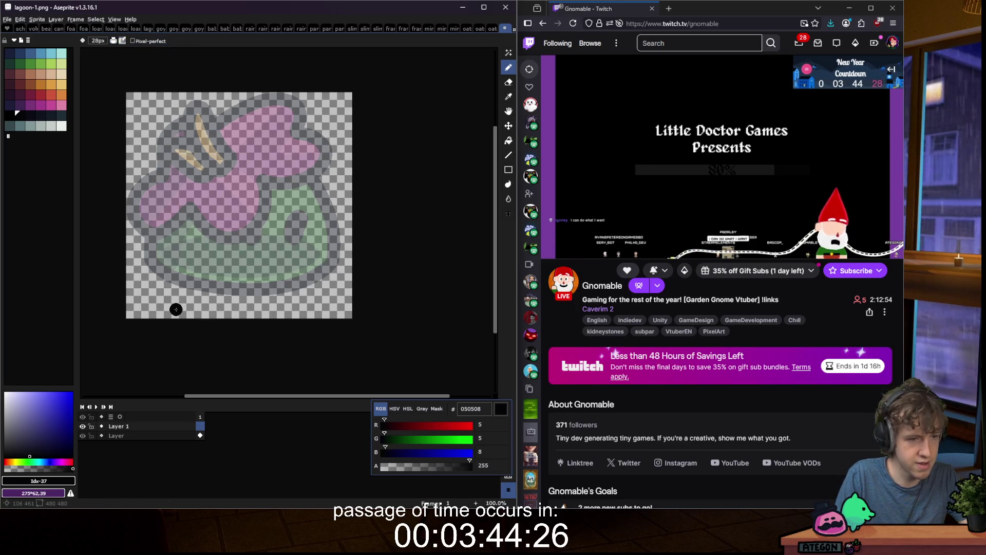
{"action": "left_click_drag", "start_coordinate": [152, 261], "coordinate": [242, 284]}
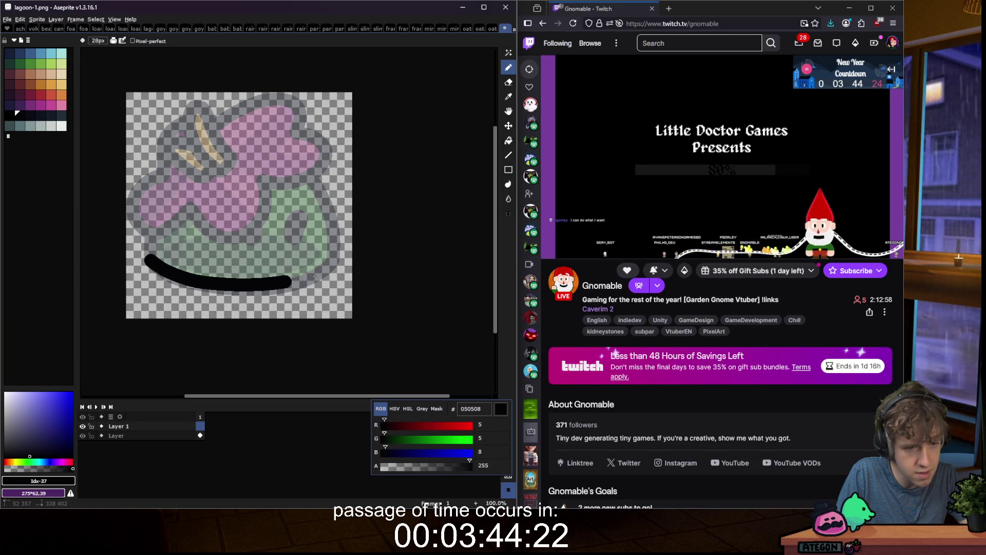
{"action": "left_click_drag", "start_coordinate": [315, 276], "coordinate": [344, 261]}
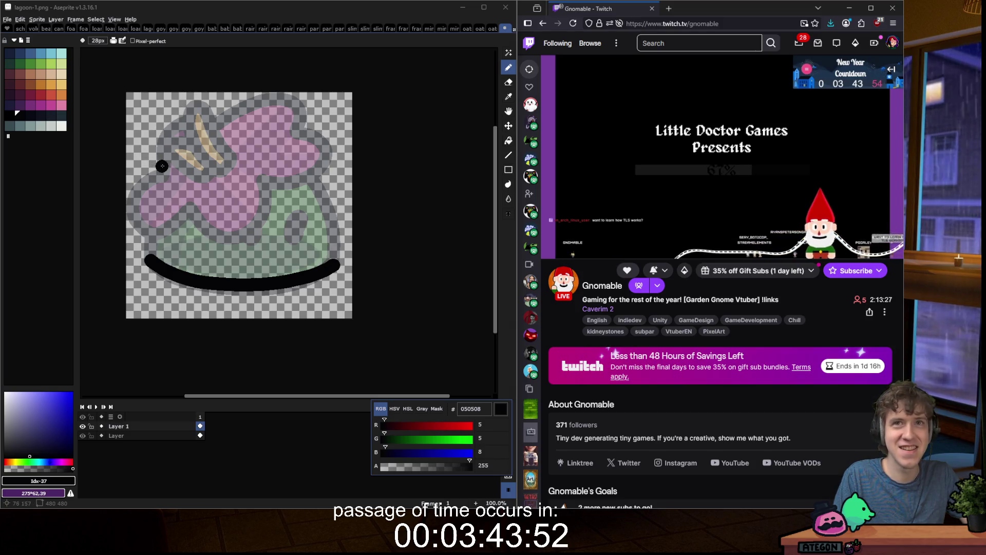
Step: Start the left outline with black strokes curling down from the top-left
{"action": "mouse_move", "coordinate": [161, 159]}
{"action": "left_mouse_down"}
{"action": "mouse_move", "coordinate": [146, 151]}
{"action": "mouse_move", "coordinate": [174, 114]}
{"action": "left_mouse_up"}
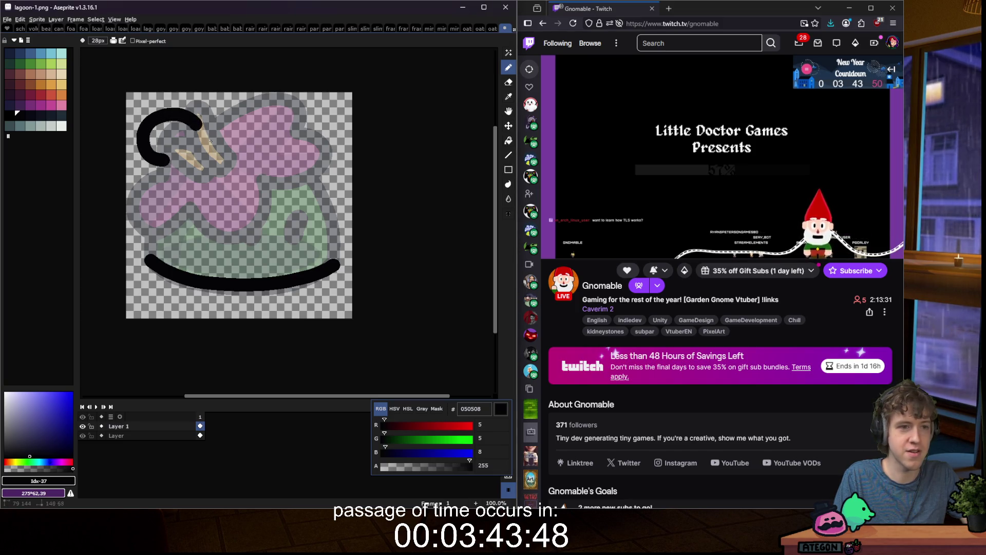
{"action": "left_click_drag", "start_coordinate": [210, 141], "coordinate": [211, 146]}
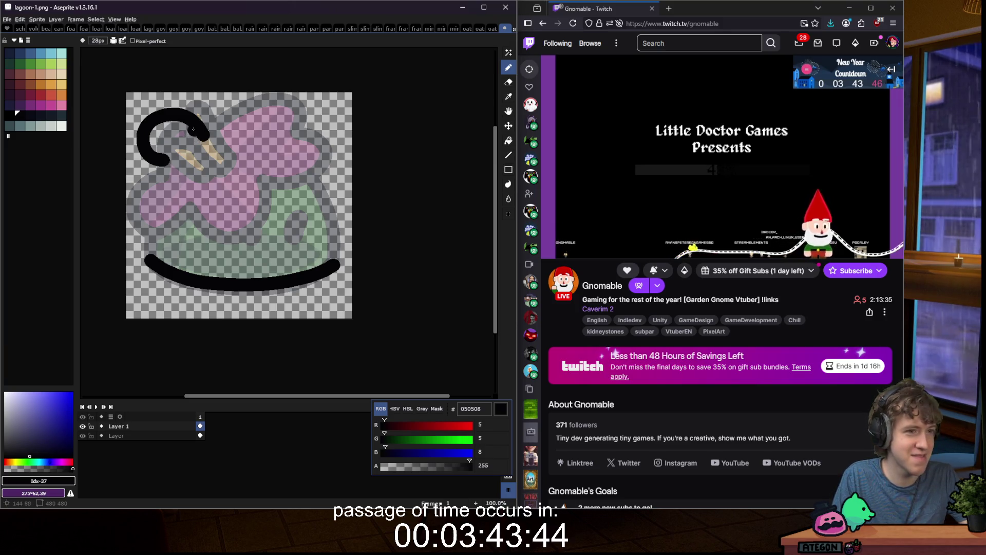
{"action": "scroll", "coordinate": [117, 204], "scroll_direction": "up", "scroll_amount": 1}
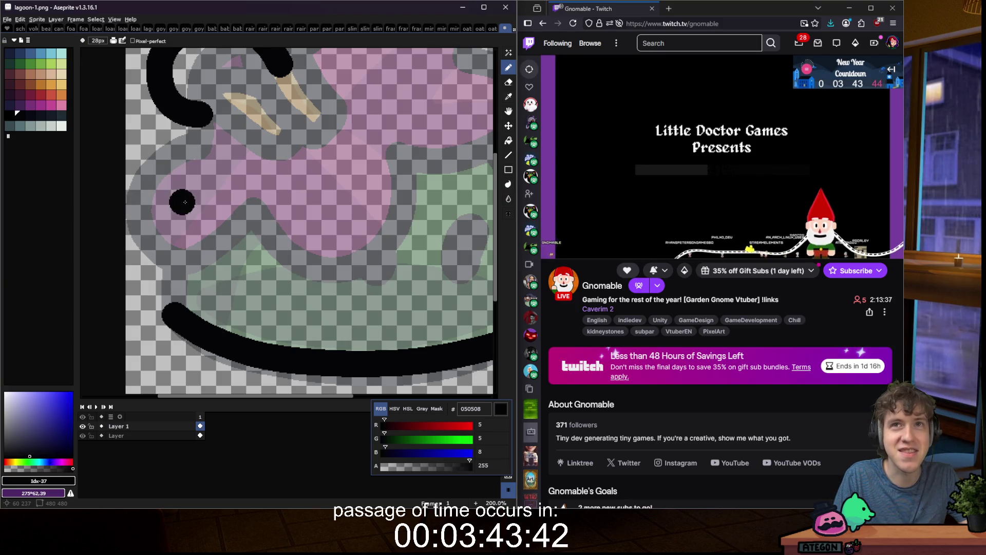
{"action": "left_click_drag", "start_coordinate": [204, 117], "coordinate": [227, 194]}
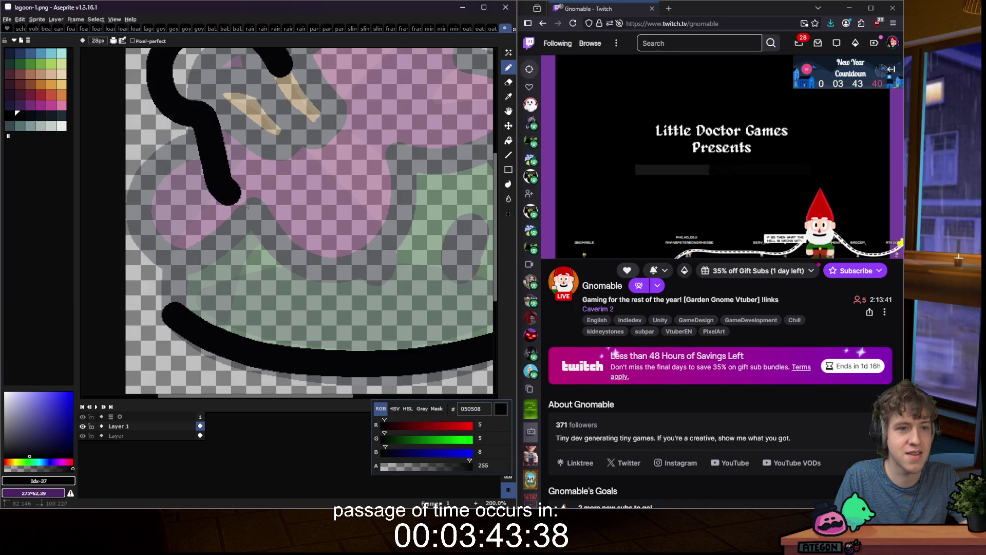
{"action": "scroll", "coordinate": [259, 203], "scroll_direction": "down", "scroll_amount": 1}
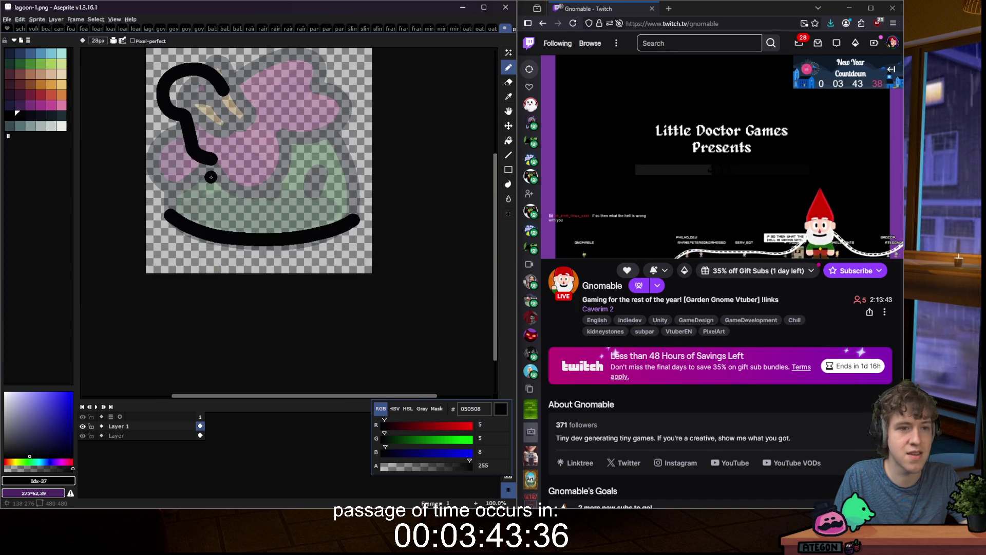
{"action": "scroll", "coordinate": [170, 209], "scroll_direction": "up", "scroll_amount": 1}
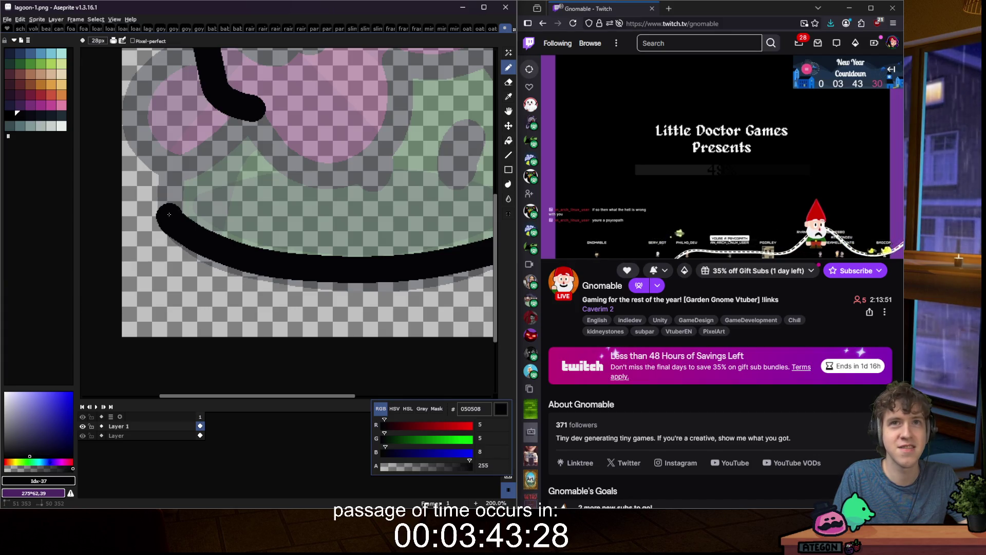
Step: Replace an overlong stroke from the bottom curve's end with a shorter one and touch it up
{"action": "left_click_drag", "start_coordinate": [169, 214], "coordinate": [180, 126]}
{"action": "key", "text": "ctrl+z"}
{"action": "mouse_move", "coordinate": [166, 216]}
{"action": "left_mouse_down"}
{"action": "mouse_move", "coordinate": [157, 140]}
{"action": "mouse_move", "coordinate": [181, 114]}
{"action": "mouse_move", "coordinate": [226, 154]}
{"action": "mouse_move", "coordinate": [245, 146]}
{"action": "mouse_move", "coordinate": [268, 108]}
{"action": "left_mouse_up"}
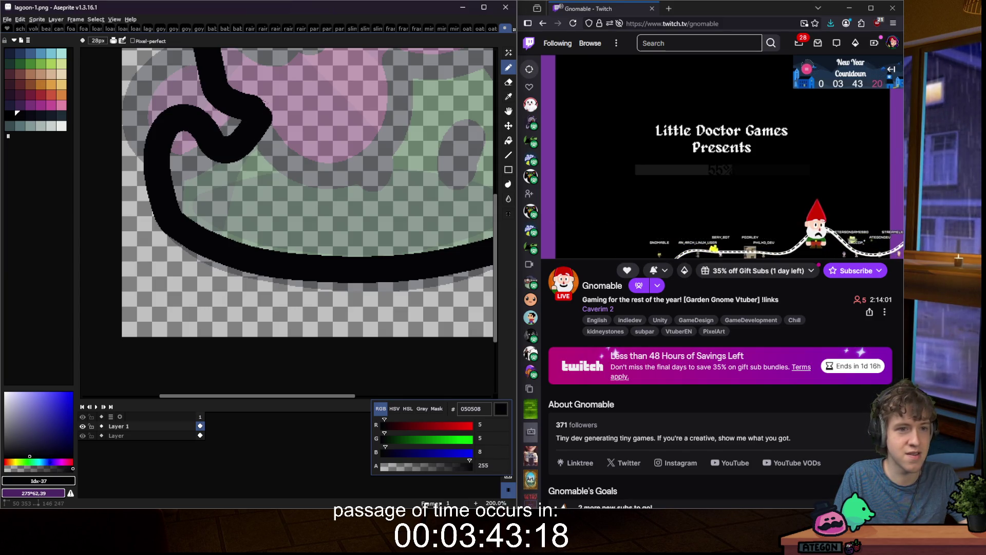
{"action": "left_click", "coordinate": [232, 131]}
{"action": "left_click", "coordinate": [188, 166]}
Step: Extend the top outline stroke diagonally down and right along the left edge
{"action": "scroll", "coordinate": [187, 177], "scroll_direction": "down", "scroll_amount": 2}
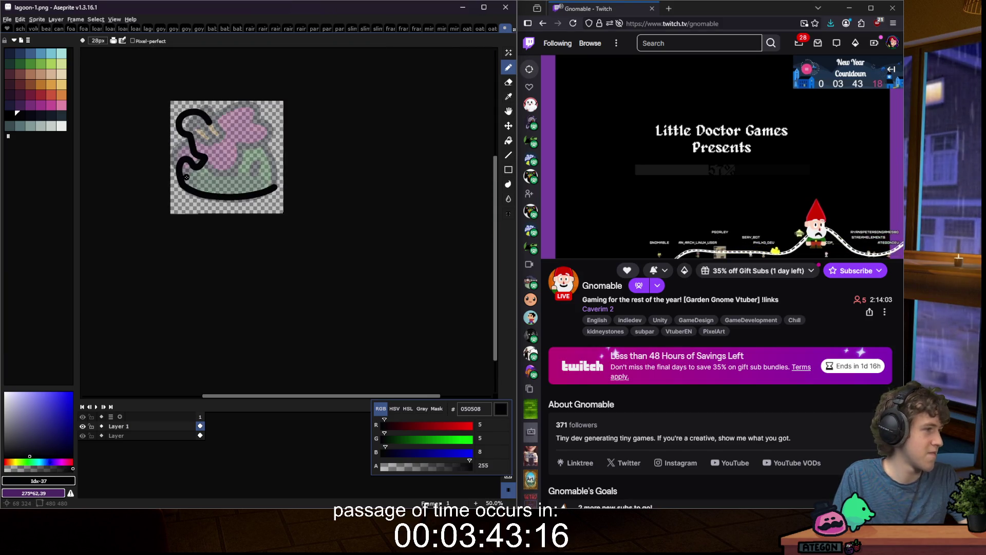
{"action": "scroll", "coordinate": [222, 144], "scroll_direction": "up", "scroll_amount": 1}
{"action": "scroll", "coordinate": [185, 197], "scroll_direction": "down", "scroll_amount": 2}
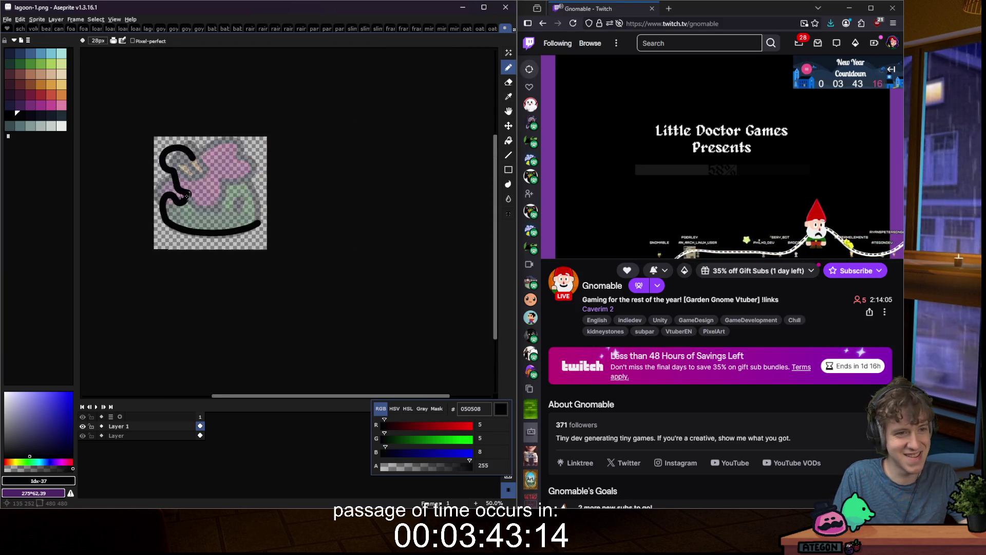
{"action": "scroll", "coordinate": [191, 198], "scroll_direction": "up", "scroll_amount": 3}
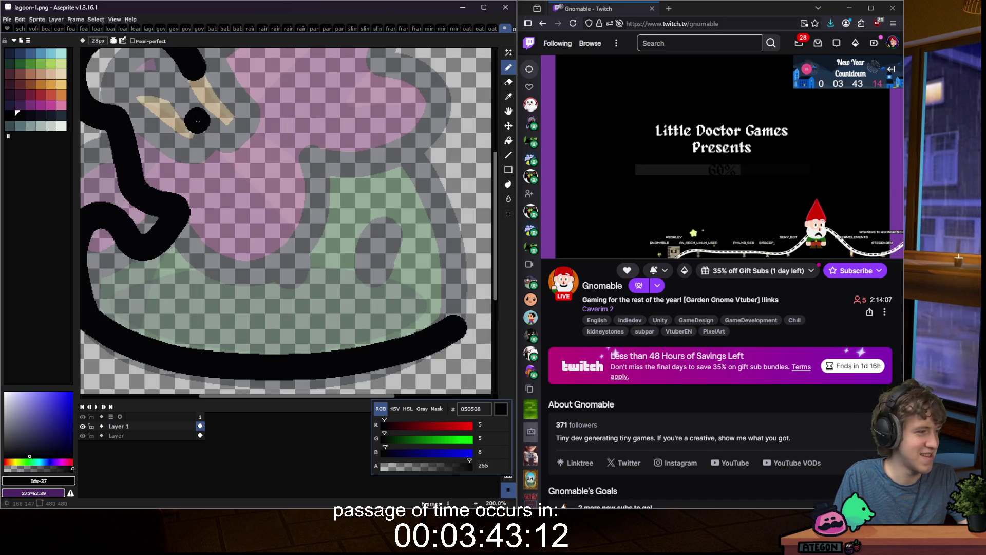
{"action": "scroll", "coordinate": [203, 100], "scroll_direction": "down", "scroll_amount": 2}
{"action": "scroll", "coordinate": [192, 93], "scroll_direction": "up", "scroll_amount": 2}
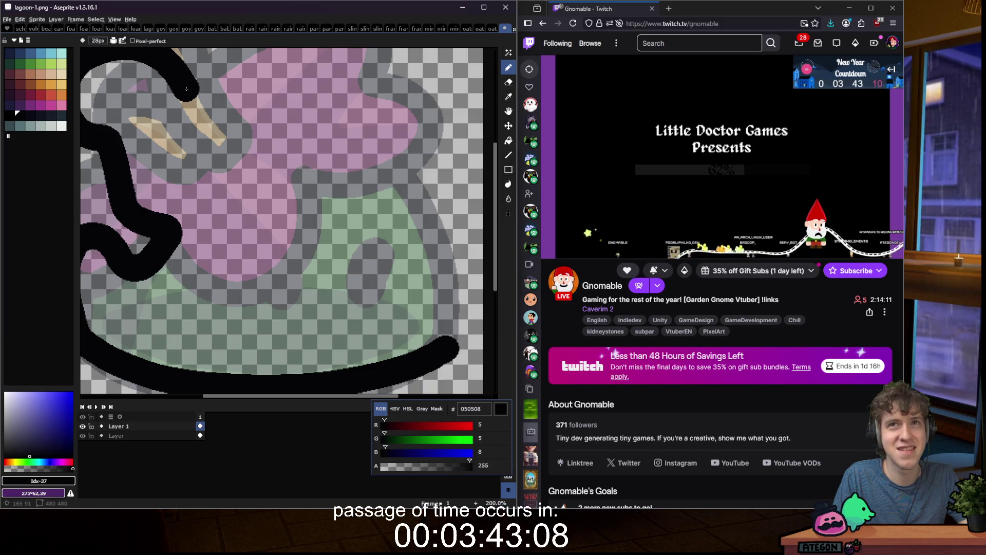
{"action": "left_click", "coordinate": [188, 98]}
{"action": "left_click_drag", "start_coordinate": [192, 103], "coordinate": [246, 181]}
{"action": "scroll", "coordinate": [245, 181], "scroll_direction": "down", "scroll_amount": 5}
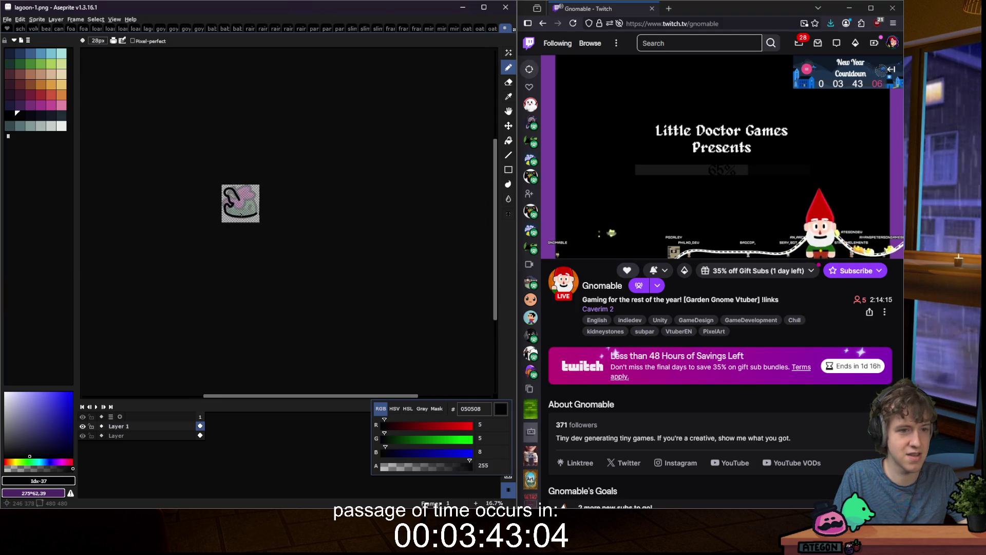
Step: Close the outline loop with a rising stroke, redrawing a misplaced upper arc
{"action": "scroll", "coordinate": [242, 205], "scroll_direction": "up", "scroll_amount": 5}
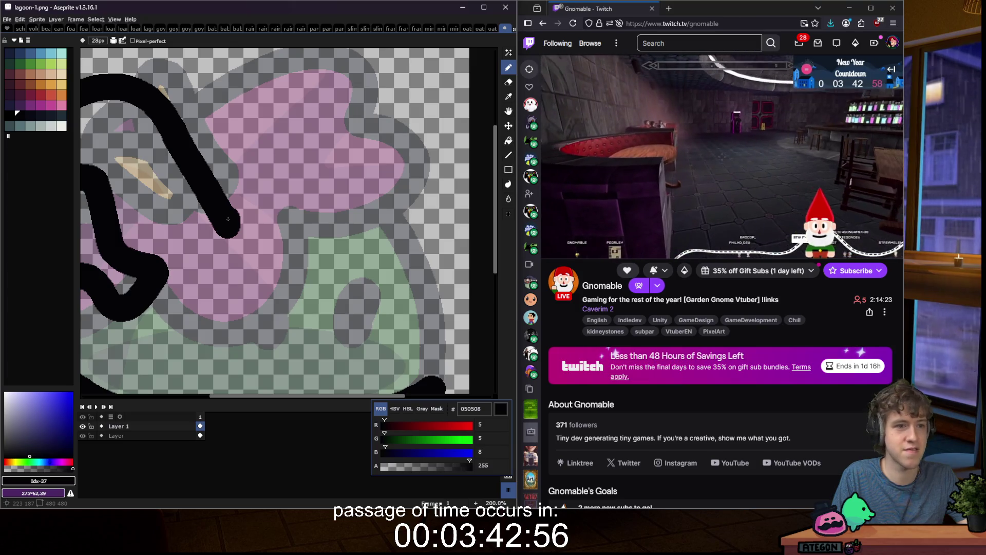
{"action": "mouse_move", "coordinate": [228, 218]}
{"action": "left_mouse_down"}
{"action": "mouse_move", "coordinate": [242, 206]}
{"action": "mouse_move", "coordinate": [246, 103]}
{"action": "mouse_move", "coordinate": [264, 82]}
{"action": "mouse_move", "coordinate": [298, 77]}
{"action": "mouse_move", "coordinate": [344, 120]}
{"action": "left_mouse_up"}
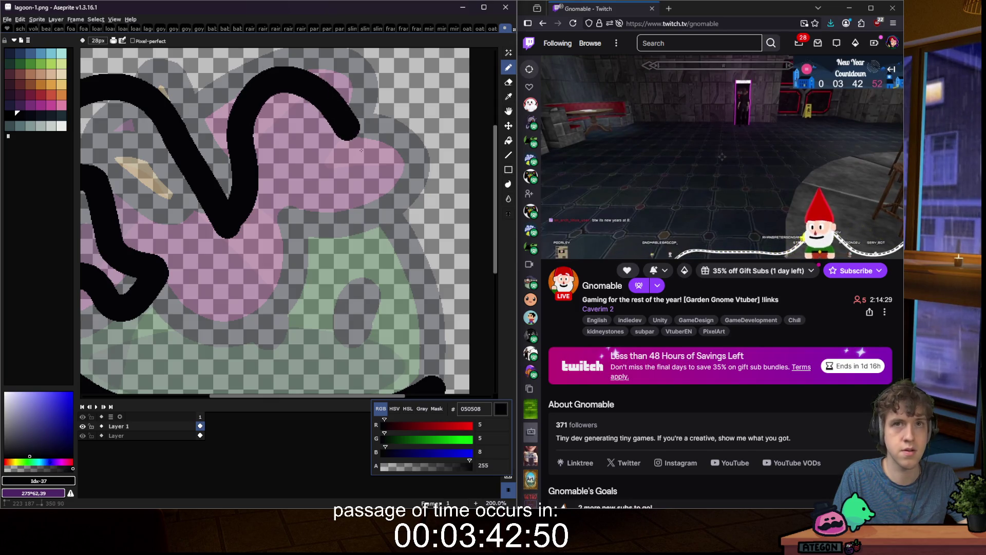
{"action": "key", "text": "ctrl+z"}
{"action": "mouse_move", "coordinate": [232, 223]}
{"action": "left_mouse_down"}
{"action": "mouse_move", "coordinate": [250, 154]}
{"action": "mouse_move", "coordinate": [211, 115]}
{"action": "mouse_move", "coordinate": [262, 85]}
{"action": "mouse_move", "coordinate": [313, 100]}
{"action": "mouse_move", "coordinate": [375, 165]}
{"action": "mouse_move", "coordinate": [429, 303]}
{"action": "mouse_move", "coordinate": [443, 377]}
{"action": "mouse_move", "coordinate": [435, 394]}
{"action": "mouse_move", "coordinate": [436, 385]}
{"action": "left_mouse_up"}
{"action": "scroll", "coordinate": [406, 216], "scroll_direction": "down", "scroll_amount": 7}
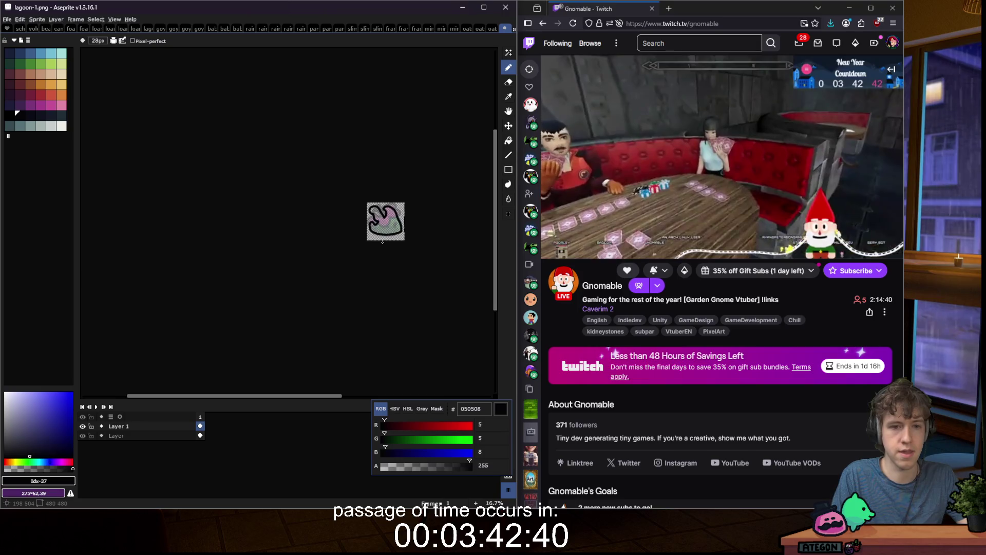
{"action": "scroll", "coordinate": [382, 242], "scroll_direction": "down", "scroll_amount": 1}
{"action": "scroll", "coordinate": [387, 231], "scroll_direction": "up", "scroll_amount": 5}
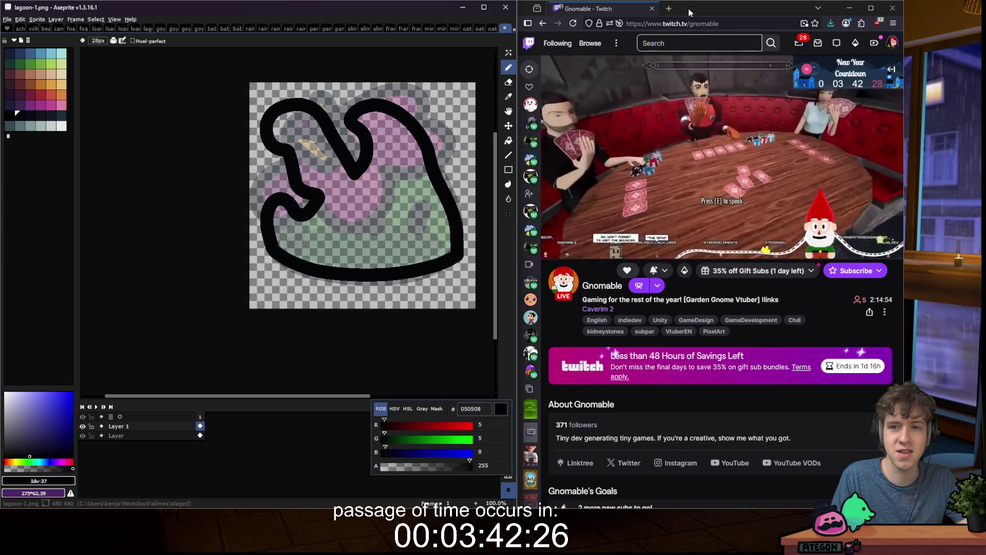
Step: Glance at the Bass search spreadsheet, then maximize Aseprite to fill the screen
{"action": "key", "text": "alt+Tab"}
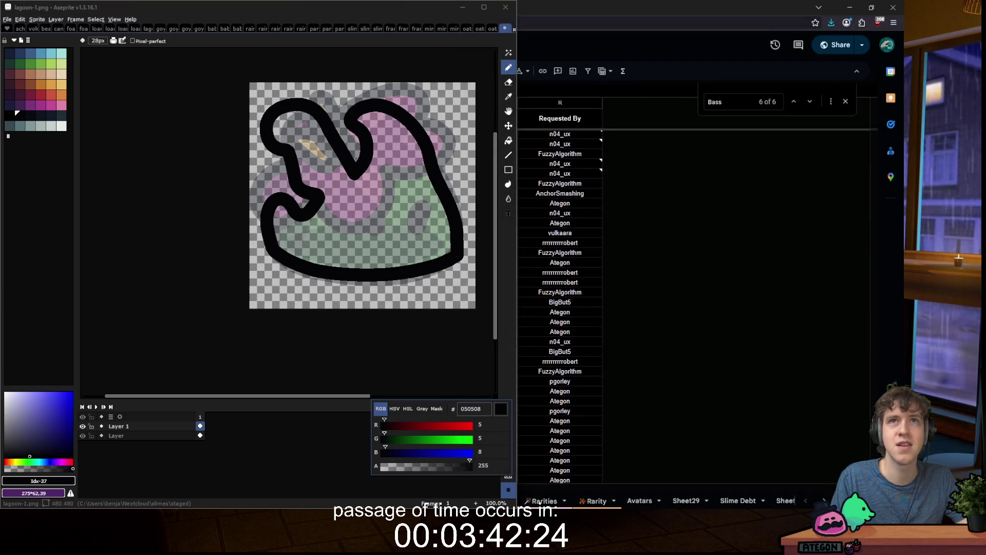
{"action": "key", "text": "alt+Tab"}
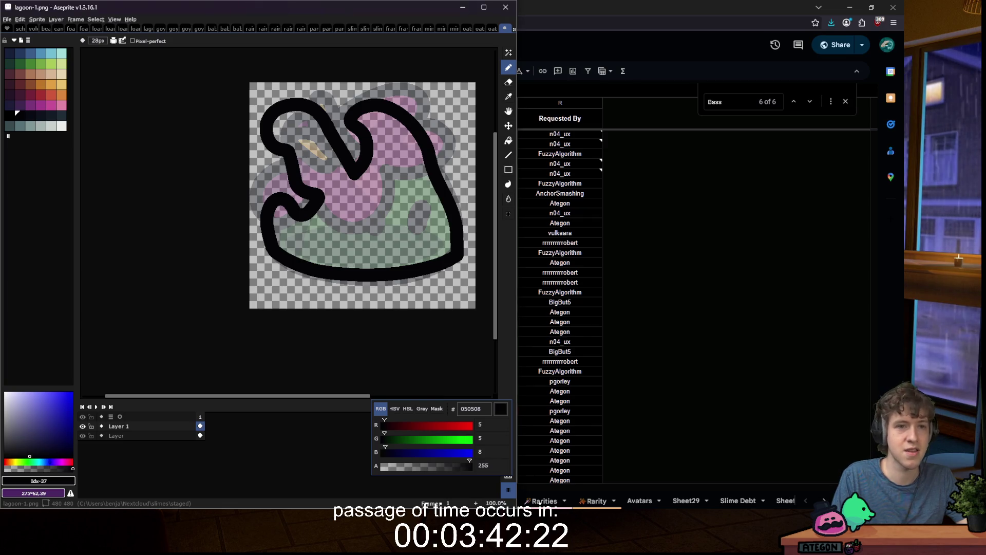
{"action": "key", "text": "super+Up"}
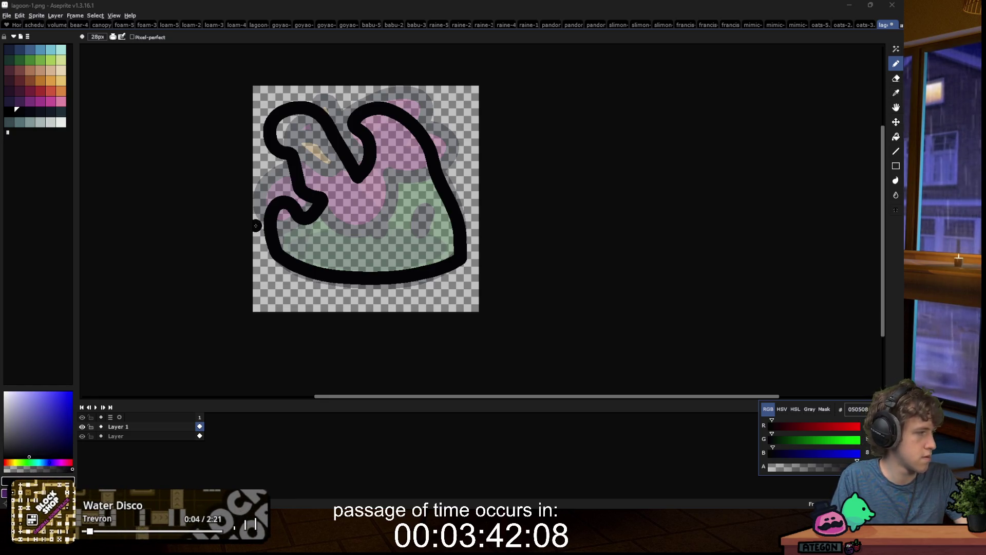
Step: Paint a thick black arch over the tan sketch stroke at the top of the loop
{"action": "scroll", "coordinate": [268, 199], "scroll_direction": "up", "scroll_amount": 2}
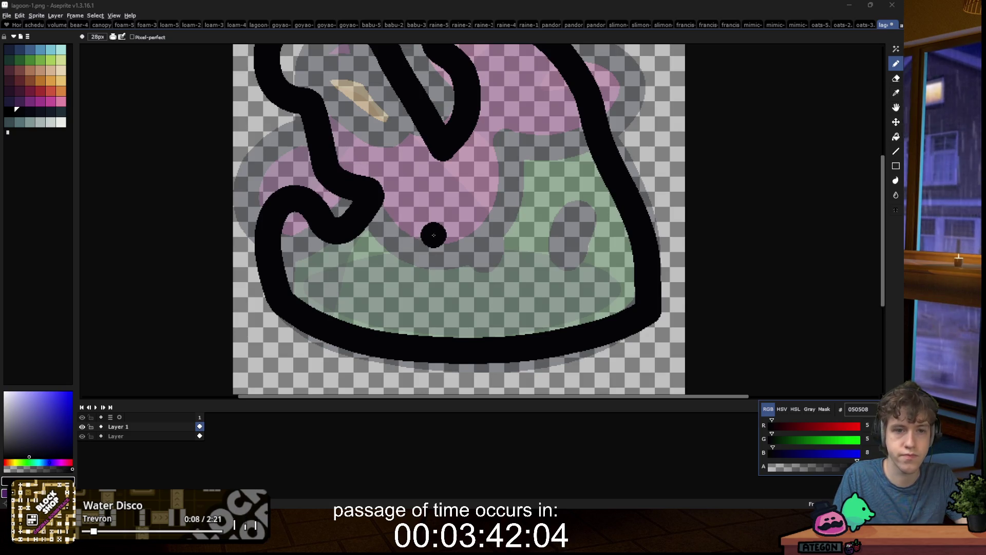
{"action": "scroll", "coordinate": [396, 217], "scroll_direction": "down", "scroll_amount": 2}
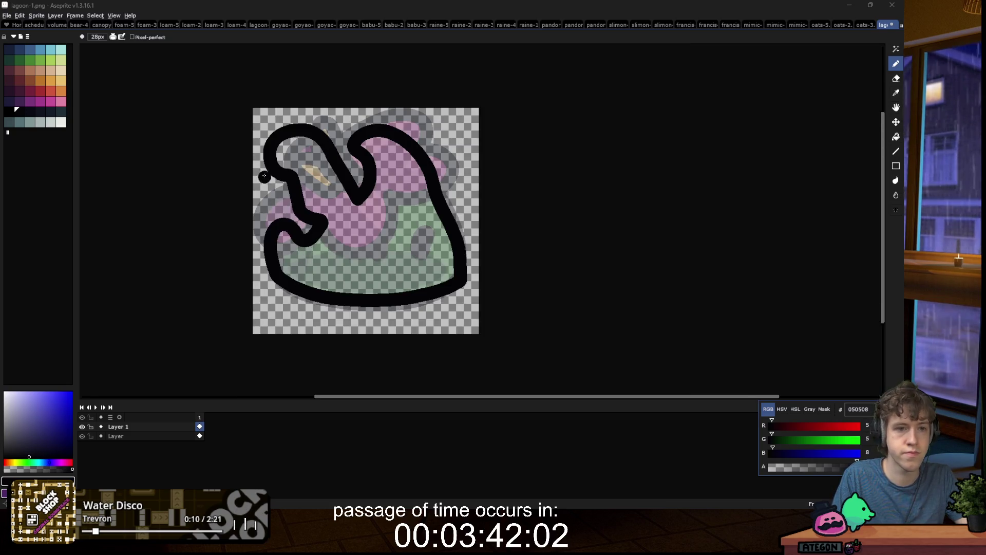
{"action": "scroll", "coordinate": [262, 177], "scroll_direction": "up", "scroll_amount": 3}
{"action": "scroll", "coordinate": [277, 185], "scroll_direction": "down", "scroll_amount": 1}
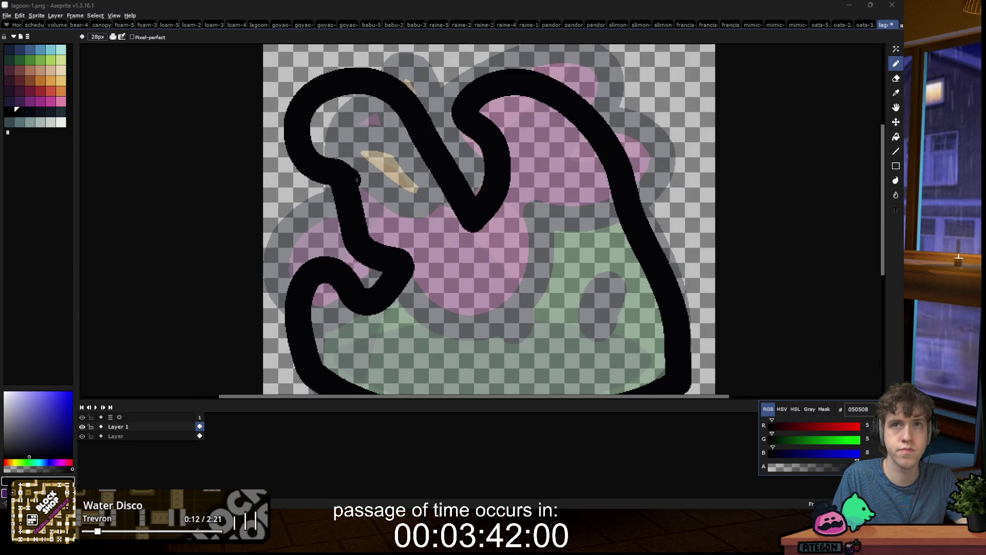
{"action": "scroll", "coordinate": [423, 78], "scroll_direction": "up", "scroll_amount": 1}
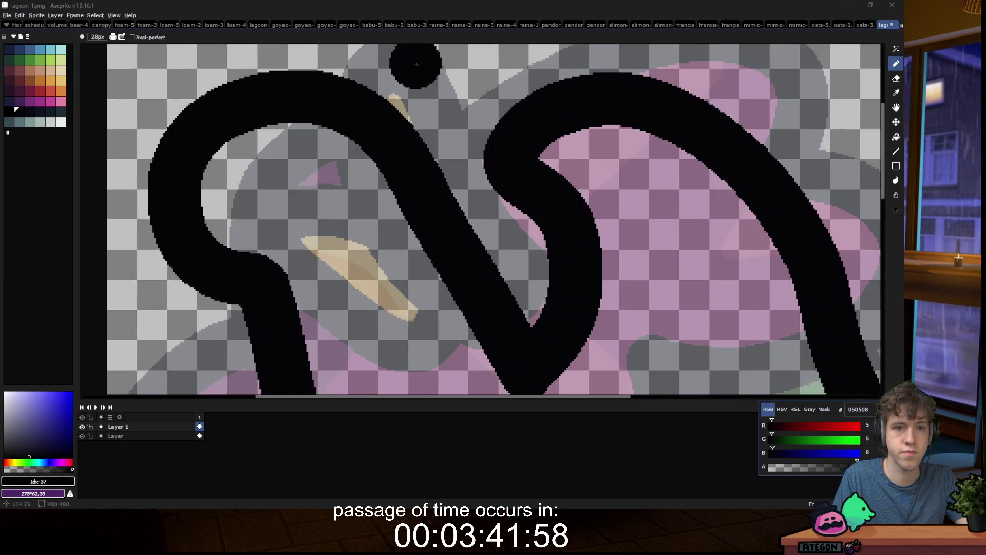
{"action": "scroll", "coordinate": [416, 62], "scroll_direction": "up", "scroll_amount": 1}
{"action": "scroll", "coordinate": [392, 70], "scroll_direction": "down", "scroll_amount": 1}
{"action": "scroll", "coordinate": [397, 60], "scroll_direction": "up", "scroll_amount": 1}
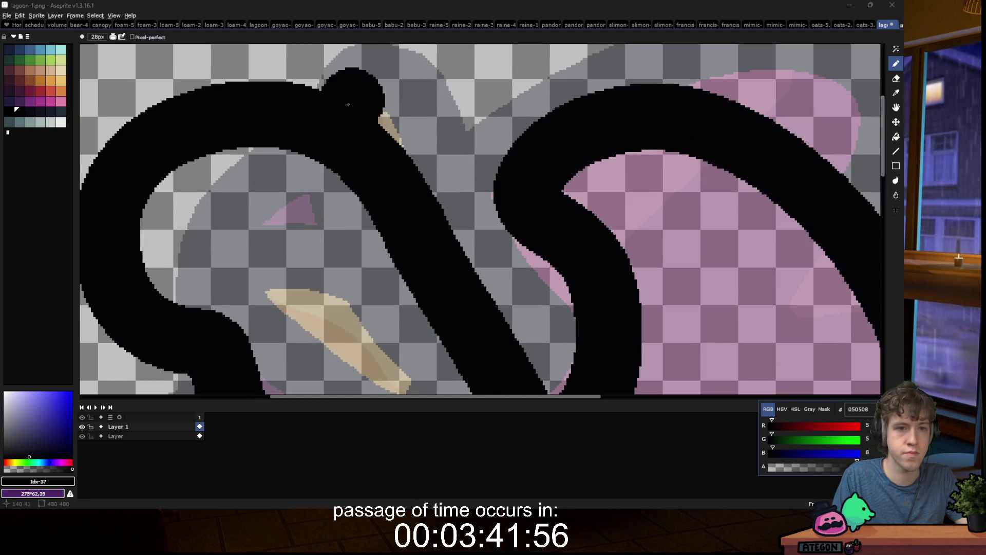
{"action": "mouse_move", "coordinate": [336, 132]}
{"action": "left_mouse_down"}
{"action": "mouse_move", "coordinate": [360, 88]}
{"action": "mouse_move", "coordinate": [406, 87]}
{"action": "mouse_move", "coordinate": [432, 134]}
{"action": "mouse_move", "coordinate": [341, 120]}
{"action": "left_mouse_up"}
{"action": "scroll", "coordinate": [341, 120], "scroll_direction": "down", "scroll_amount": 5}
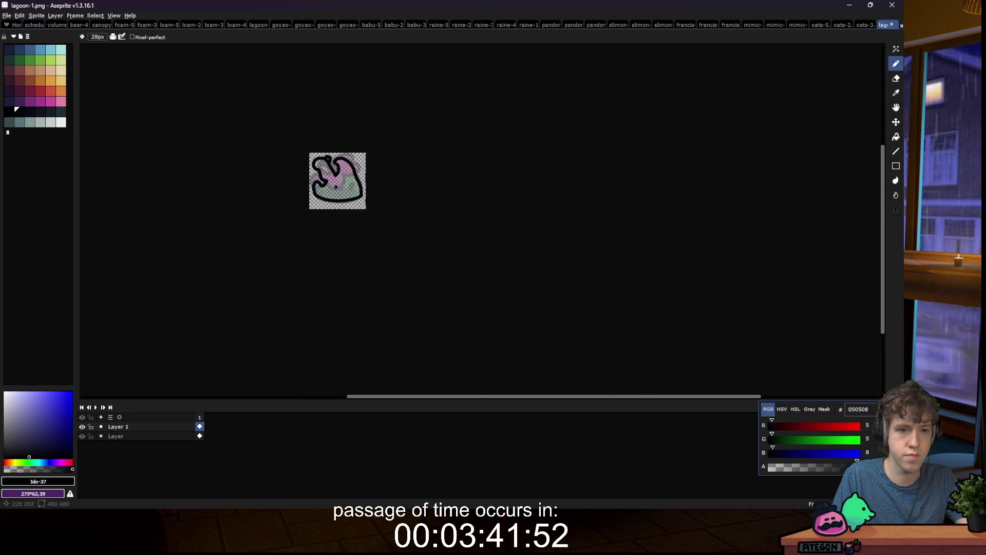
{"action": "scroll", "coordinate": [308, 82], "scroll_direction": "up", "scroll_amount": 5}
{"action": "scroll", "coordinate": [307, 78], "scroll_direction": "down", "scroll_amount": 5}
{"action": "scroll", "coordinate": [306, 79], "scroll_direction": "up", "scroll_amount": 5}
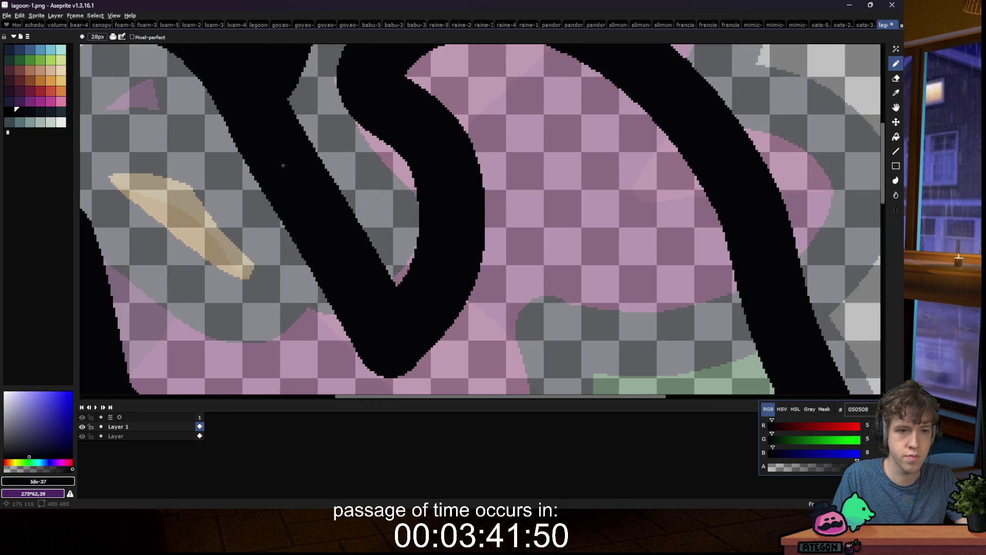
Step: Extend the black outline and fill the remaining gaps around the loop
{"action": "mouse_move", "coordinate": [316, 154]}
{"action": "left_mouse_down"}
{"action": "mouse_move", "coordinate": [336, 109]}
{"action": "mouse_move", "coordinate": [390, 154]}
{"action": "mouse_move", "coordinate": [406, 215]}
{"action": "mouse_move", "coordinate": [334, 169]}
{"action": "left_mouse_up"}
{"action": "scroll", "coordinate": [294, 189], "scroll_direction": "down", "scroll_amount": 5}
{"action": "scroll", "coordinate": [295, 192], "scroll_direction": "down", "scroll_amount": 2}
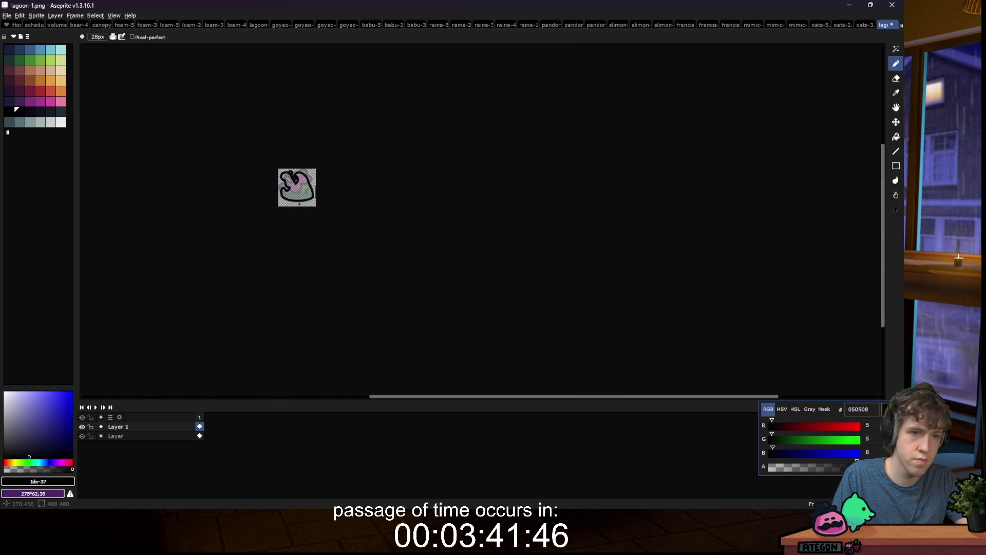
{"action": "scroll", "coordinate": [293, 195], "scroll_direction": "up", "scroll_amount": 7}
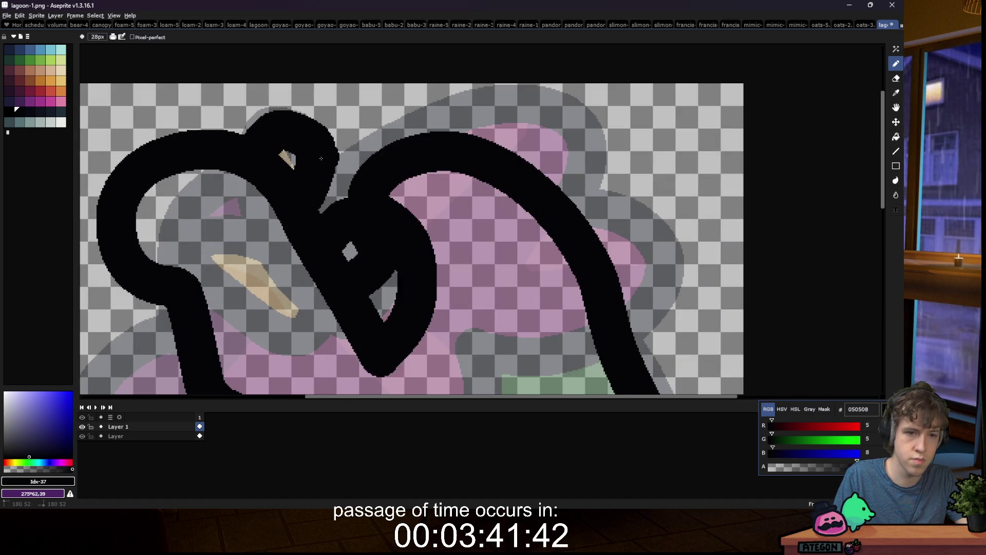
{"action": "left_click_drag", "start_coordinate": [321, 158], "coordinate": [336, 198]}
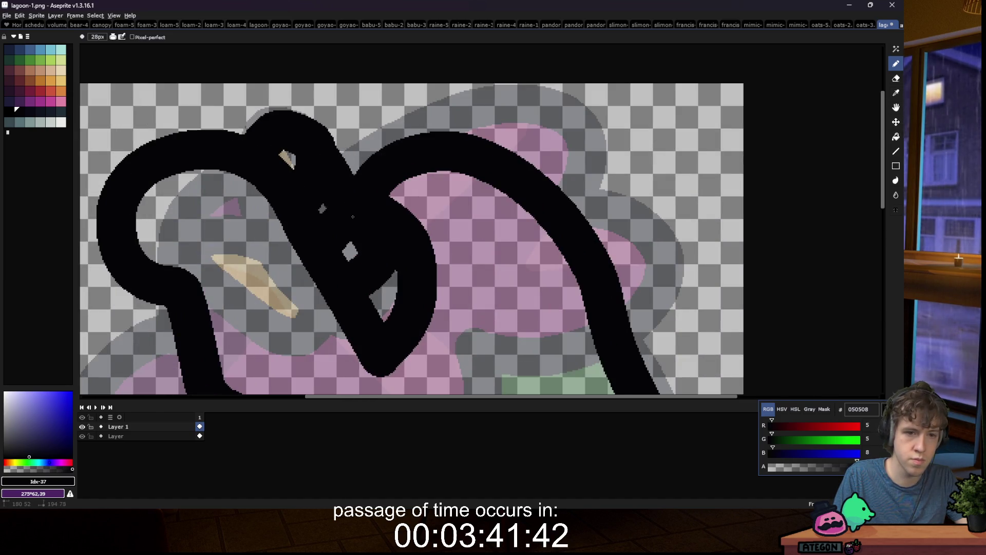
{"action": "left_click_drag", "start_coordinate": [329, 139], "coordinate": [321, 116]}
{"action": "scroll", "coordinate": [304, 169], "scroll_direction": "down", "scroll_amount": 7}
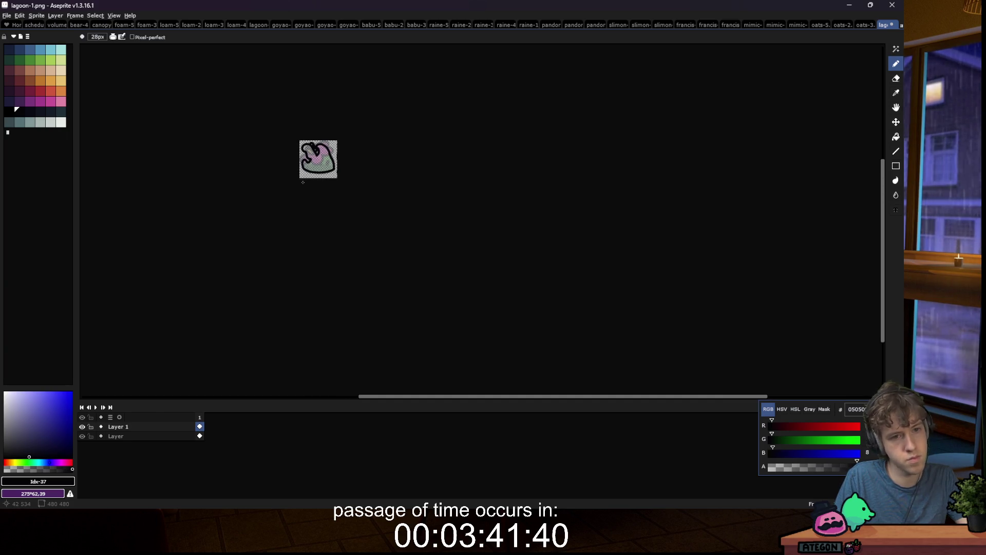
{"action": "scroll", "coordinate": [306, 164], "scroll_direction": "up", "scroll_amount": 3}
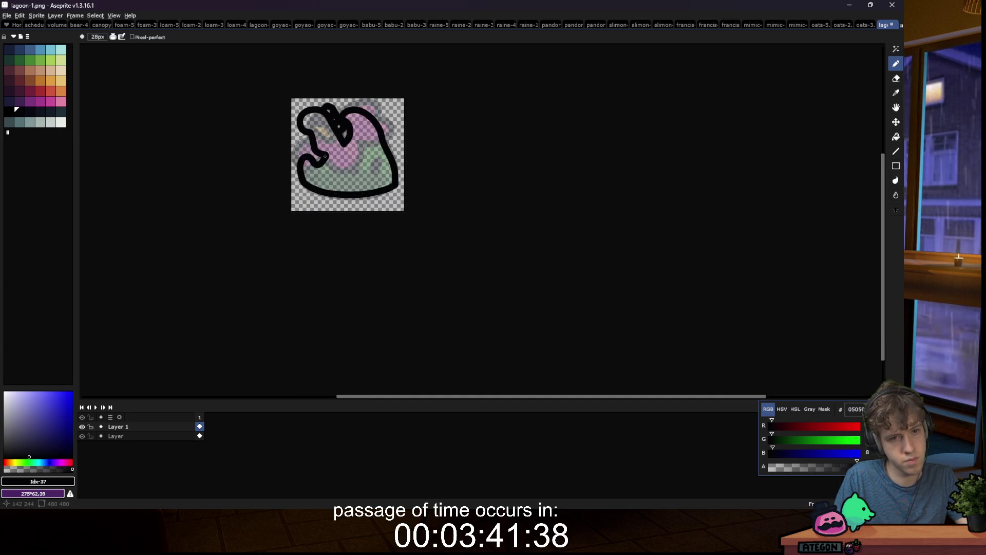
{"action": "scroll", "coordinate": [338, 108], "scroll_direction": "up", "scroll_amount": 5}
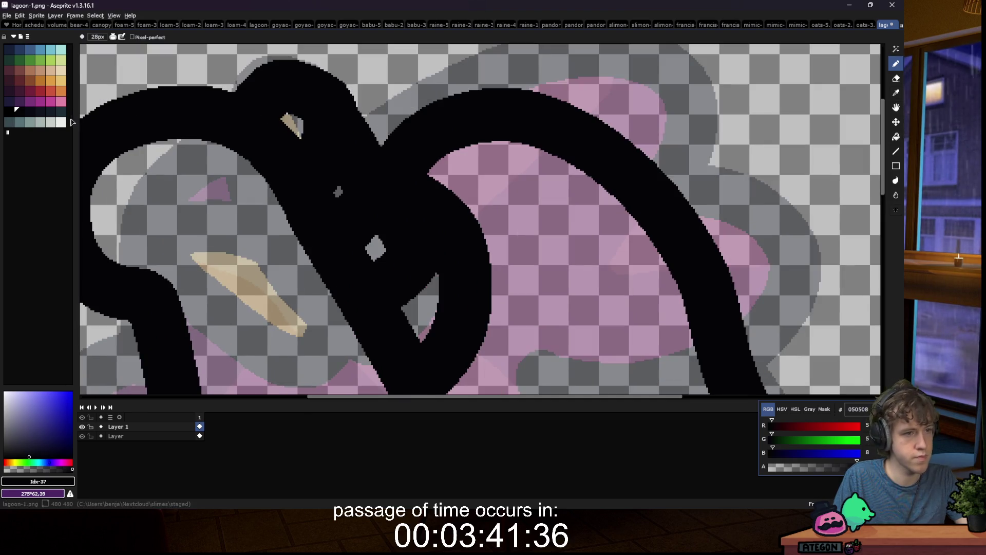
Step: Switch to off-white, undo a test bucket fill, and enable Contiguous filling
{"action": "key", "text": "x"}
{"action": "key", "text": "g"}
{"action": "left_click", "coordinate": [203, 75]}
{"action": "key", "text": "ctrl+z"}
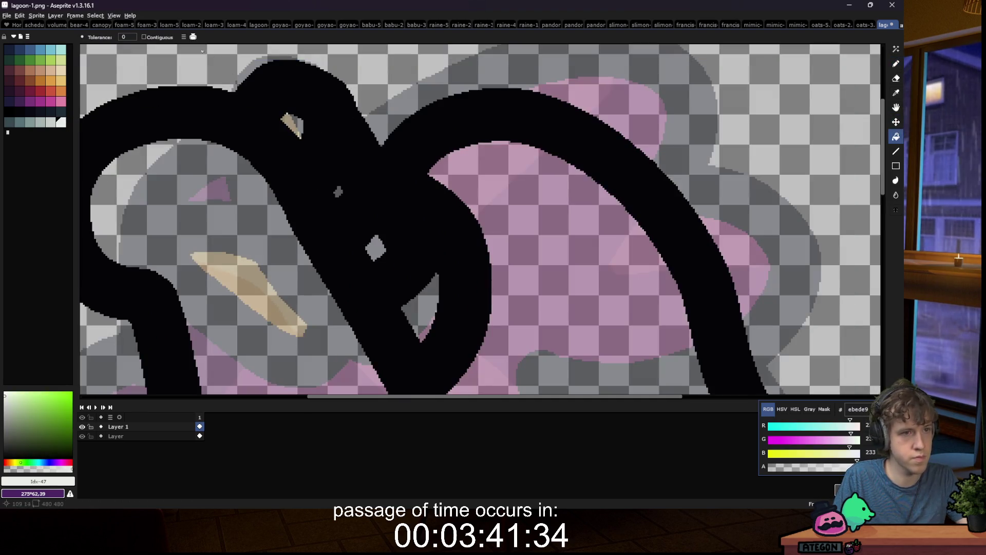
{"action": "left_click", "coordinate": [144, 37]}
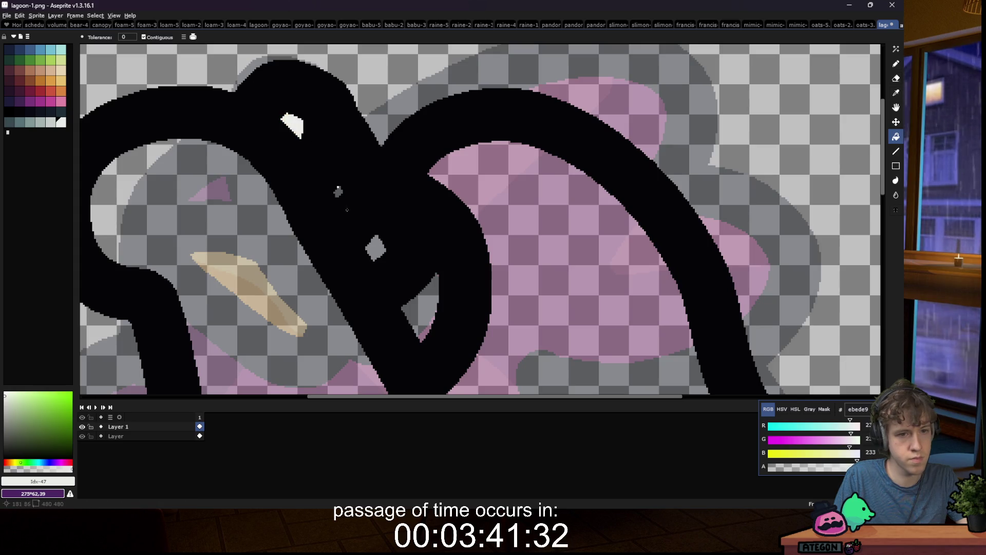
Step: Paint small off-white tuning-peg dots on the neck with a 2px pencil
{"action": "key", "text": "b"}
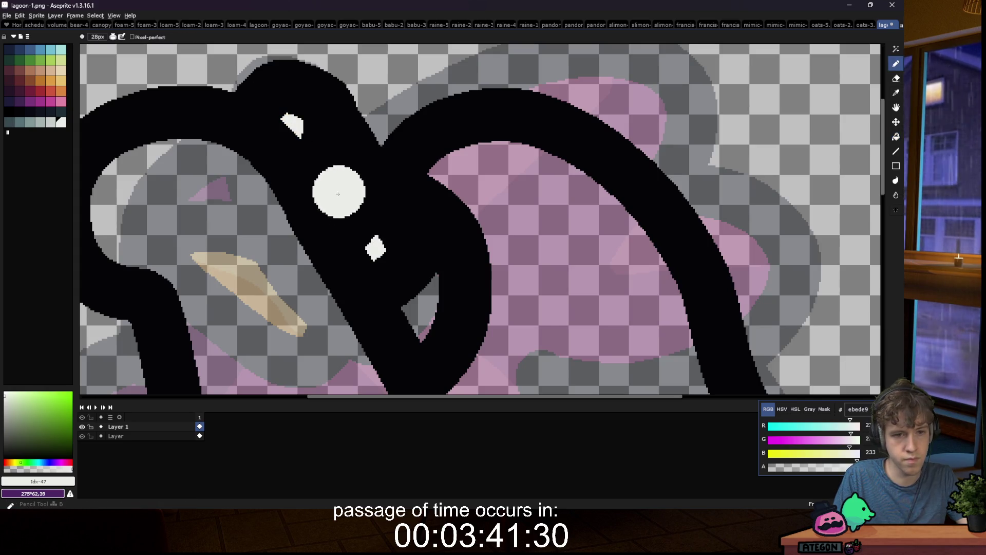
{"action": "scroll", "coordinate": [338, 192], "scroll_direction": "up", "scroll_amount": 2}
{"action": "key", "text": "minus"}
{"action": "key", "text": "minus"}
{"action": "key", "text": "minus"}
{"action": "mouse_move", "coordinate": [327, 188]}
{"action": "left_mouse_down"}
{"action": "mouse_move", "coordinate": [361, 183]}
{"action": "mouse_move", "coordinate": [338, 185]}
{"action": "left_mouse_up"}
{"action": "key", "text": "g"}
{"action": "scroll", "coordinate": [338, 182], "scroll_direction": "down", "scroll_amount": 6}
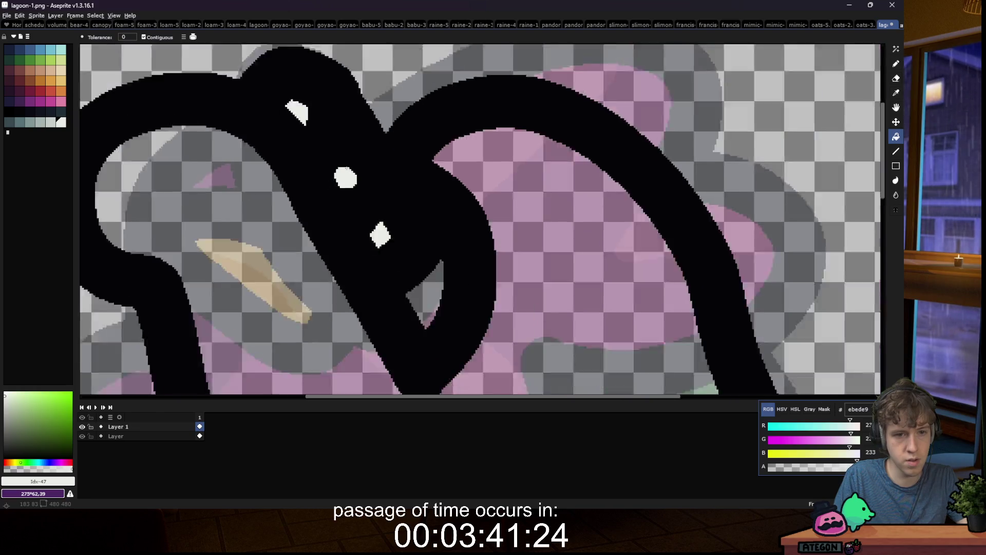
{"action": "scroll", "coordinate": [335, 200], "scroll_direction": "up", "scroll_amount": 6}
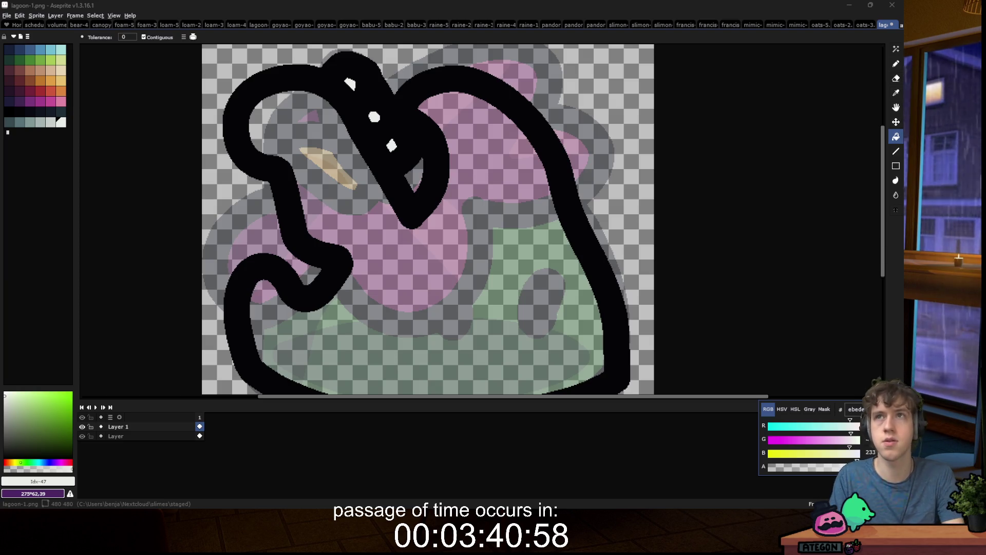
Step: Bucket-fill the body with maroon #752438 and magic-wand select its interior
{"action": "left_click", "coordinate": [27, 96]}
{"action": "left_click", "coordinate": [321, 169]}
{"action": "scroll", "coordinate": [321, 170], "scroll_direction": "down", "scroll_amount": 5}
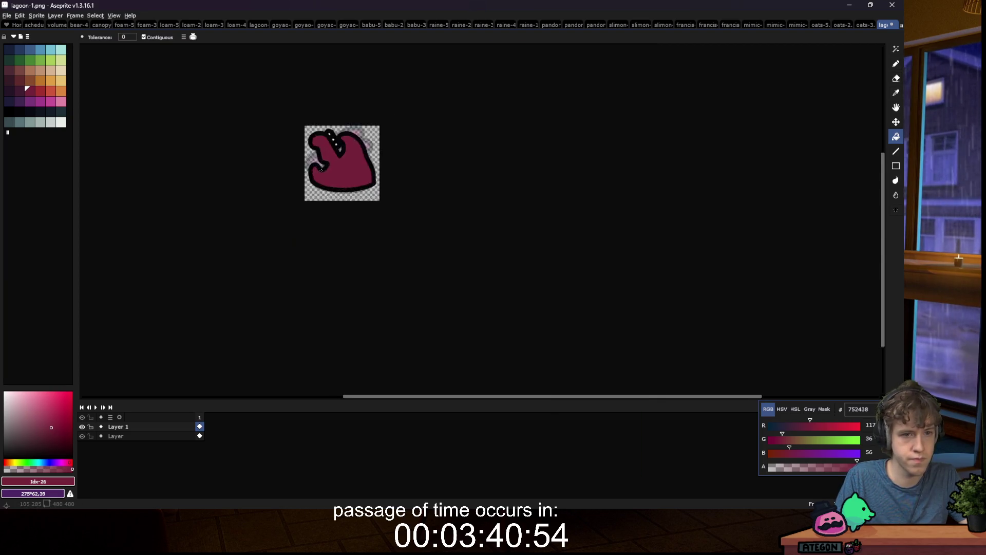
{"action": "scroll", "coordinate": [322, 170], "scroll_direction": "up", "scroll_amount": 5}
{"action": "key", "text": "bracketleft"}
{"action": "key", "text": "w"}
{"action": "left_click", "coordinate": [445, 198]}
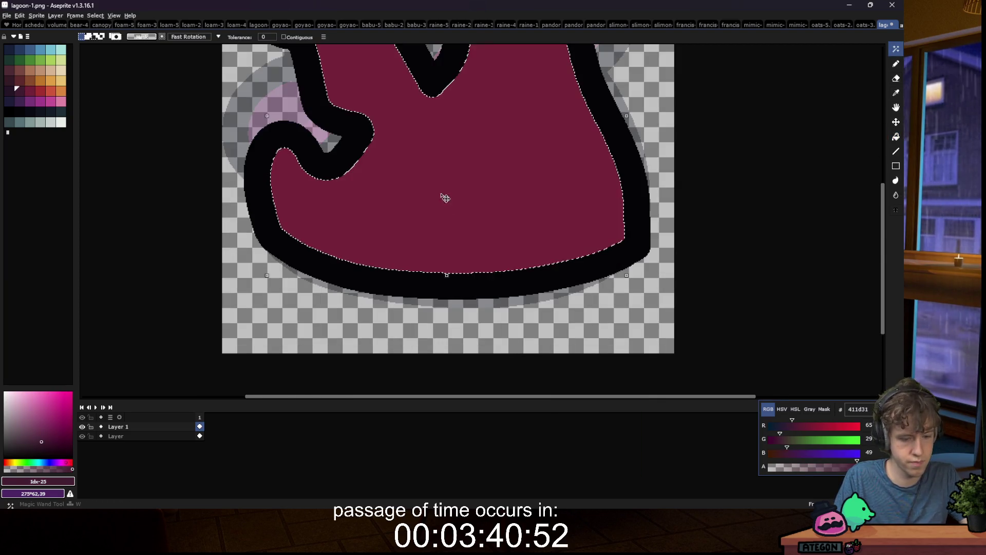
Step: Paint a darker #411d31 oval shadow across the lower body with a smaller pencil
{"action": "key", "text": "b"}
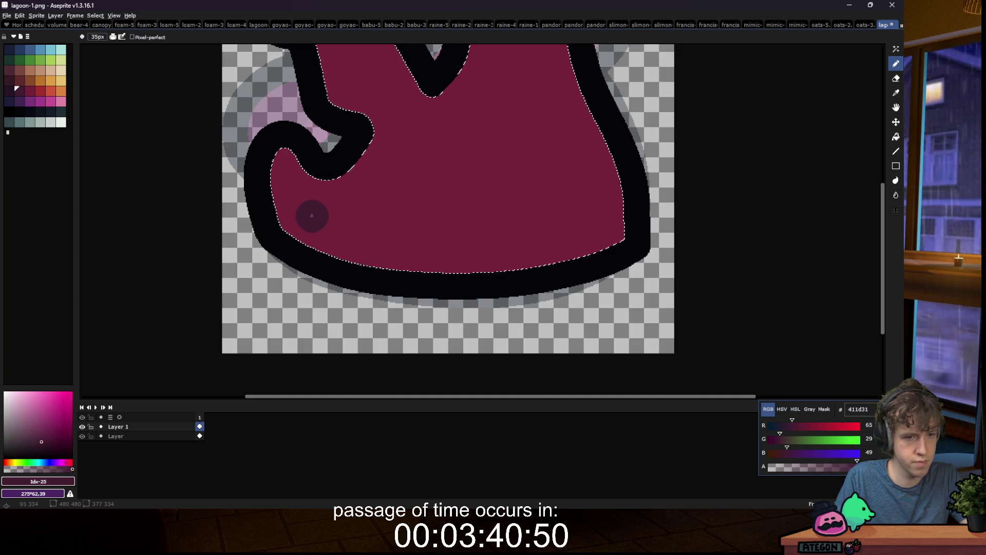
{"action": "key", "text": "minus"}
{"action": "key", "text": "minus"}
{"action": "mouse_move", "coordinate": [310, 212]}
{"action": "left_mouse_down"}
{"action": "mouse_move", "coordinate": [378, 184]}
{"action": "mouse_move", "coordinate": [476, 179]}
{"action": "mouse_move", "coordinate": [598, 224]}
{"action": "left_mouse_up"}
{"action": "left_click", "coordinate": [371, 215]}
{"action": "mouse_move", "coordinate": [360, 212]}
{"action": "left_mouse_down"}
{"action": "mouse_move", "coordinate": [403, 237]}
{"action": "mouse_move", "coordinate": [513, 239]}
{"action": "mouse_move", "coordinate": [582, 226]}
{"action": "mouse_move", "coordinate": [372, 211]}
{"action": "mouse_move", "coordinate": [496, 200]}
{"action": "left_mouse_up"}
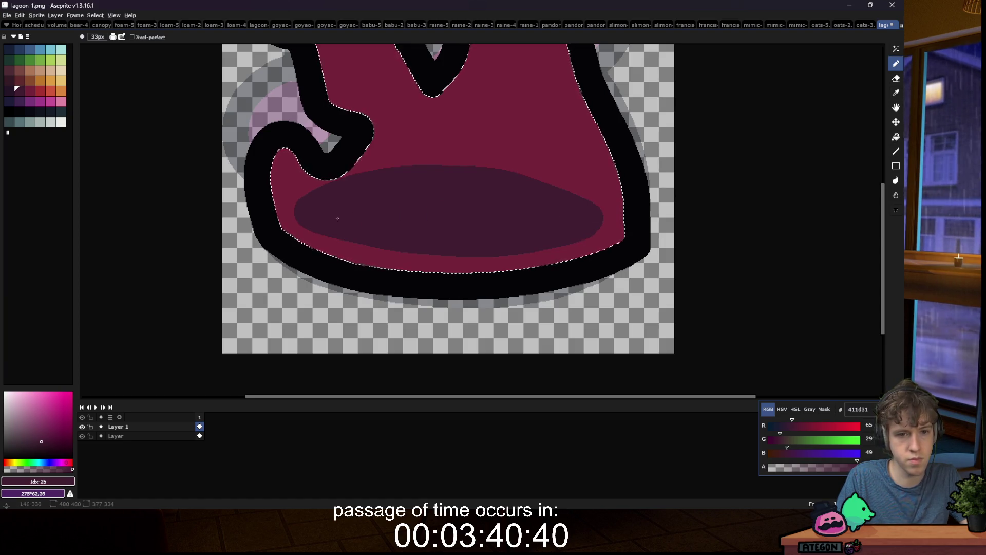
{"action": "scroll", "coordinate": [337, 219], "scroll_direction": "down", "scroll_amount": 5}
{"action": "scroll", "coordinate": [306, 242], "scroll_direction": "up", "scroll_amount": 3}
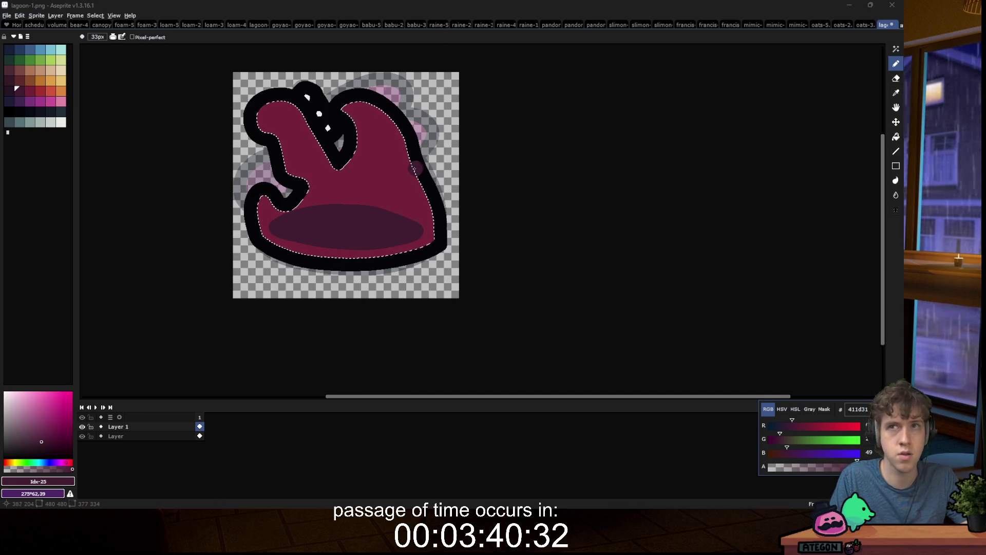
{"action": "scroll", "coordinate": [311, 141], "scroll_direction": "up", "scroll_amount": 1}
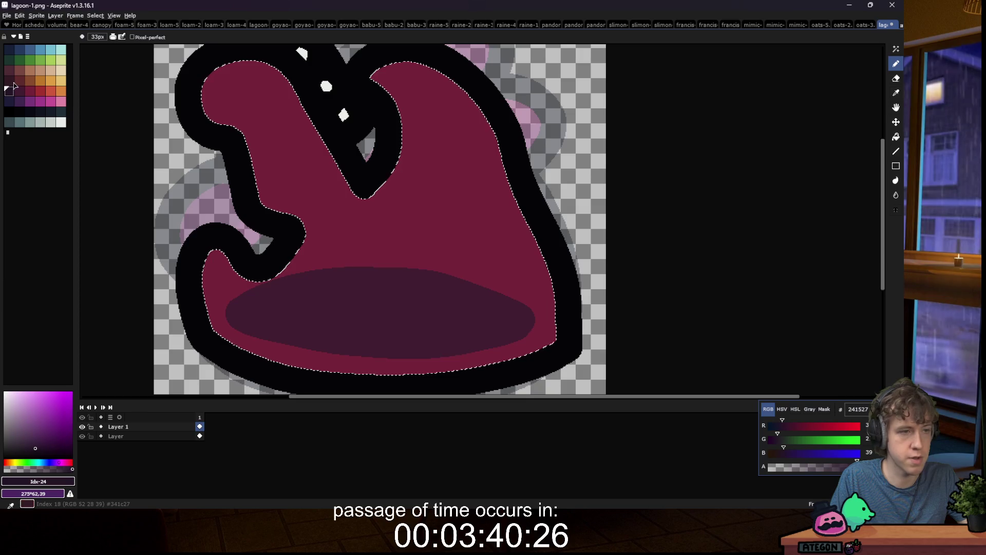
{"action": "left_click", "coordinate": [12, 74]}
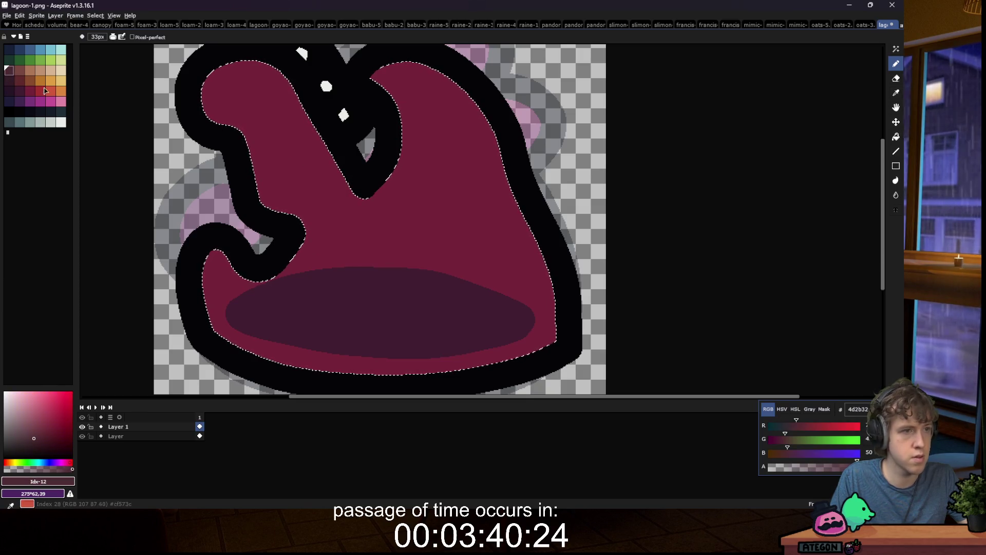
Step: Pick tan #ad7757 and paint it over the neck area at the upper left
{"action": "left_click", "coordinate": [30, 71]}
{"action": "scroll", "coordinate": [261, 246], "scroll_direction": "up", "scroll_amount": 1}
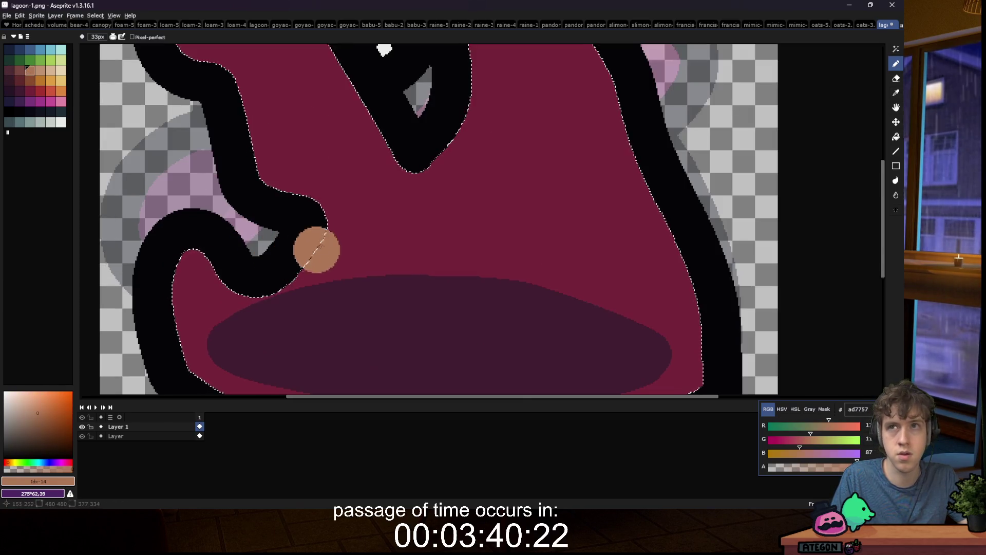
{"action": "mouse_move", "coordinate": [312, 211]}
{"action": "left_mouse_down"}
{"action": "mouse_move", "coordinate": [354, 221]}
{"action": "mouse_move", "coordinate": [392, 200]}
{"action": "mouse_move", "coordinate": [241, 57]}
{"action": "left_mouse_up"}
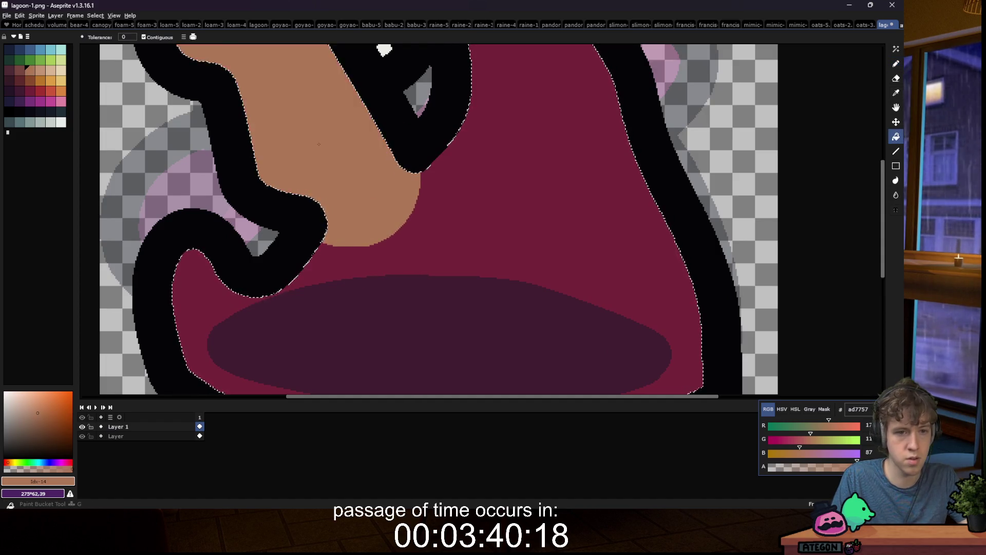
{"action": "key", "text": "g"}
{"action": "scroll", "coordinate": [306, 197], "scroll_direction": "down", "scroll_amount": 8}
{"action": "key", "text": "m"}
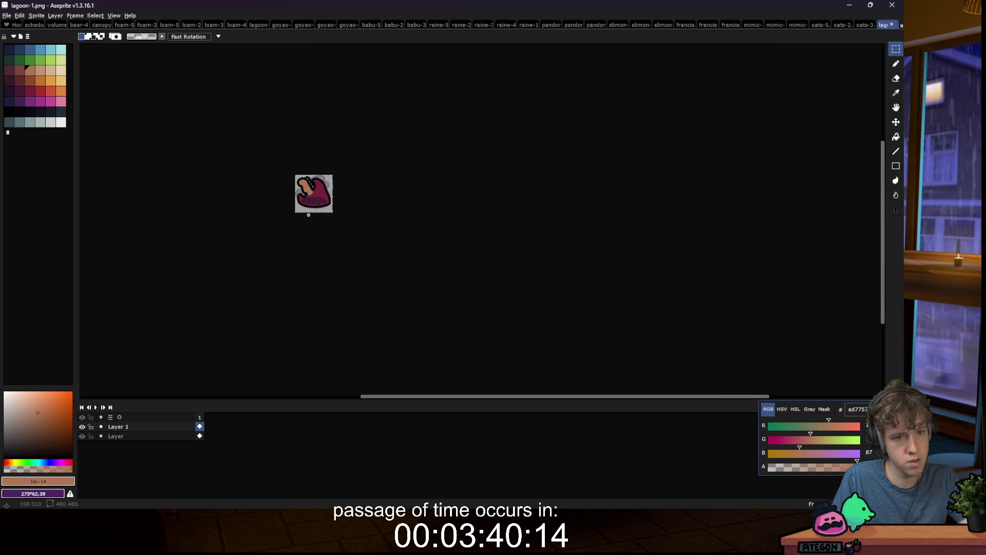
{"action": "scroll", "coordinate": [303, 195], "scroll_direction": "up", "scroll_amount": 5}
Step: Magic-wand select the tan neck region, then the maroon body region
{"action": "key", "text": "w"}
{"action": "left_click", "coordinate": [332, 169]}
{"action": "scroll", "coordinate": [333, 166], "scroll_direction": "up", "scroll_amount": 2}
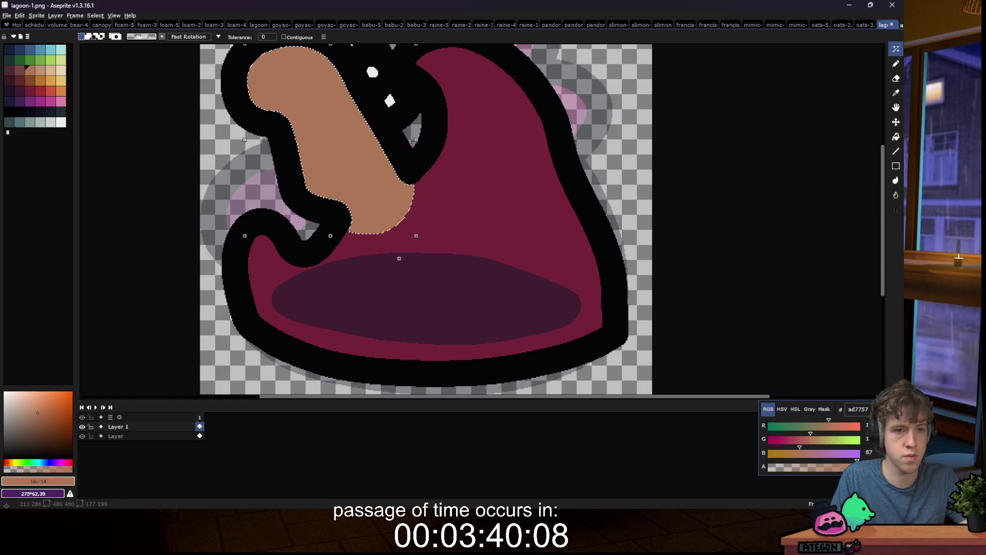
{"action": "scroll", "coordinate": [372, 234], "scroll_direction": "down", "scroll_amount": 2}
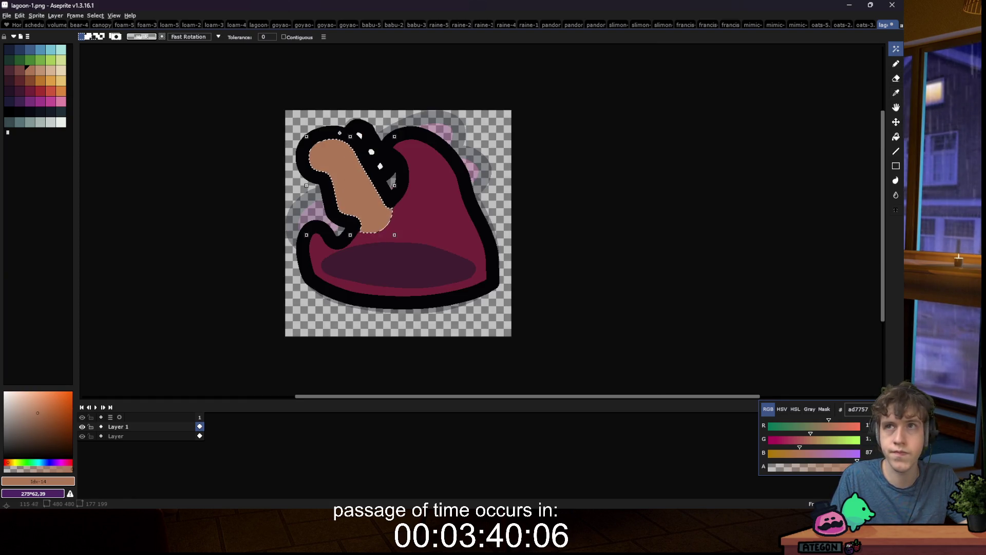
{"action": "scroll", "coordinate": [339, 133], "scroll_direction": "up", "scroll_amount": 2}
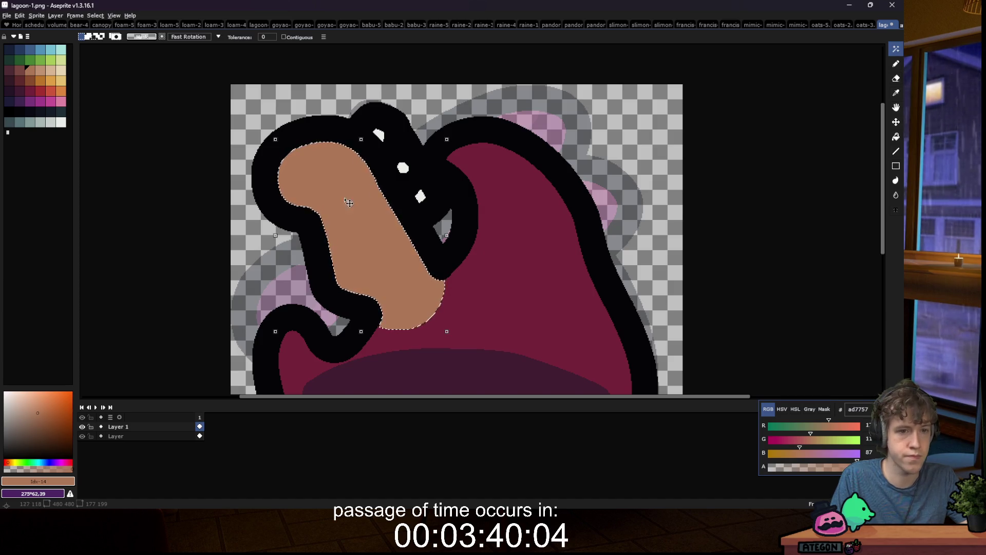
{"action": "scroll", "coordinate": [308, 190], "scroll_direction": "up", "scroll_amount": 1}
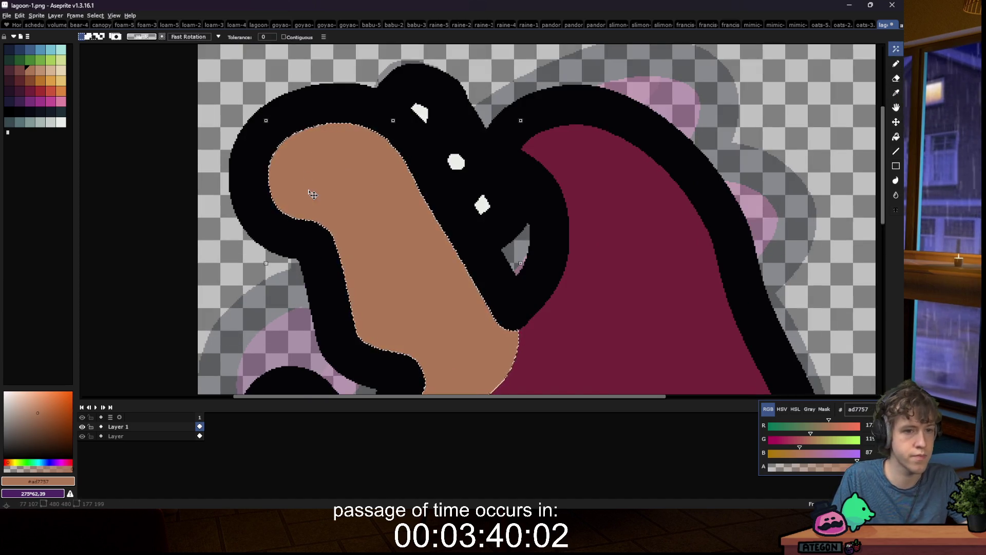
{"action": "key", "text": "e"}
{"action": "scroll", "coordinate": [401, 242], "scroll_direction": "down", "scroll_amount": 5}
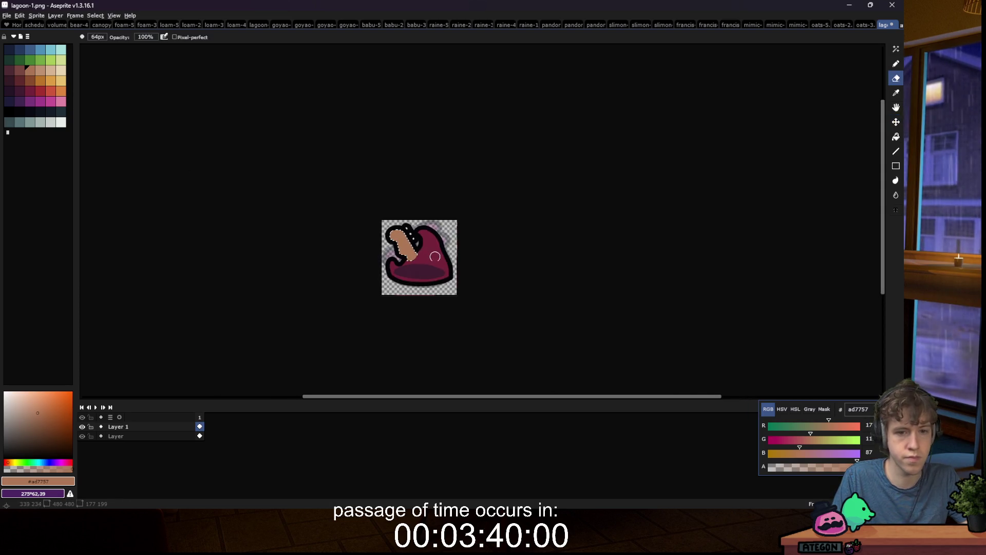
{"action": "scroll", "coordinate": [436, 257], "scroll_direction": "up", "scroll_amount": 3}
{"action": "key", "text": "w"}
{"action": "left_click", "coordinate": [433, 255]}
Step: Clear the selection, reselect the maroon body, and pick pale grey #c7cfcc for strings
{"action": "scroll", "coordinate": [409, 307], "scroll_direction": "up", "scroll_amount": 2}
{"action": "scroll", "coordinate": [485, 260], "scroll_direction": "up", "scroll_amount": 1}
{"action": "scroll", "coordinate": [484, 259], "scroll_direction": "down", "scroll_amount": 3}
{"action": "key", "text": "ctrl+d"}
{"action": "key", "text": "m"}
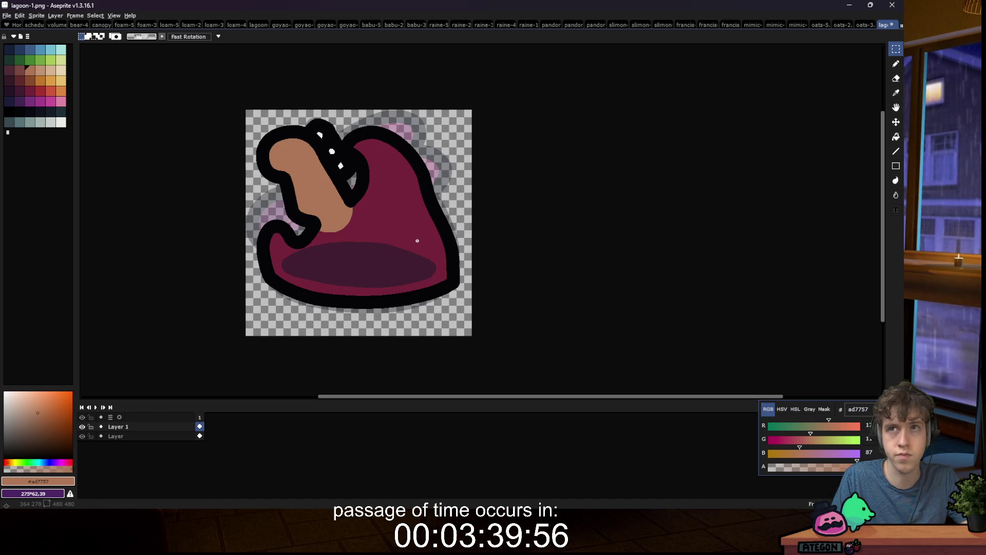
{"action": "scroll", "coordinate": [313, 260], "scroll_direction": "up", "scroll_amount": 2}
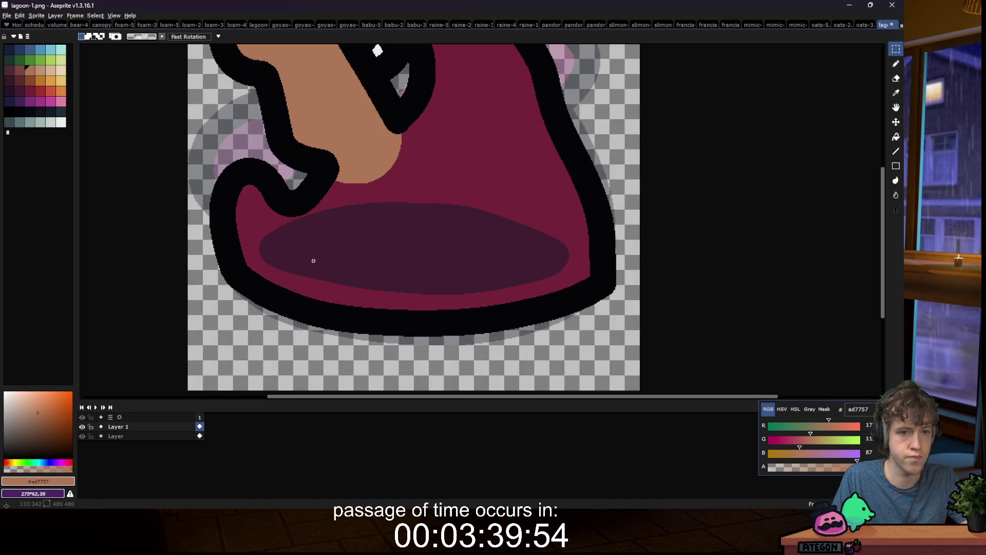
{"action": "key", "text": "w"}
{"action": "left_click", "coordinate": [453, 187]}
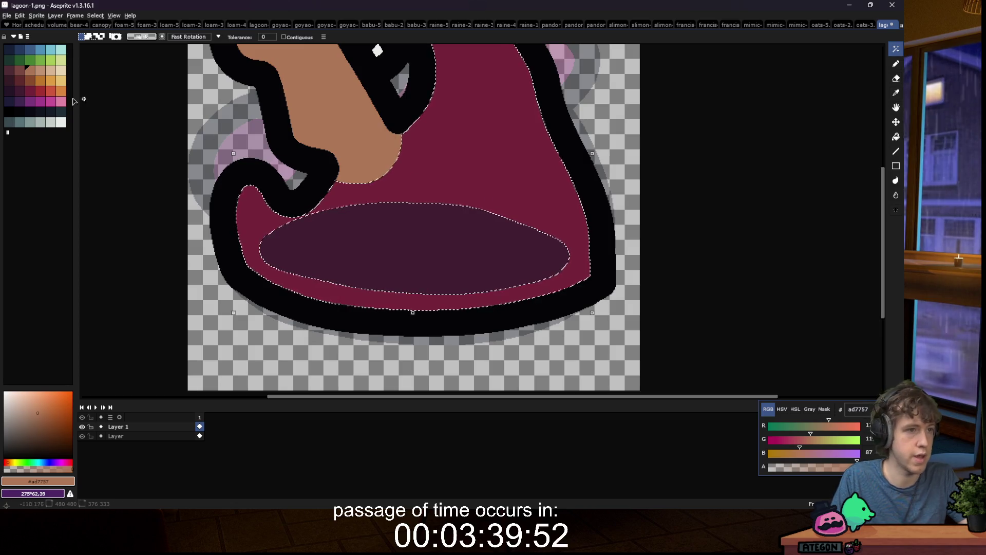
{"action": "left_click", "coordinate": [50, 122]}
Step: Try light grey pencil strokes below the neck, then undo them
{"action": "key", "text": "b"}
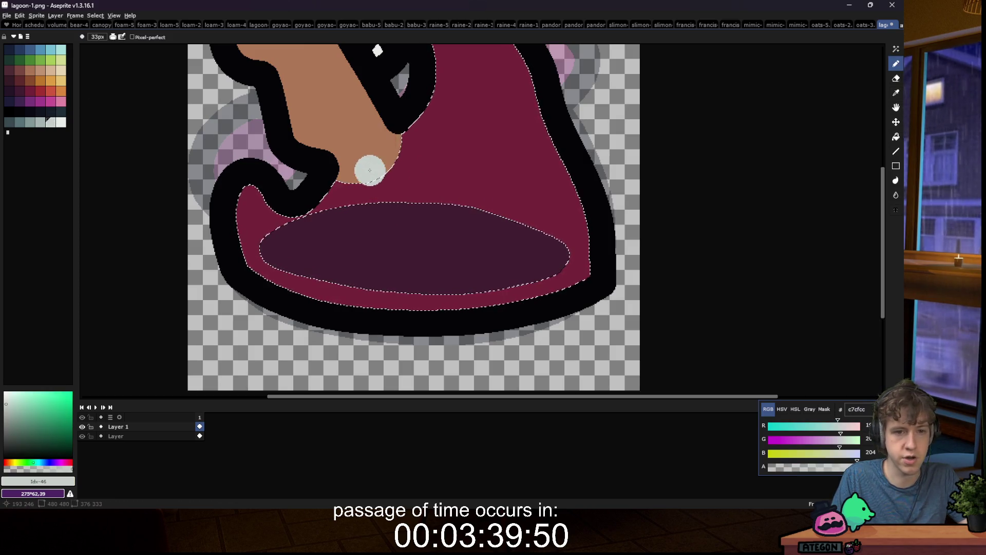
{"action": "scroll", "coordinate": [361, 167], "scroll_direction": "down", "scroll_amount": 2}
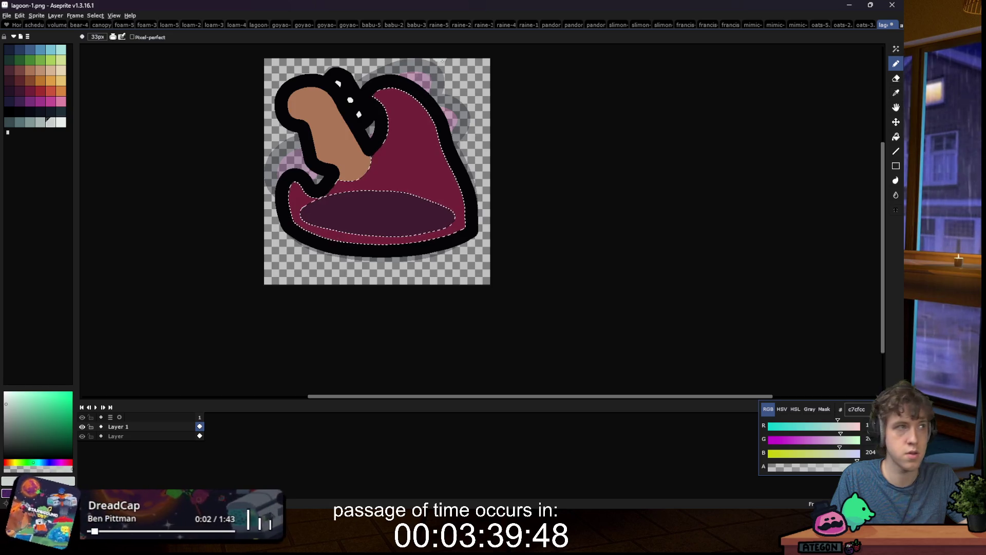
{"action": "scroll", "coordinate": [441, 83], "scroll_direction": "up", "scroll_amount": 2}
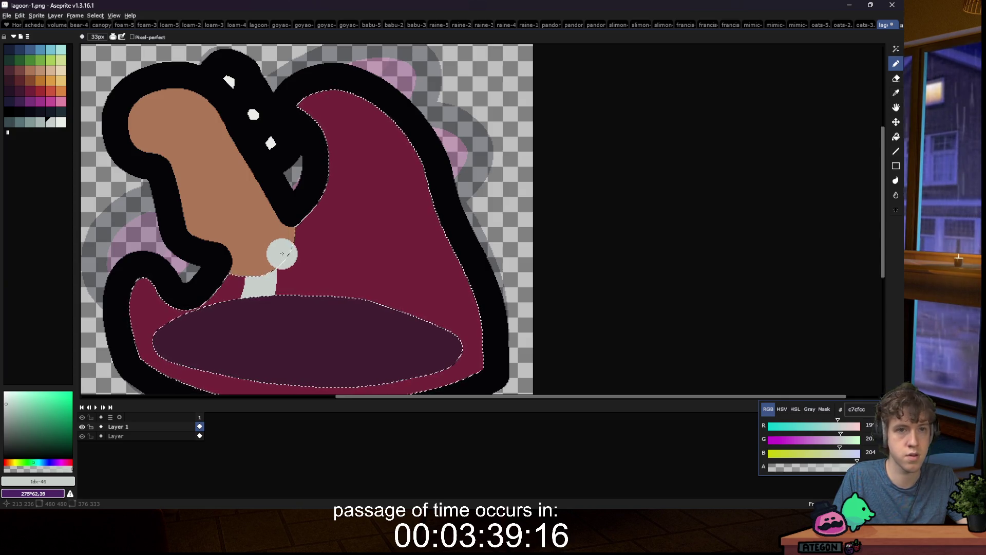
{"action": "left_click_drag", "start_coordinate": [282, 253], "coordinate": [359, 204]}
{"action": "left_click_drag", "start_coordinate": [355, 162], "coordinate": [342, 121]}
{"action": "key", "text": "ctrl+z"}
{"action": "key", "text": "ctrl+z"}
{"action": "key", "text": "ctrl+z"}
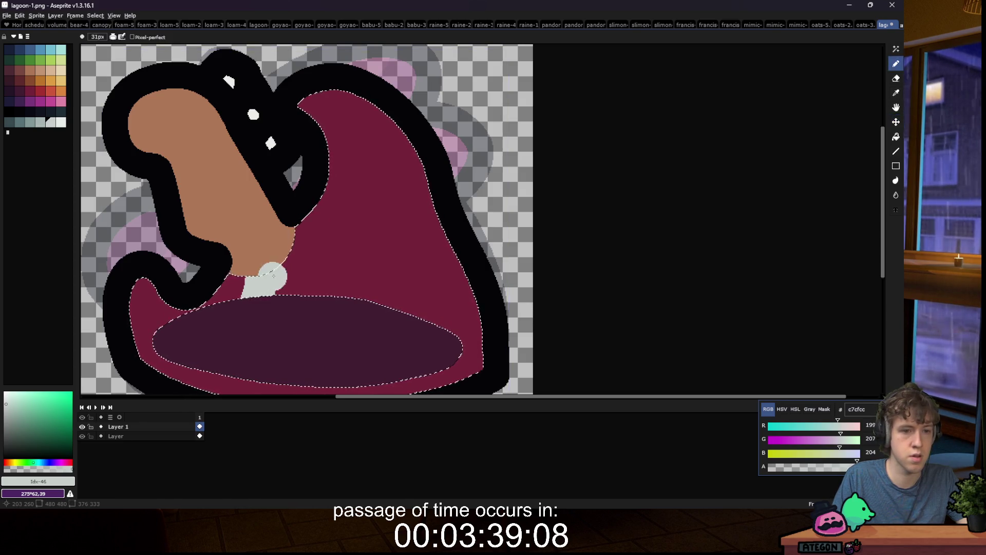
Step: Pencil light grey string curves across the body and a dot inside the dark oval
{"action": "key", "text": "b"}
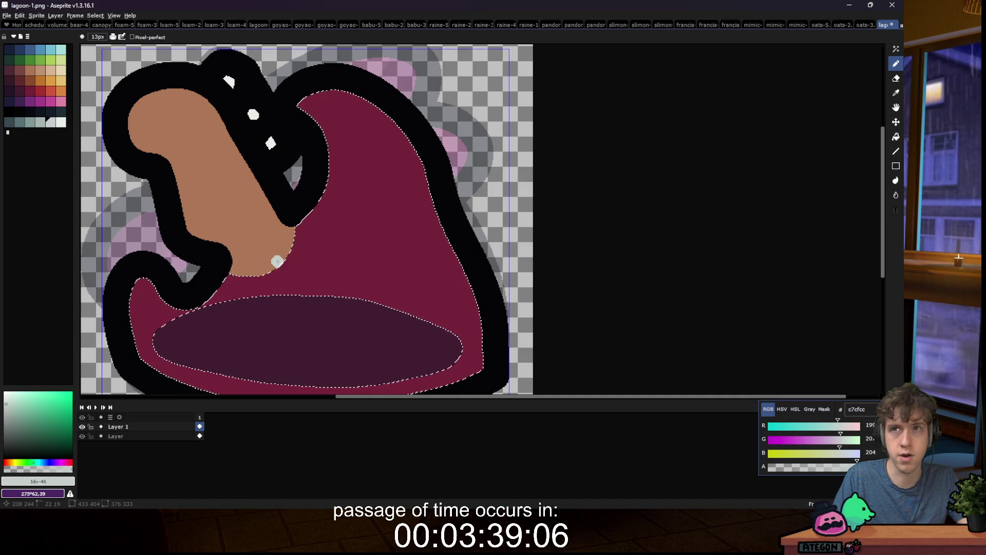
{"action": "left_click_drag", "start_coordinate": [279, 243], "coordinate": [303, 243]}
{"action": "mouse_move", "coordinate": [353, 208]}
{"action": "left_mouse_down"}
{"action": "mouse_move", "coordinate": [368, 146]}
{"action": "mouse_move", "coordinate": [381, 180]}
{"action": "left_mouse_up"}
{"action": "left_click_drag", "start_coordinate": [391, 222], "coordinate": [421, 288]}
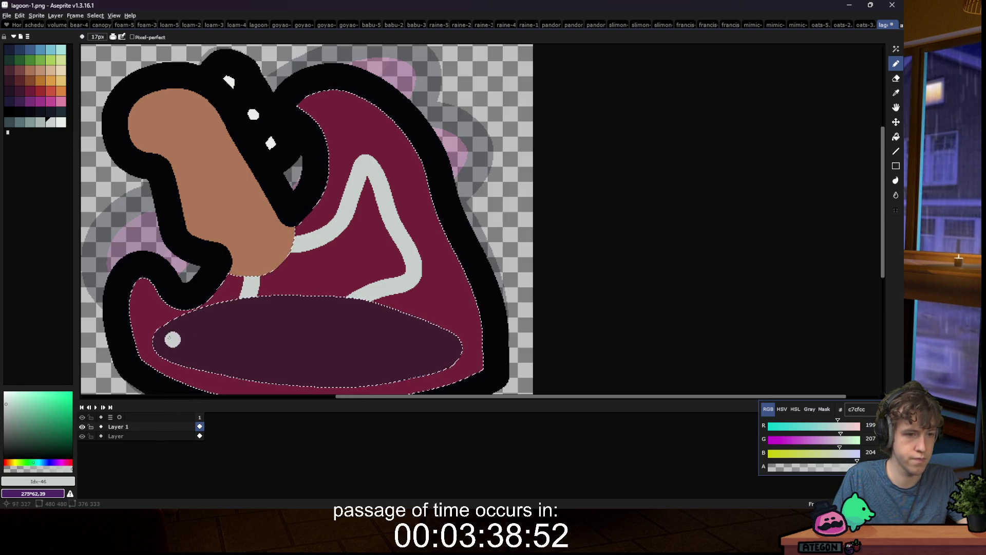
{"action": "left_click_drag", "start_coordinate": [150, 317], "coordinate": [168, 356]}
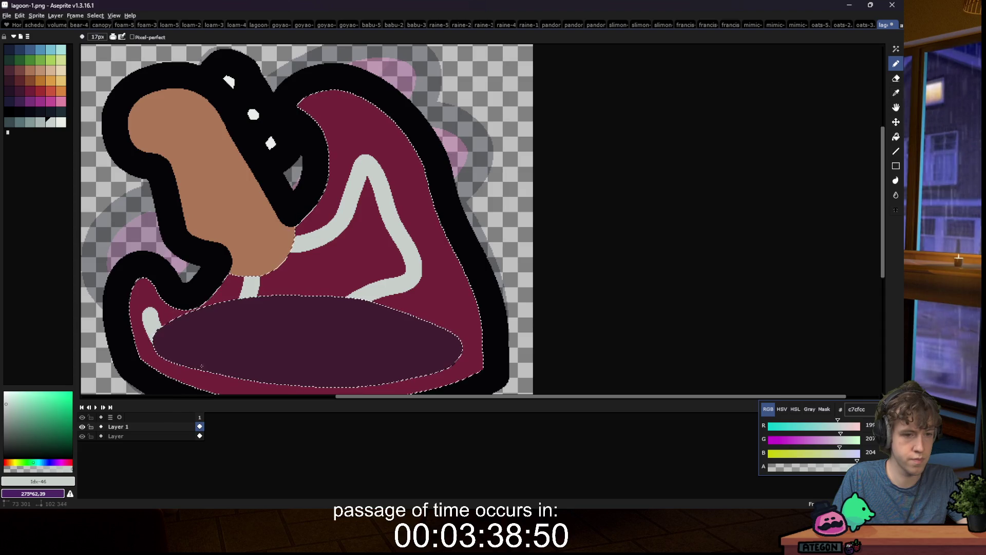
{"action": "left_click", "coordinate": [207, 359]}
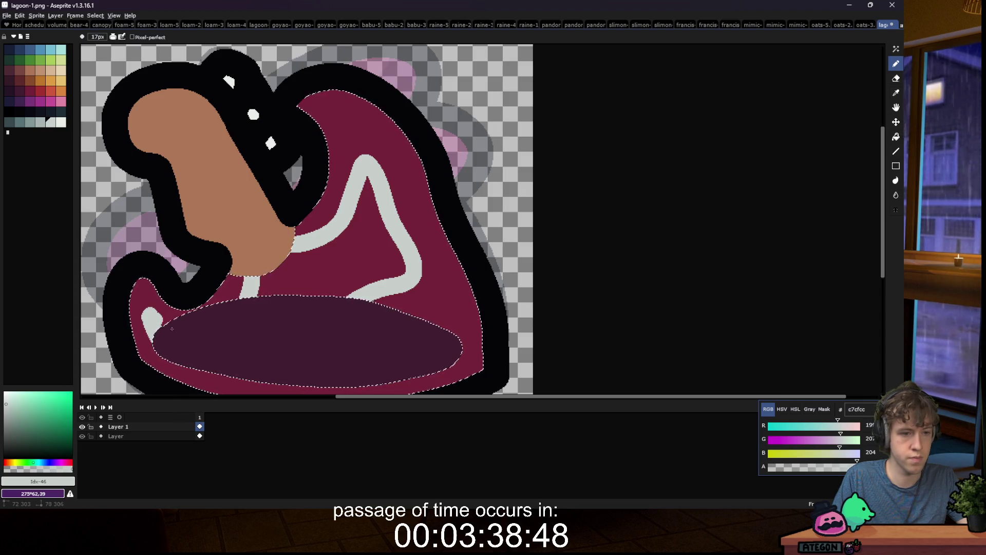
Step: Outline the patch across the dark oval in the darker grey (a8b5b2)
{"action": "key", "text": "9"}
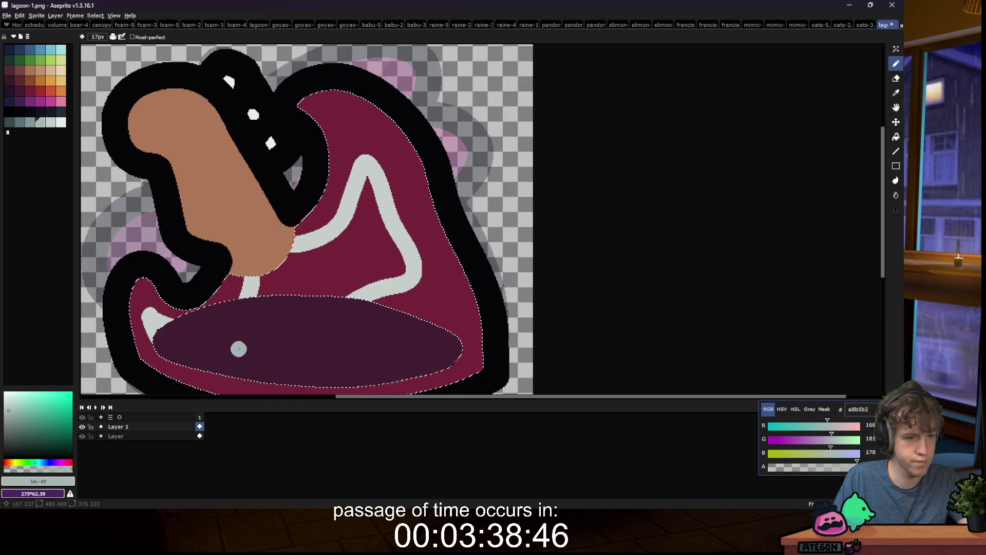
{"action": "key", "text": "ctrl+z"}
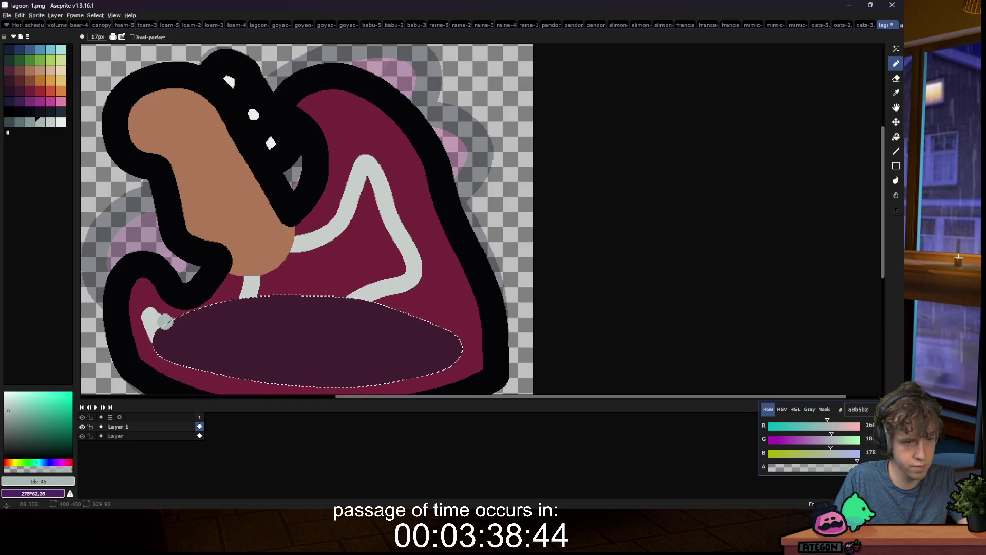
{"action": "left_click", "coordinate": [167, 325]}
{"action": "mouse_move", "coordinate": [205, 324]}
{"action": "left_mouse_down"}
{"action": "mouse_move", "coordinate": [288, 299]}
{"action": "mouse_move", "coordinate": [365, 301]}
{"action": "left_mouse_up"}
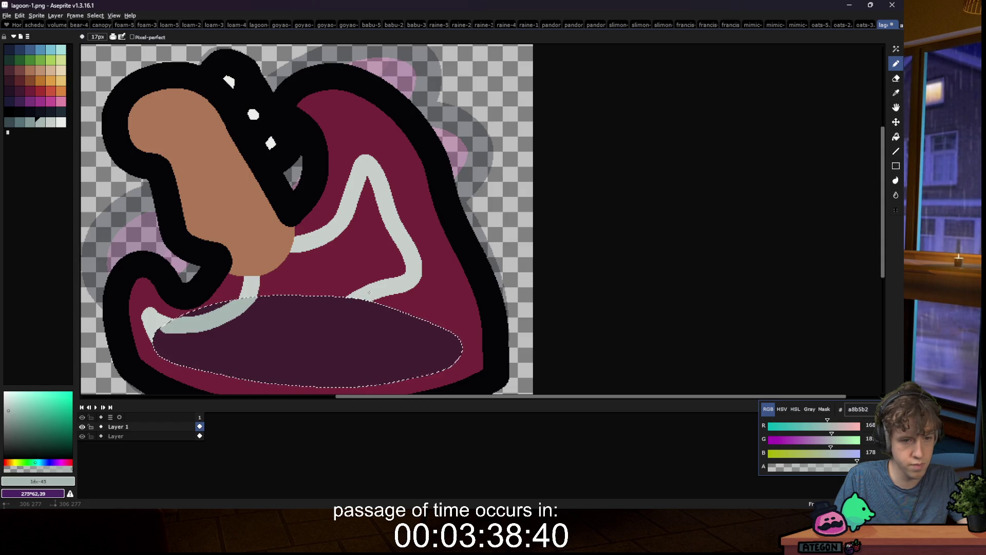
{"action": "mouse_move", "coordinate": [284, 360]}
{"action": "left_mouse_down"}
{"action": "mouse_move", "coordinate": [244, 364]}
{"action": "mouse_move", "coordinate": [170, 342]}
{"action": "left_mouse_up"}
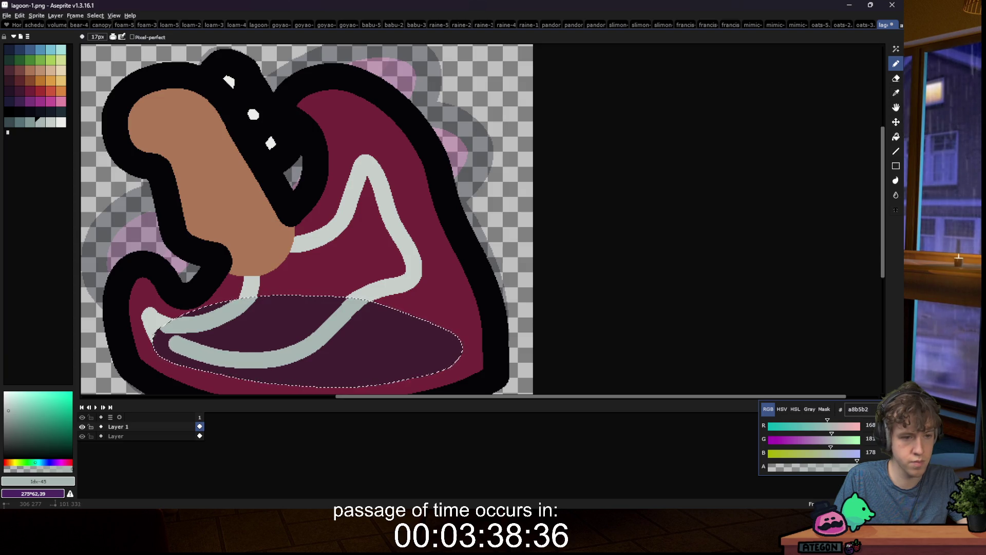
{"action": "left_click", "coordinate": [269, 336]}
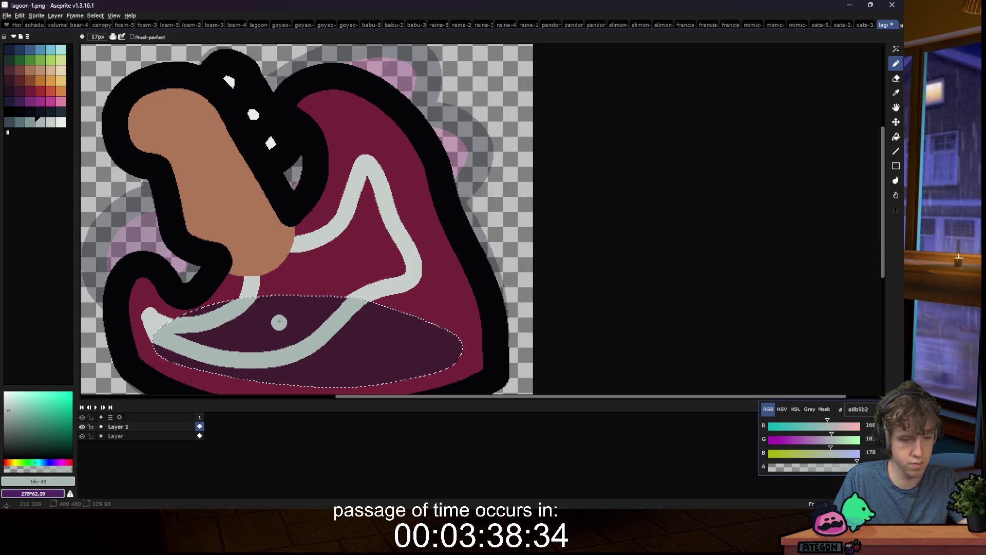
Step: Fill the enclosed part of the oval pale grey and magic-wand the light grey areas
{"action": "key", "text": "g"}
{"action": "left_click", "coordinate": [279, 322]}
{"action": "key", "text": "w"}
{"action": "left_click", "coordinate": [285, 309]}
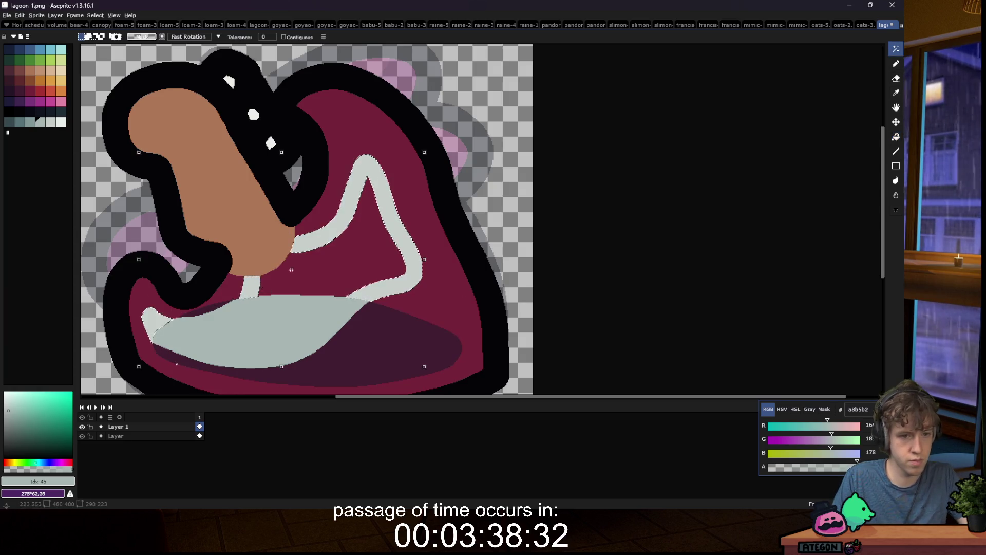
Step: Bucket-fill the outlined upper shape with light grey c7cfcc, including remaining gaps
{"action": "key", "text": "i"}
{"action": "left_click", "coordinate": [297, 243]}
{"action": "key", "text": "w"}
{"action": "left_click", "coordinate": [329, 271]}
{"action": "key", "text": "g"}
{"action": "left_click", "coordinate": [318, 268]}
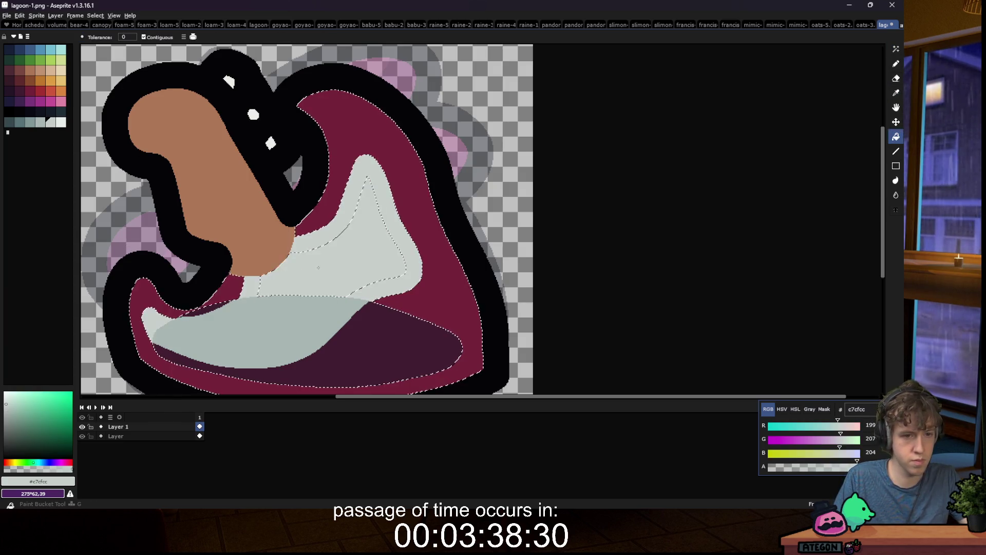
{"action": "scroll", "coordinate": [318, 267], "scroll_direction": "down", "scroll_amount": 5}
Step: Restrict to the dark purple oval and pencil a8b5b2 along its bottom edge
{"action": "key", "text": "m"}
{"action": "scroll", "coordinate": [287, 301], "scroll_direction": "down", "scroll_amount": 1}
{"action": "scroll", "coordinate": [291, 306], "scroll_direction": "down", "scroll_amount": 1}
{"action": "scroll", "coordinate": [289, 296], "scroll_direction": "up", "scroll_amount": 2}
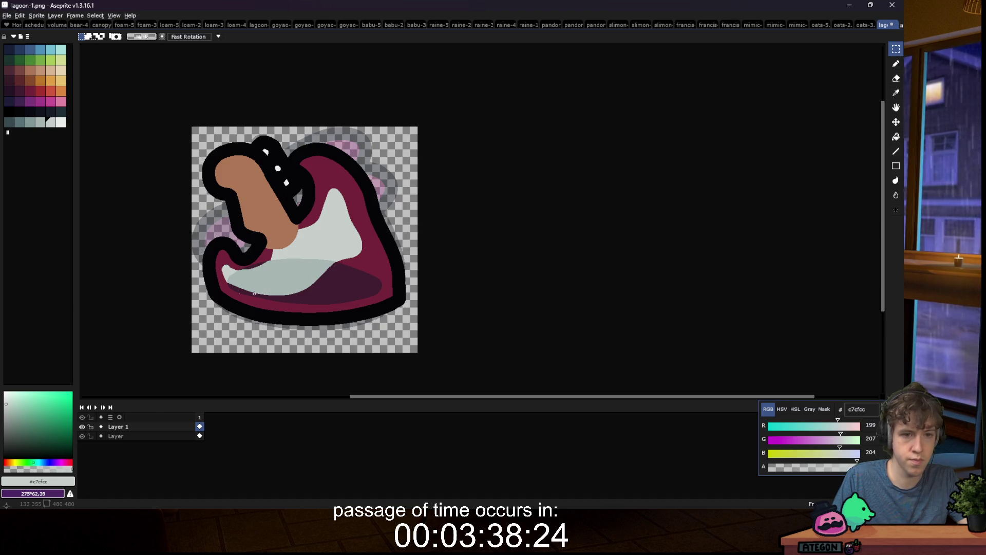
{"action": "scroll", "coordinate": [246, 289], "scroll_direction": "down", "scroll_amount": 1}
{"action": "scroll", "coordinate": [351, 205], "scroll_direction": "up", "scroll_amount": 3}
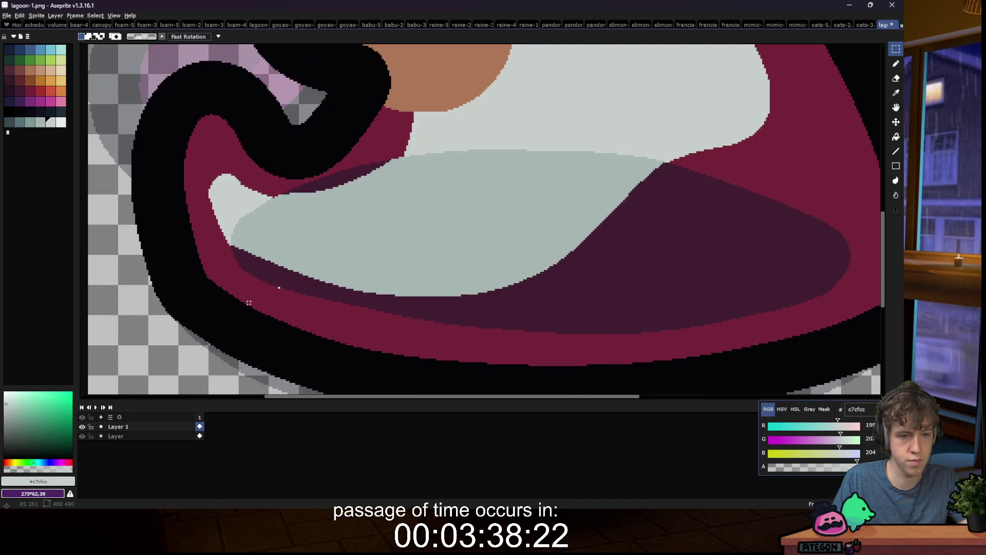
{"action": "key", "text": "w"}
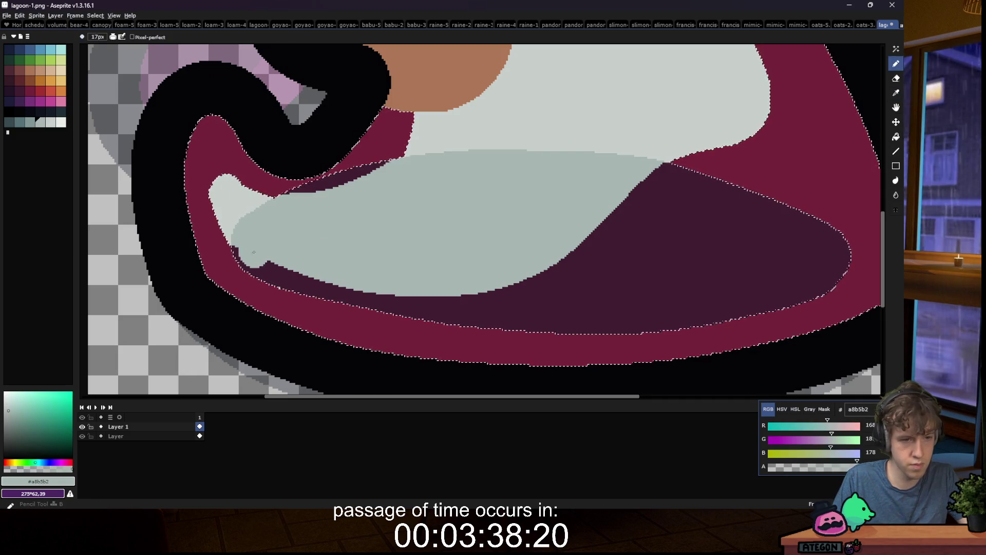
{"action": "left_click", "coordinate": [249, 259]}
{"action": "key", "text": "b"}
{"action": "left_click", "coordinate": [255, 245], "text": "alt"}
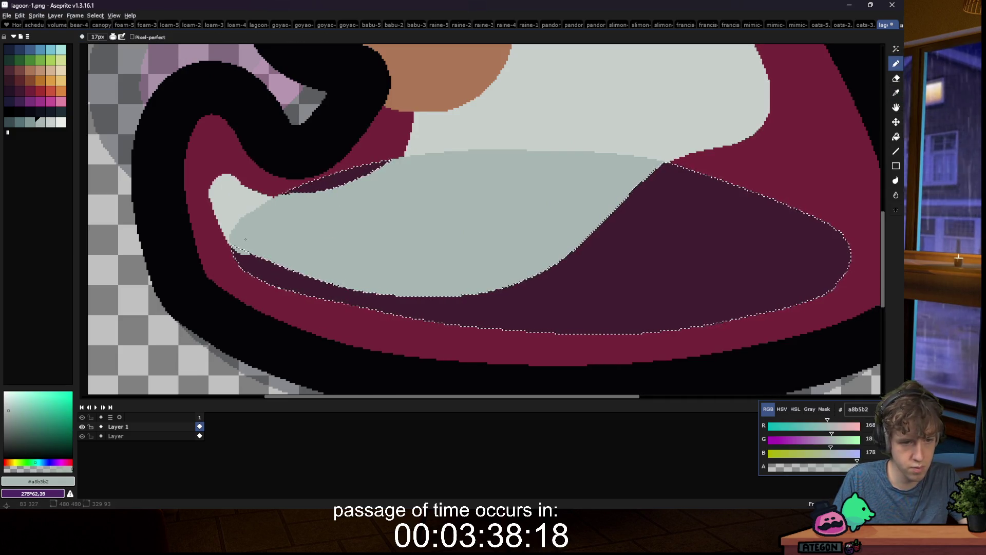
{"action": "left_click_drag", "start_coordinate": [263, 266], "coordinate": [509, 286]}
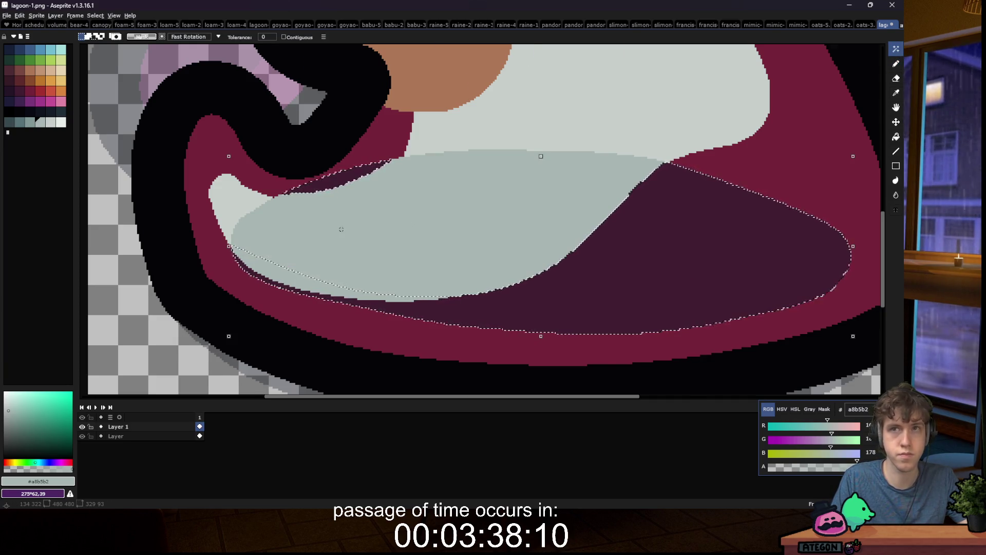
Step: Select the maroon body and fill the gap at the patch's left tip with c7cfcc
{"action": "scroll", "coordinate": [360, 217], "scroll_direction": "down", "scroll_amount": 3}
{"action": "left_click", "coordinate": [280, 214]}
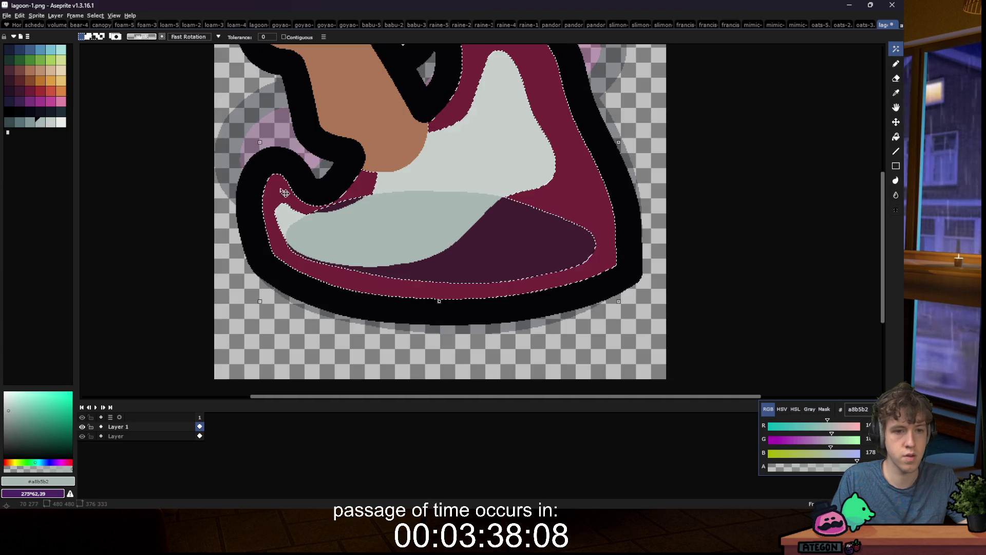
{"action": "scroll", "coordinate": [281, 214], "scroll_direction": "up", "scroll_amount": 4}
{"action": "key", "text": "b"}
{"action": "left_click", "coordinate": [273, 212], "text": "alt"}
{"action": "scroll", "coordinate": [273, 212], "scroll_direction": "down", "scroll_amount": 6}
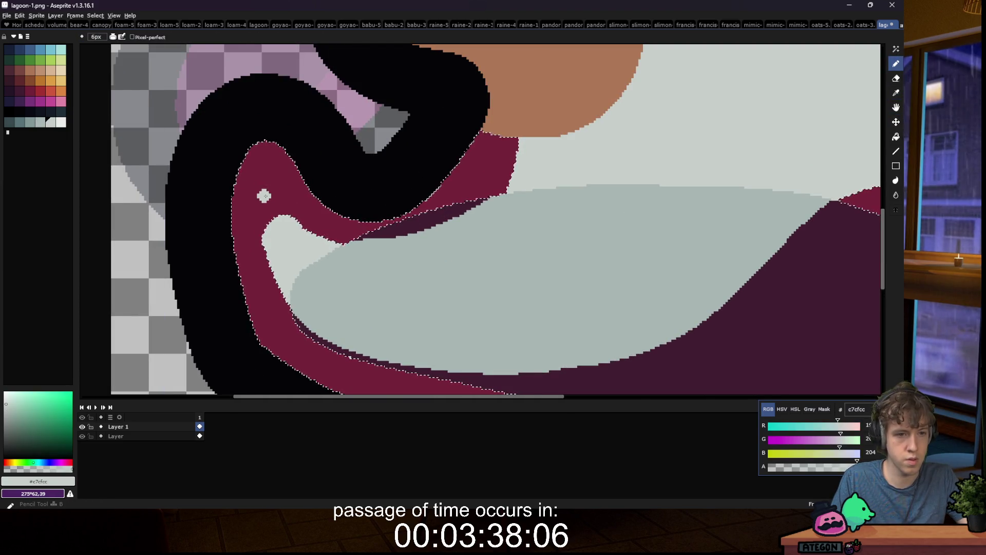
{"action": "left_click_drag", "start_coordinate": [268, 198], "coordinate": [272, 205]}
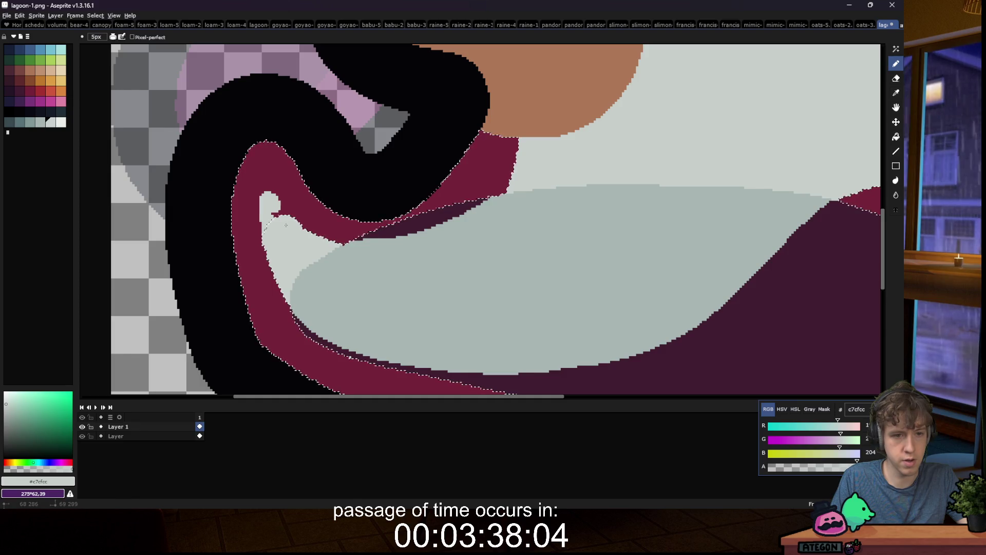
Step: Magic-wand select the light grey region
{"action": "scroll", "coordinate": [272, 204], "scroll_direction": "down", "scroll_amount": 2}
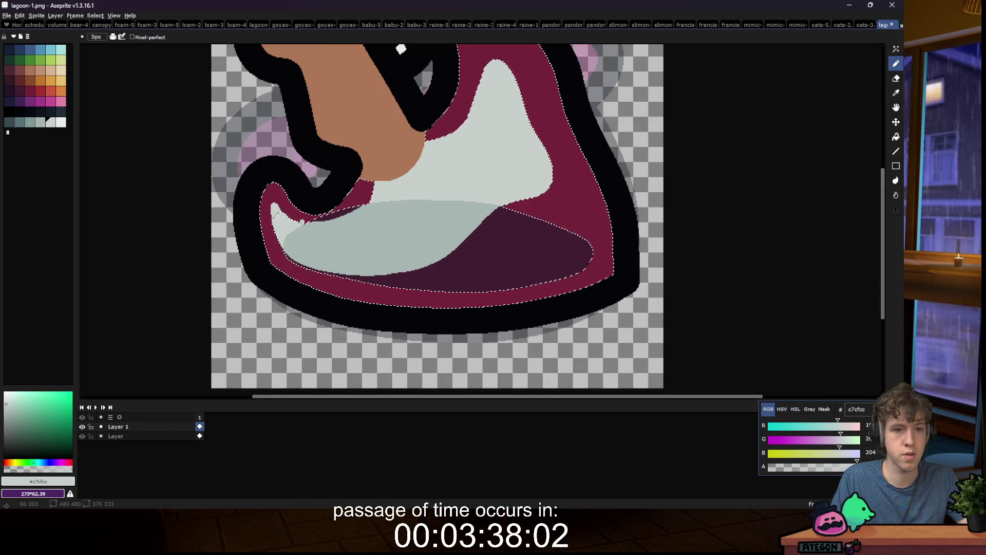
{"action": "scroll", "coordinate": [286, 220], "scroll_direction": "down", "scroll_amount": 2}
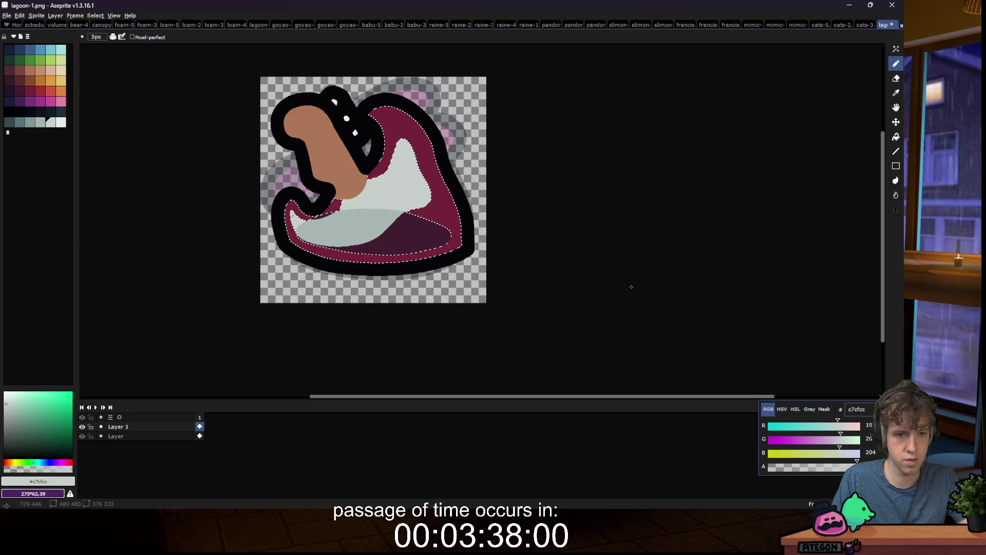
{"action": "key", "text": "m"}
{"action": "scroll", "coordinate": [313, 268], "scroll_direction": "down", "scroll_amount": 4}
{"action": "scroll", "coordinate": [317, 272], "scroll_direction": "up", "scroll_amount": 5}
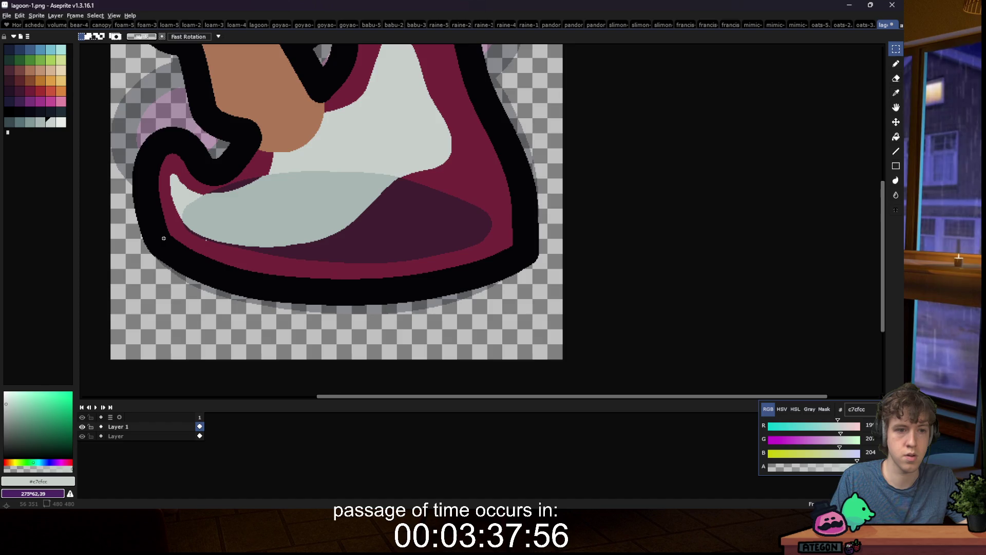
{"action": "scroll", "coordinate": [163, 237], "scroll_direction": "down", "scroll_amount": 5}
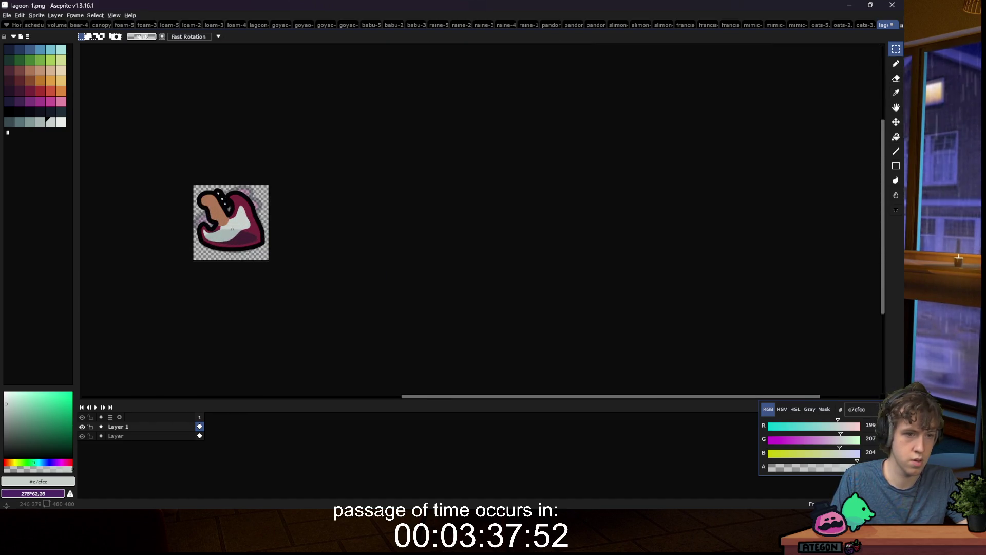
{"action": "scroll", "coordinate": [232, 229], "scroll_direction": "up", "scroll_amount": 3}
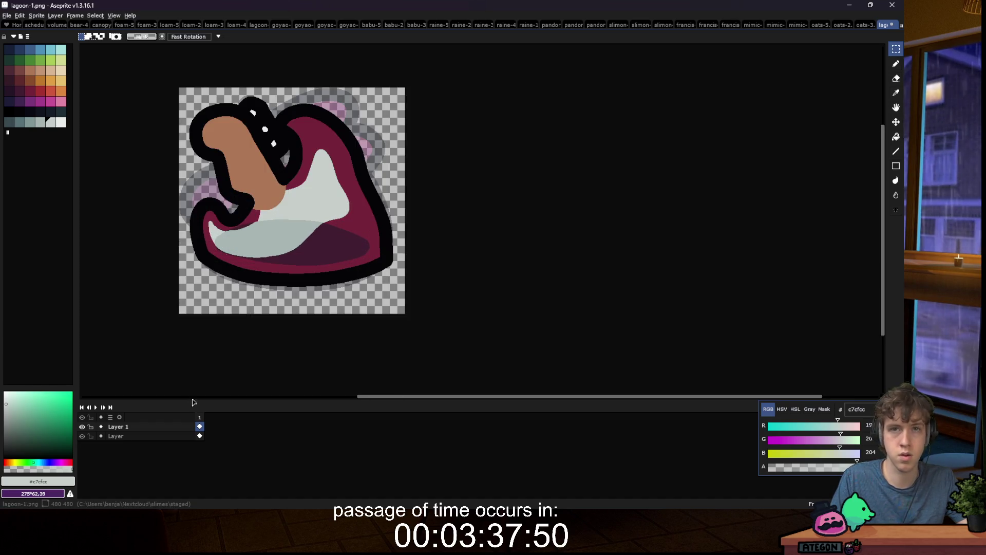
{"action": "scroll", "coordinate": [258, 247], "scroll_direction": "up", "scroll_amount": 2}
{"action": "key", "text": "w"}
{"action": "left_click", "coordinate": [308, 183]}
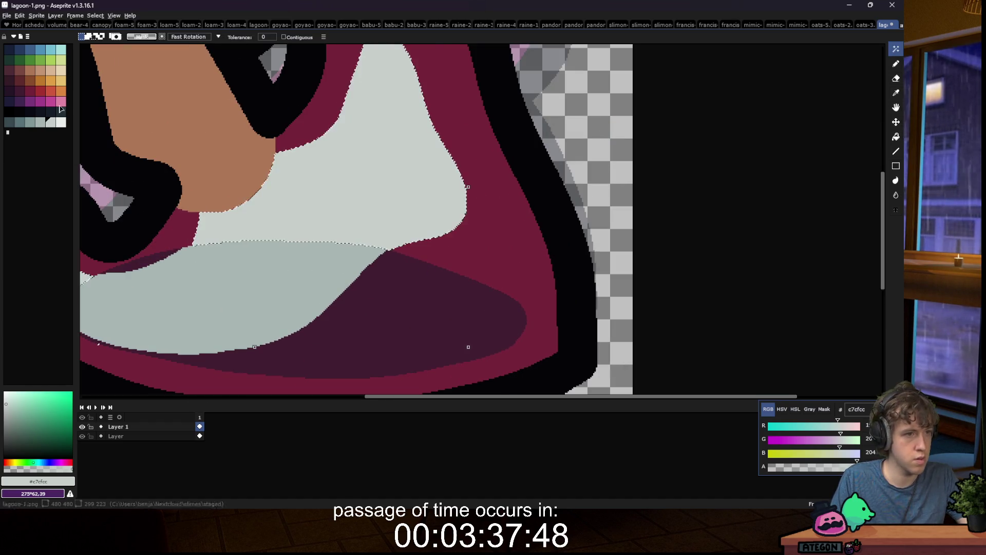
Step: Draw a diagonal slate teal (#577277) string across the light area with a 12px pencil
{"action": "left_click", "coordinate": [23, 123]}
{"action": "key", "text": "b"}
{"action": "key", "text": "plus"}
{"action": "key", "text": "plus"}
{"action": "left_click_drag", "start_coordinate": [320, 202], "coordinate": [252, 237]}
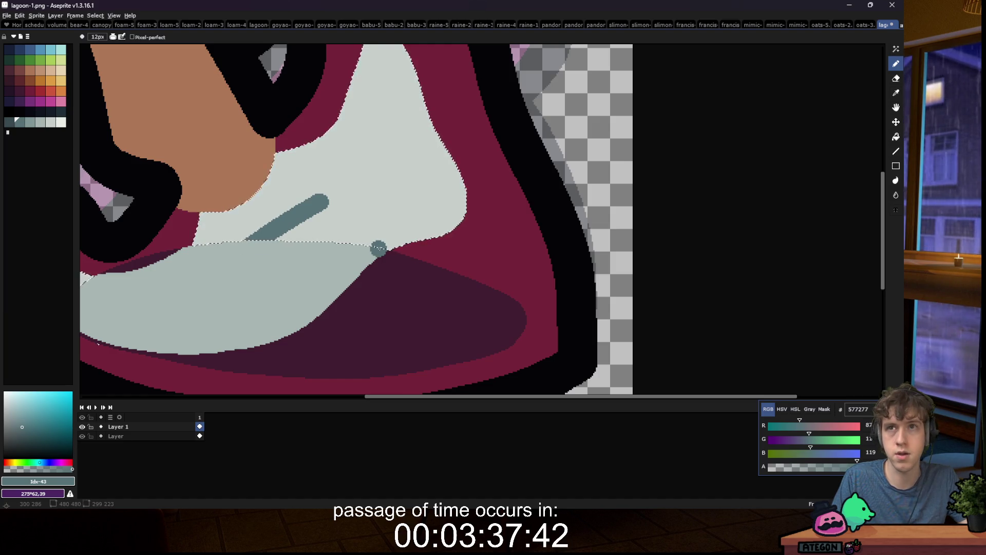
Step: Clear the selection and try a darker slate stroke, then undo it
{"action": "key", "text": "w"}
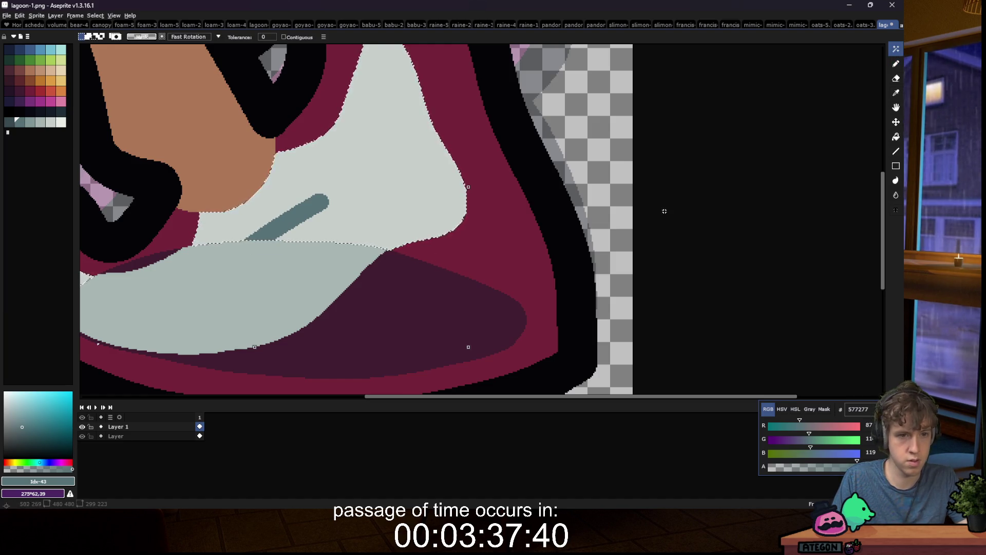
{"action": "key", "text": "m"}
{"action": "key", "text": "ctrl+d"}
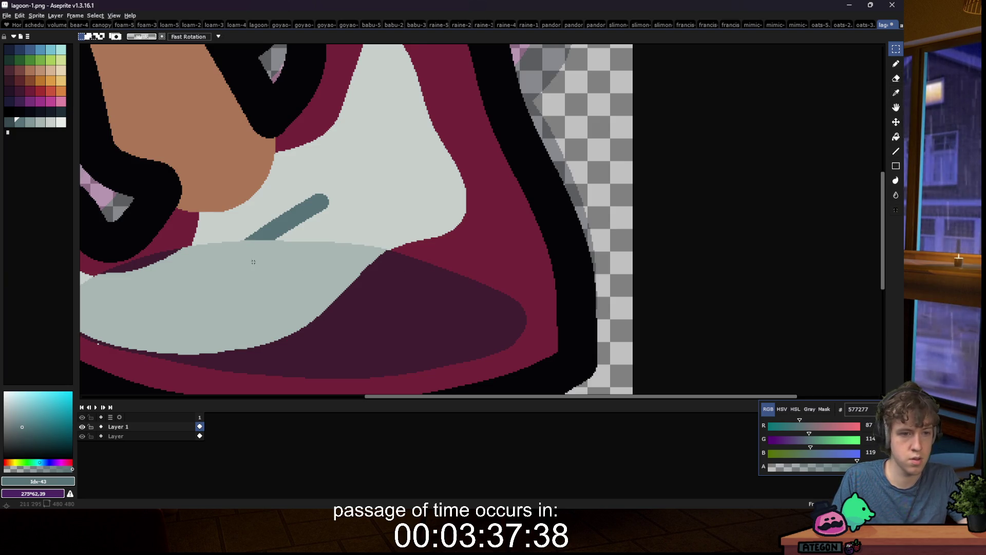
{"action": "key", "text": "b"}
{"action": "key", "text": "bracketleft"}
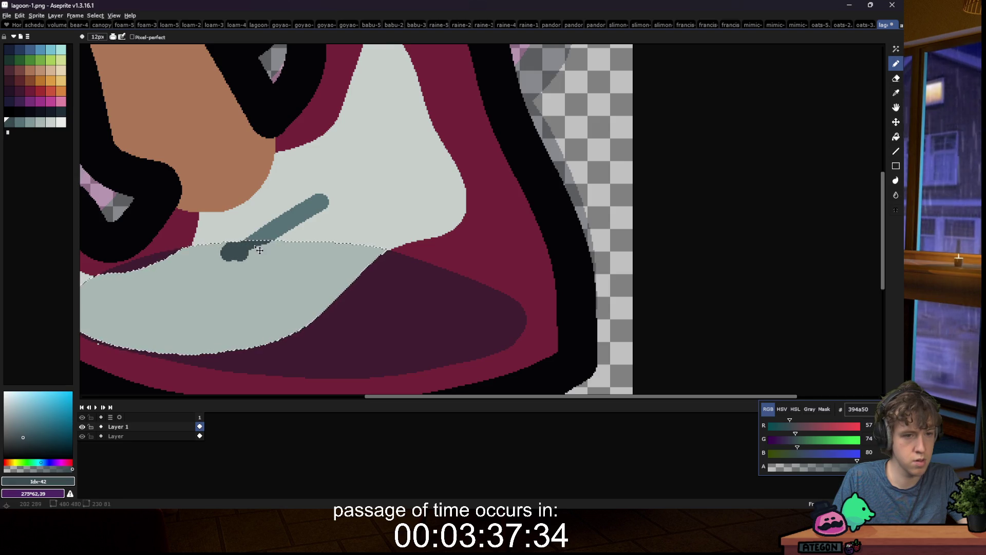
{"action": "key", "text": "ctrl+z"}
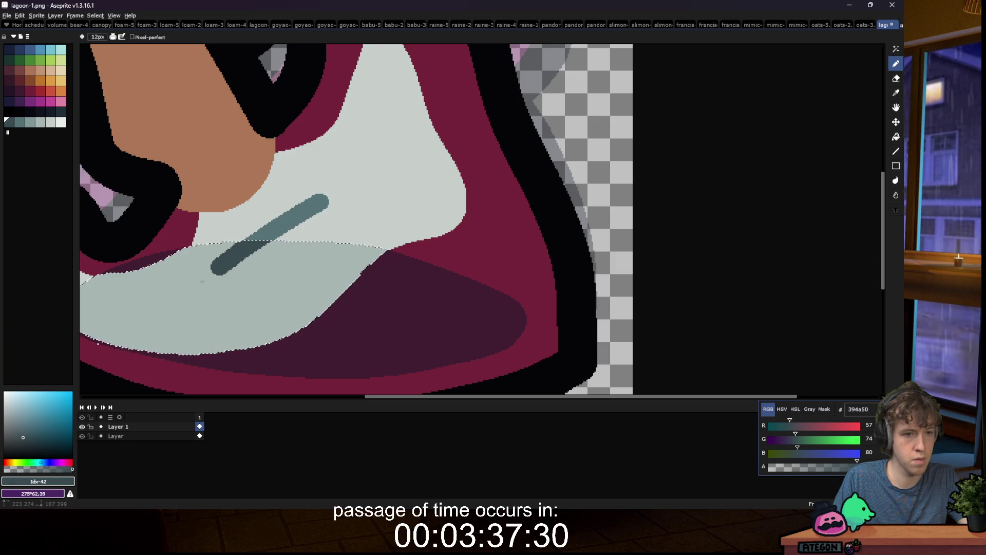
Step: Zoom out to the whole sprite and sample the teal string's colour
{"action": "key", "text": "1"}
{"action": "key", "text": "m"}
{"action": "scroll", "coordinate": [299, 273], "scroll_direction": "down", "scroll_amount": 2}
{"action": "scroll", "coordinate": [303, 277], "scroll_direction": "up", "scroll_amount": 1}
{"action": "scroll", "coordinate": [304, 277], "scroll_direction": "up", "scroll_amount": 10}
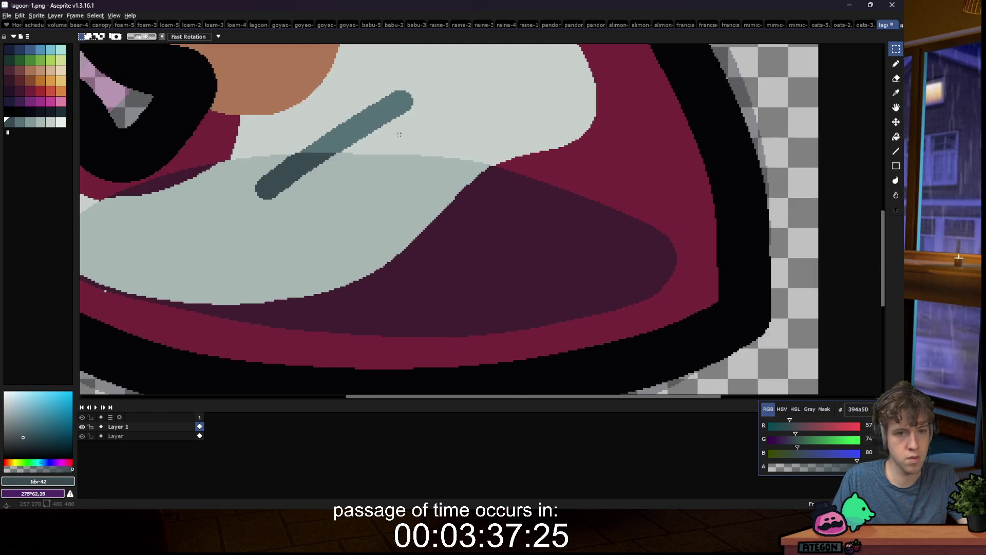
{"action": "key", "text": "i"}
{"action": "left_click", "coordinate": [391, 118]}
Step: Within the pale lower patch, draw a dark slate string running up-right
{"action": "key", "text": "b"}
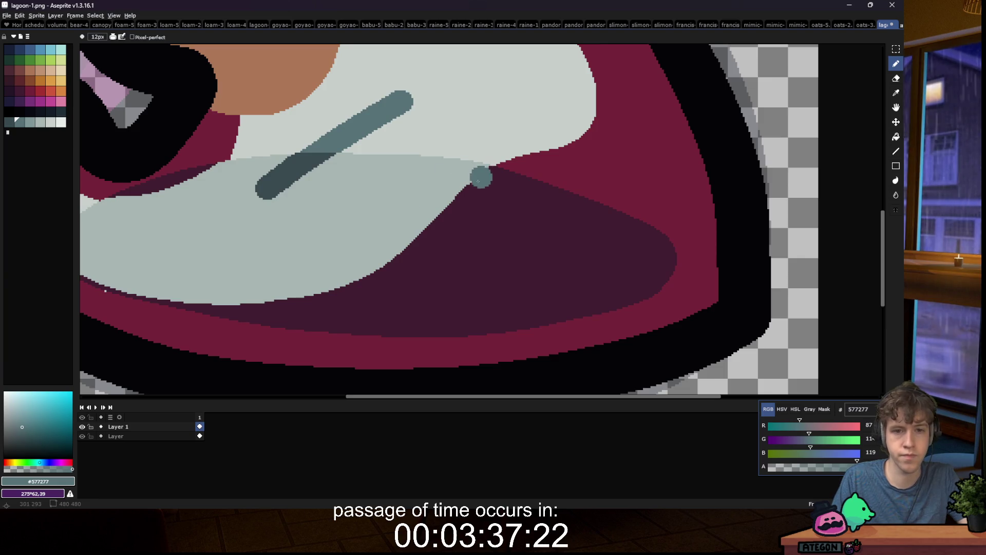
{"action": "key", "text": "i"}
{"action": "key", "text": "w"}
{"action": "left_click", "coordinate": [370, 175]}
{"action": "key", "text": "i"}
{"action": "left_click", "coordinate": [308, 170]}
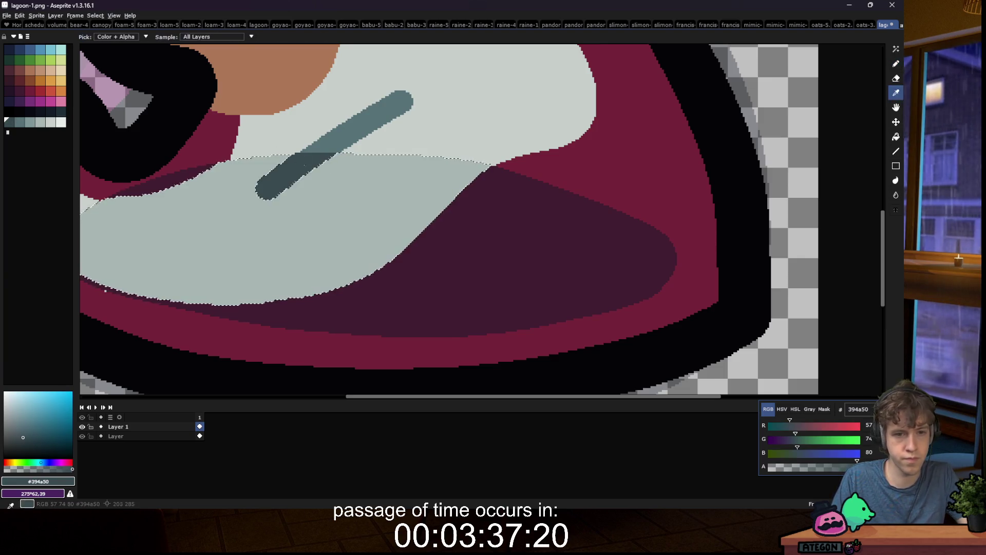
{"action": "key", "text": "b"}
{"action": "left_click", "coordinate": [354, 263]}
{"action": "left_click_drag", "start_coordinate": [355, 263], "coordinate": [488, 165]}
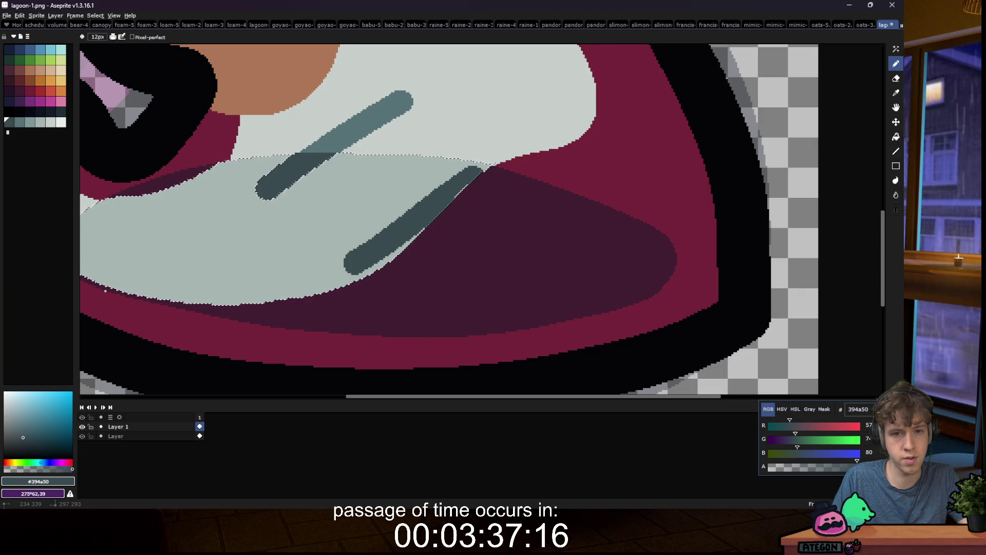
Step: Continue the dark string into the selected dark purple area
{"action": "key", "text": "w"}
{"action": "left_click", "coordinate": [492, 203]}
{"action": "key", "text": "b"}
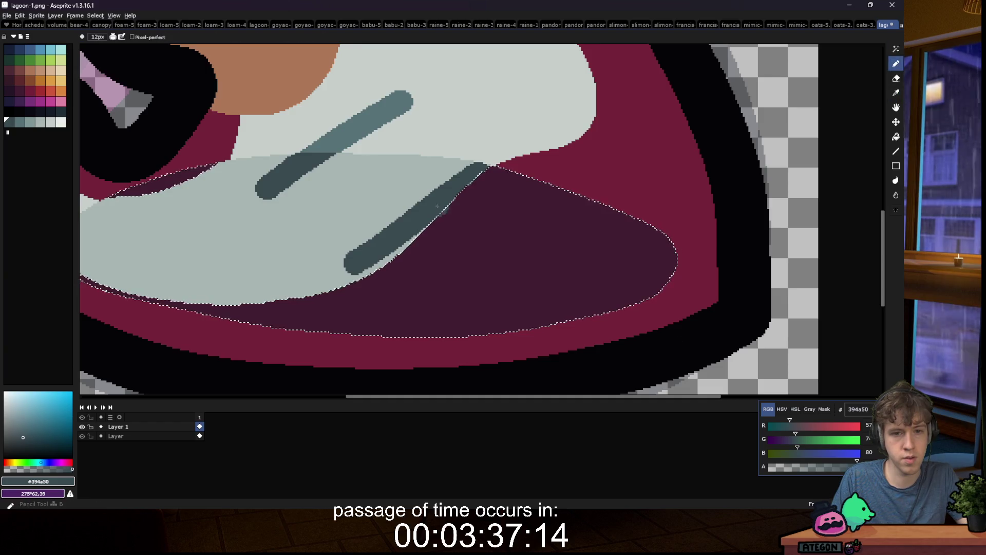
{"action": "left_click_drag", "start_coordinate": [454, 194], "coordinate": [488, 167]}
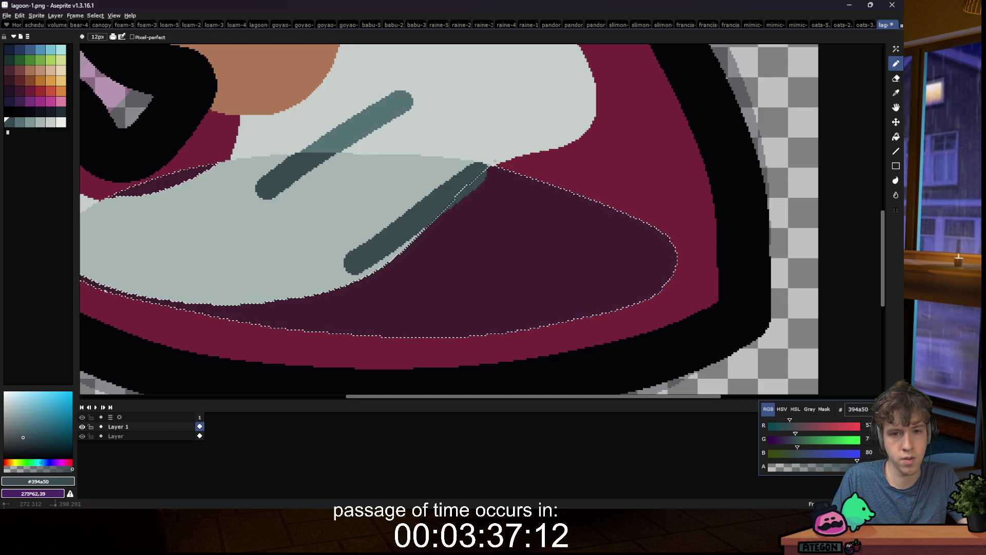
Step: Paint the rounded grey-teal #819796 bridge inside the dark maroon lower body
{"action": "key", "text": "m"}
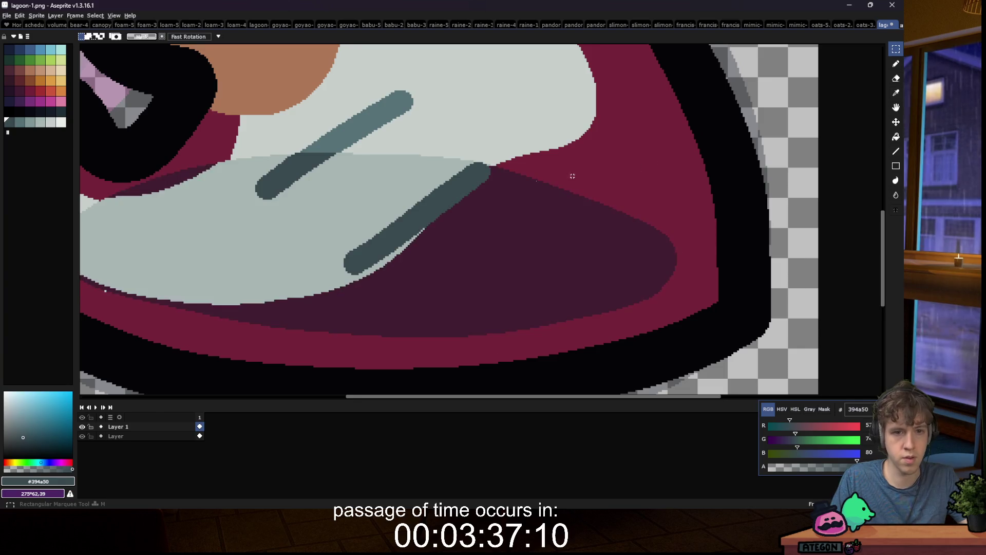
{"action": "scroll", "coordinate": [307, 199], "scroll_direction": "down", "scroll_amount": 10}
{"action": "scroll", "coordinate": [308, 198], "scroll_direction": "up", "scroll_amount": 10}
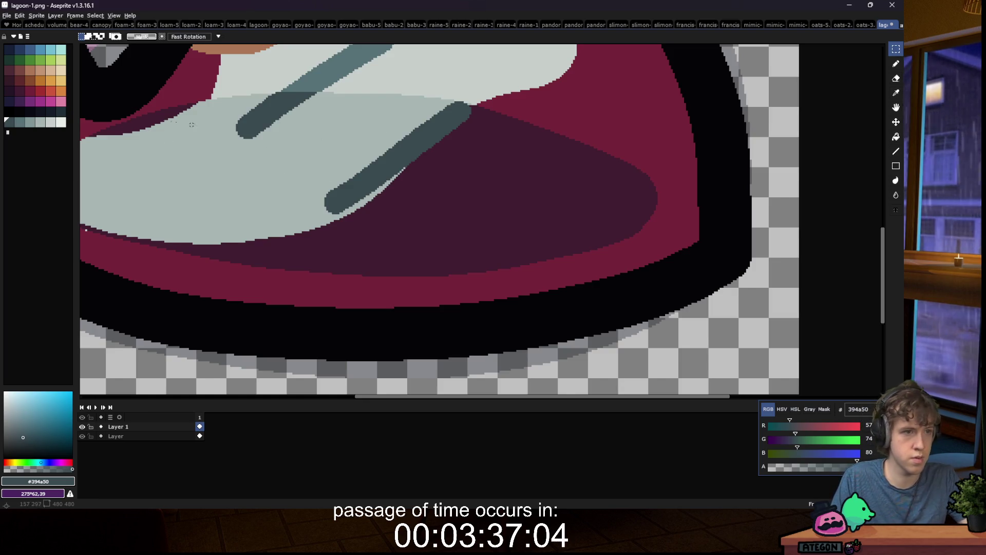
{"action": "left_click", "coordinate": [32, 123]}
{"action": "key", "text": "b"}
{"action": "key", "text": "ctrl+h"}
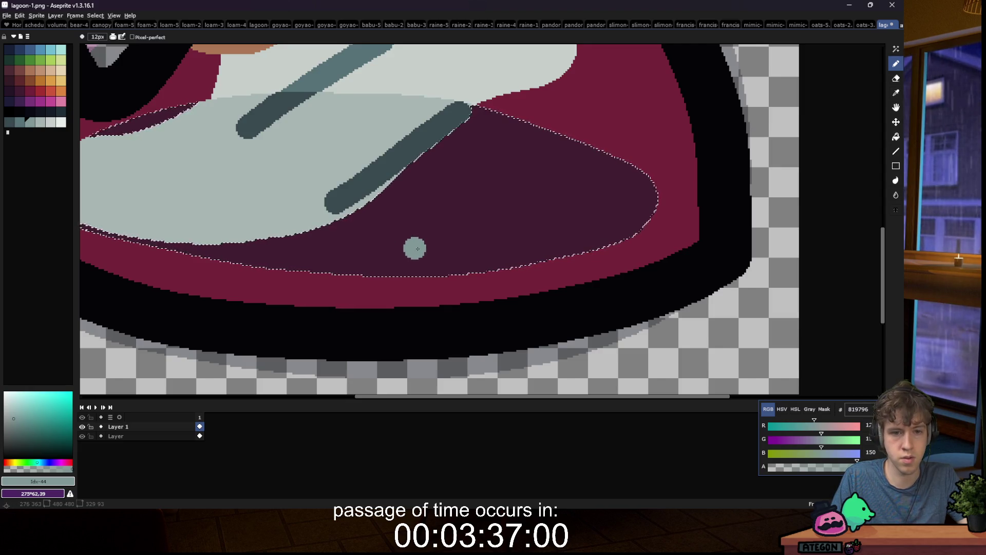
{"action": "mouse_move", "coordinate": [419, 249]}
{"action": "left_mouse_down"}
{"action": "mouse_move", "coordinate": [475, 236]}
{"action": "mouse_move", "coordinate": [529, 194]}
{"action": "mouse_move", "coordinate": [537, 172]}
{"action": "mouse_move", "coordinate": [434, 234]}
{"action": "mouse_move", "coordinate": [493, 169]}
{"action": "left_mouse_up"}
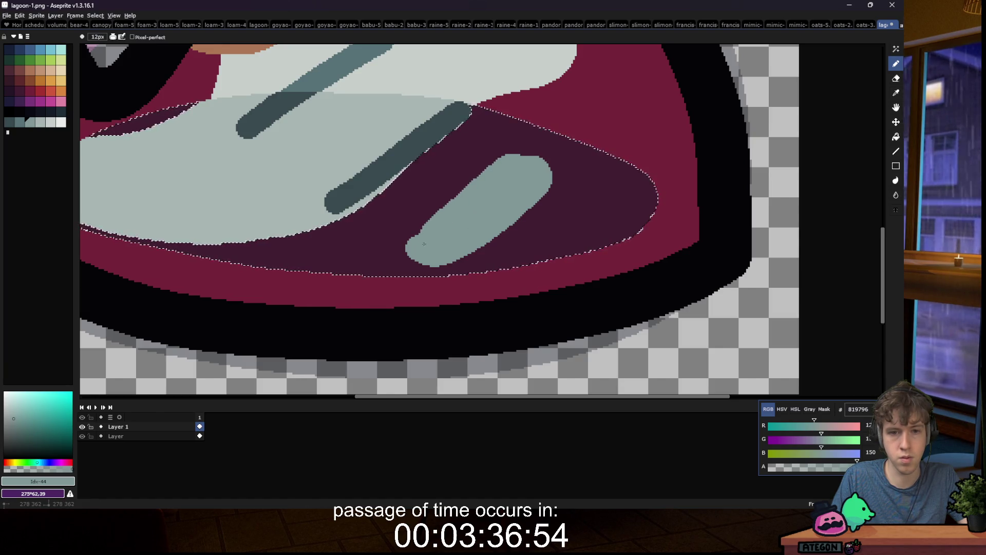
{"action": "scroll", "coordinate": [345, 211], "scroll_direction": "down", "scroll_amount": 5}
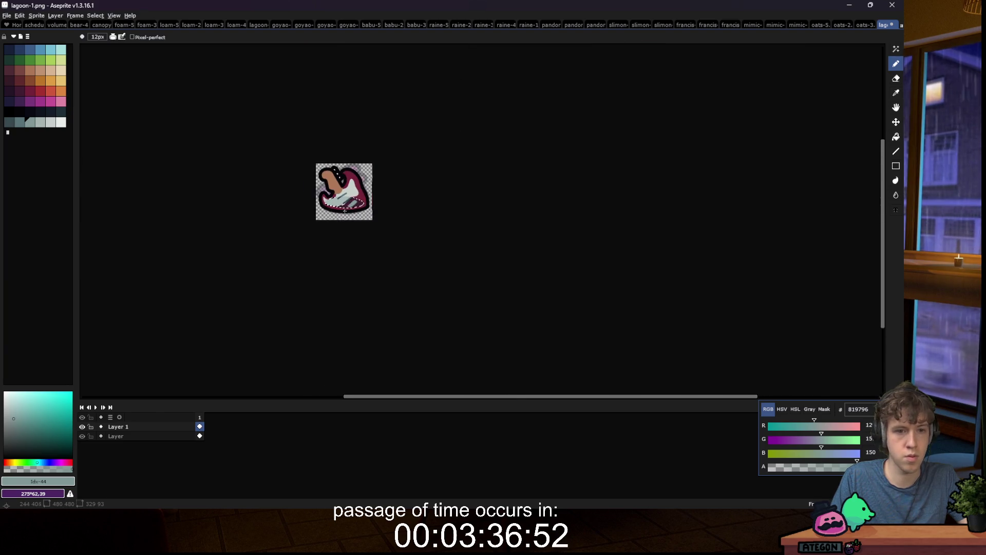
{"action": "scroll", "coordinate": [345, 211], "scroll_direction": "up", "scroll_amount": 3}
{"action": "key", "text": "m"}
{"action": "scroll", "coordinate": [264, 228], "scroll_direction": "down", "scroll_amount": 3}
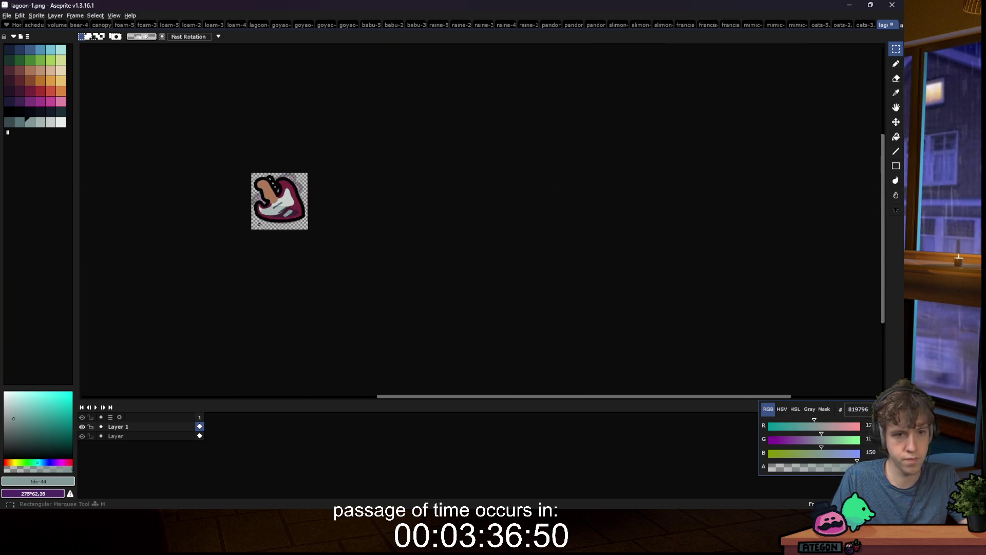
{"action": "scroll", "coordinate": [269, 226], "scroll_direction": "up", "scroll_amount": 4}
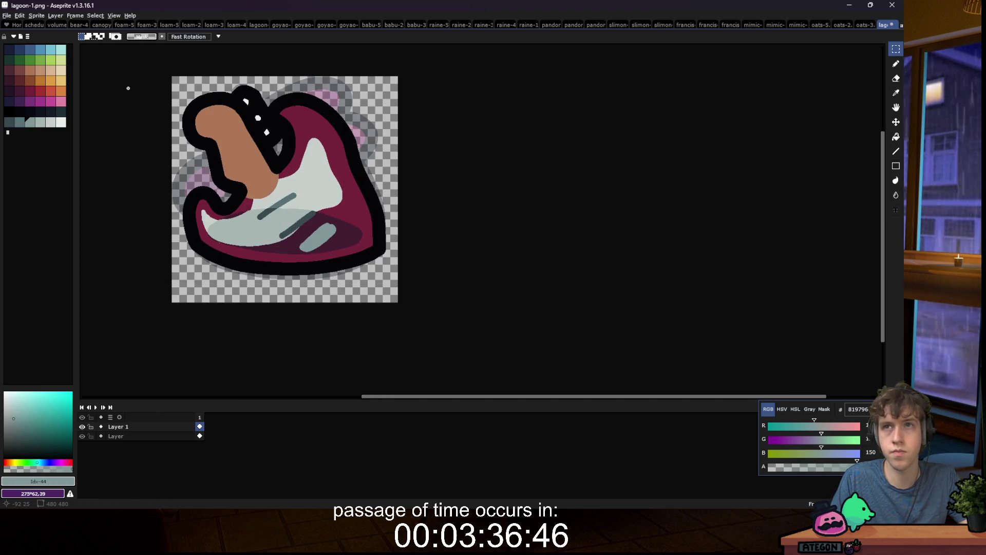
Step: Select the tan neck, draw a #7a4841 dividing line, and bucket-fill the lower neck dark brown
{"action": "key", "text": "w"}
{"action": "left_click", "coordinate": [236, 166]}
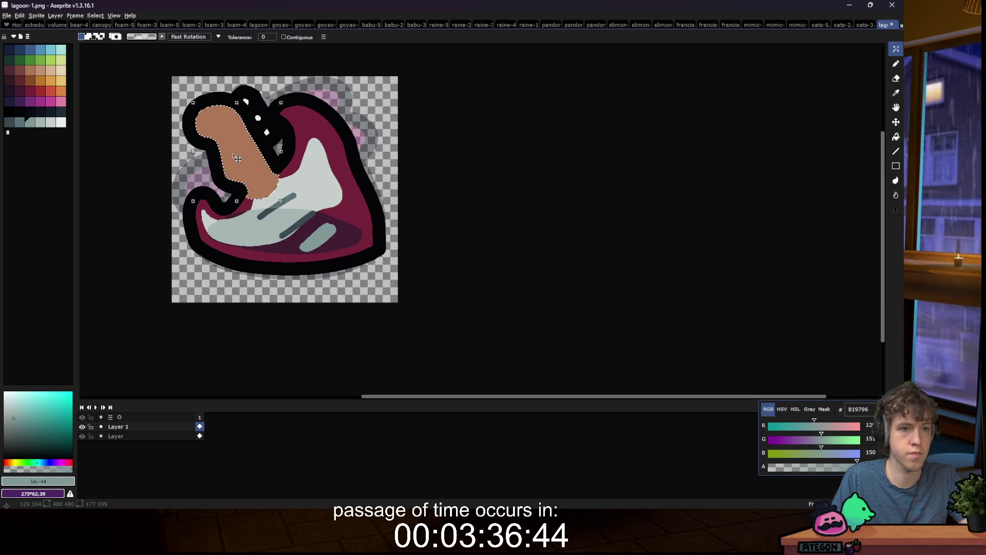
{"action": "scroll", "coordinate": [235, 157], "scroll_direction": "up", "scroll_amount": 4}
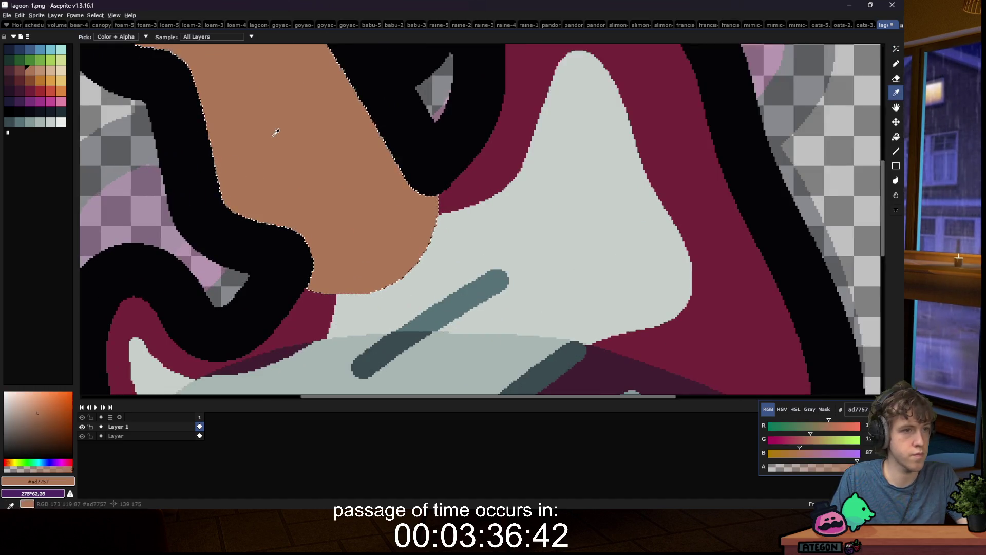
{"action": "key", "text": "b"}
{"action": "left_click_drag", "start_coordinate": [306, 232], "coordinate": [416, 186]}
{"action": "key", "text": "g"}
{"action": "left_click", "coordinate": [342, 220]}
{"action": "scroll", "coordinate": [342, 221], "scroll_direction": "down", "scroll_amount": 8}
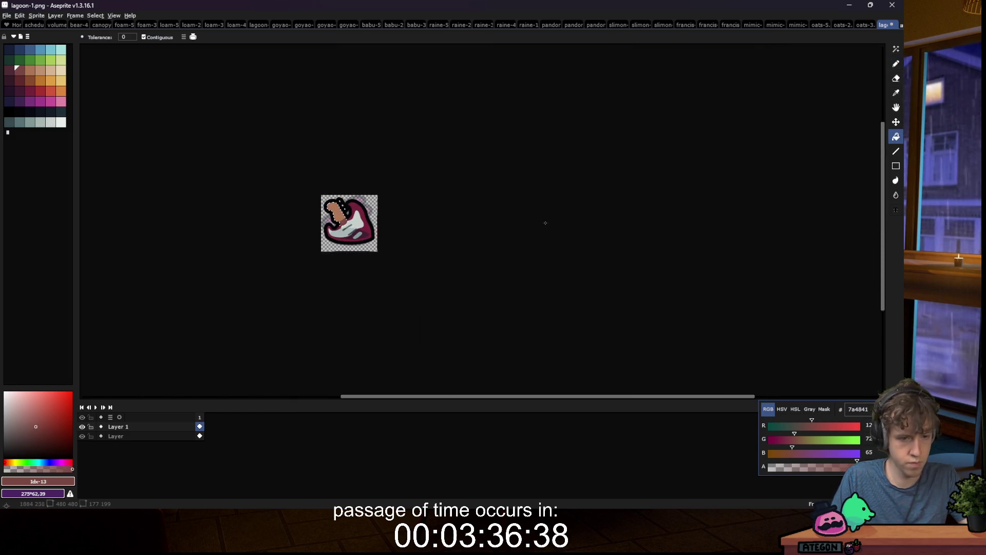
{"action": "key", "text": "m"}
{"action": "key", "text": "ctrl+d"}
{"action": "scroll", "coordinate": [398, 232], "scroll_direction": "up", "scroll_amount": 4}
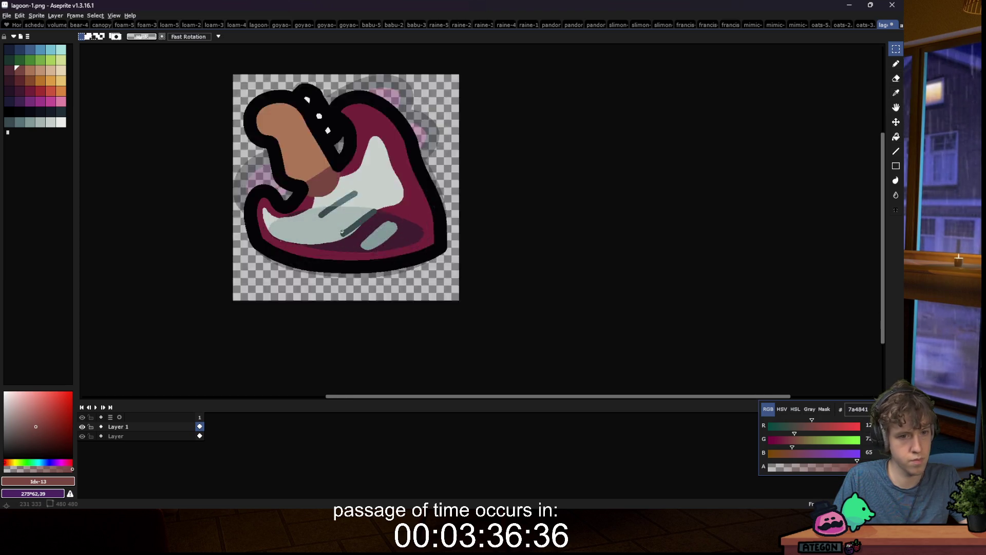
{"action": "scroll", "coordinate": [390, 143], "scroll_direction": "down", "scroll_amount": 1}
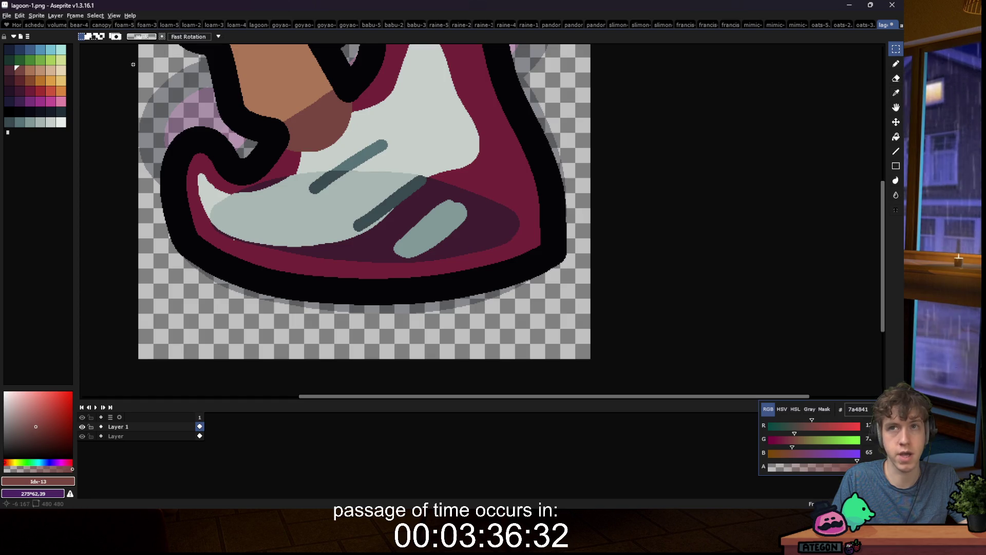
{"action": "left_click", "coordinate": [30, 122]}
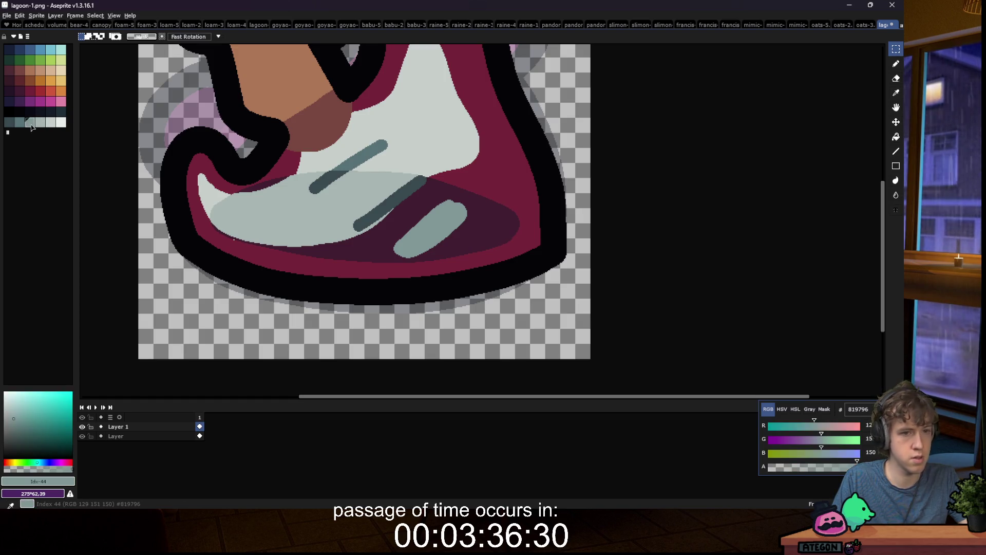
Step: Draw four parallel 2px #819796 lines diagonally from the neck down to the bridge
{"action": "key", "text": "l"}
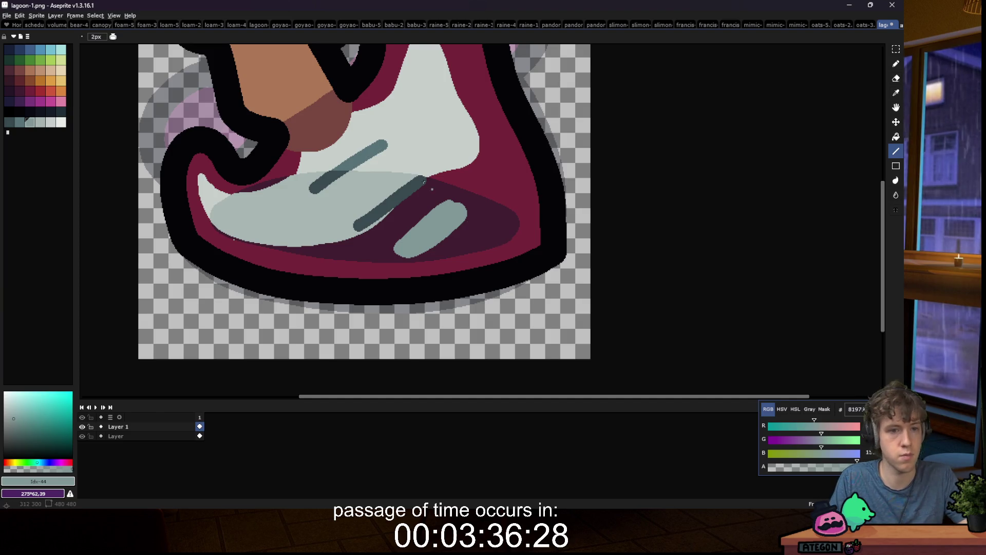
{"action": "scroll", "coordinate": [299, 139], "scroll_direction": "down", "scroll_amount": 4}
{"action": "scroll", "coordinate": [299, 103], "scroll_direction": "up", "scroll_amount": 5}
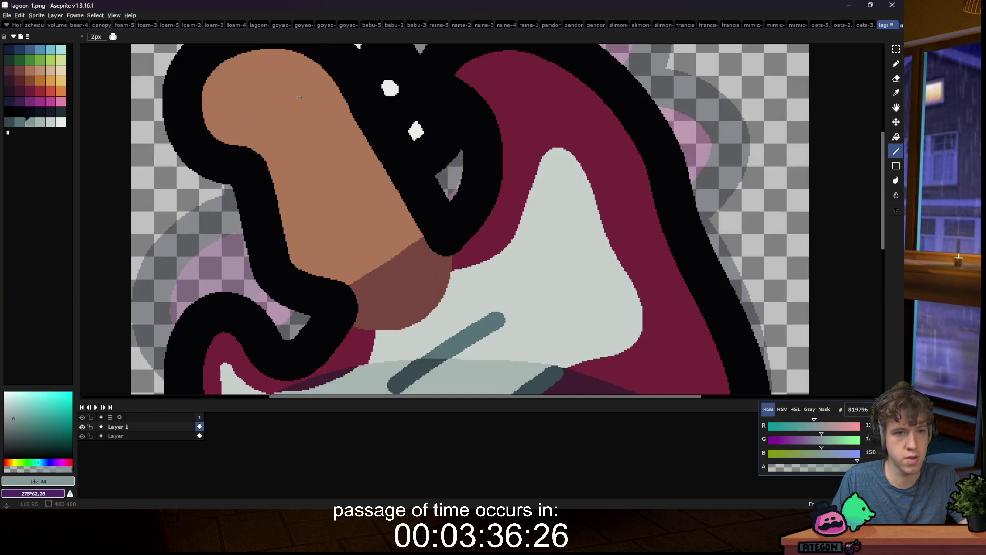
{"action": "mouse_move", "coordinate": [315, 107]}
{"action": "left_mouse_down"}
{"action": "mouse_move", "coordinate": [485, 264]}
{"action": "mouse_move", "coordinate": [668, 221]}
{"action": "mouse_move", "coordinate": [621, 185]}
{"action": "mouse_move", "coordinate": [598, 217]}
{"action": "mouse_move", "coordinate": [586, 197]}
{"action": "left_mouse_up"}
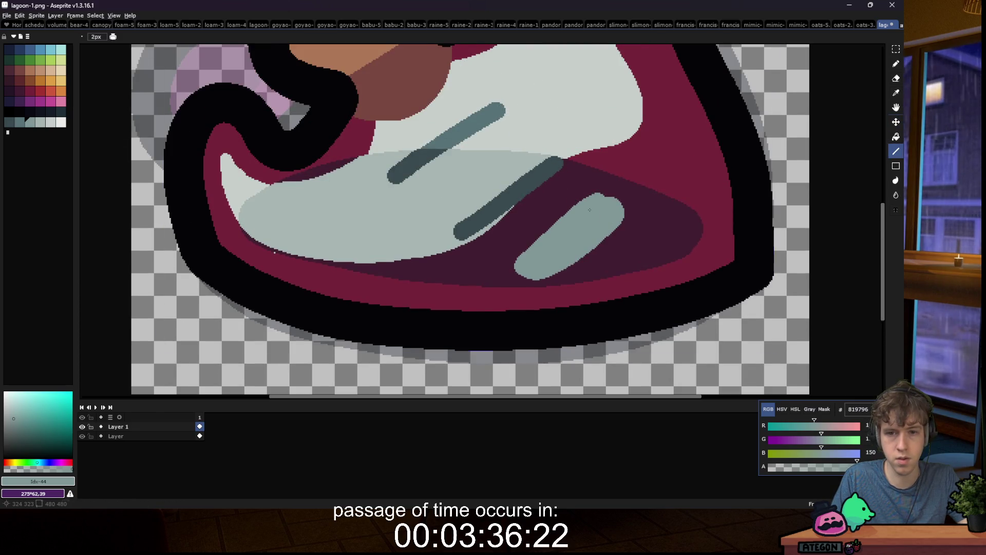
{"action": "scroll", "coordinate": [501, 96], "scroll_direction": "down", "scroll_amount": 4}
{"action": "mouse_move", "coordinate": [264, 121]}
{"action": "left_mouse_down"}
{"action": "mouse_move", "coordinate": [462, 364]}
{"action": "mouse_move", "coordinate": [747, 394]}
{"action": "mouse_move", "coordinate": [632, 374]}
{"action": "mouse_move", "coordinate": [570, 343]}
{"action": "mouse_move", "coordinate": [586, 347]}
{"action": "mouse_move", "coordinate": [573, 361]}
{"action": "mouse_move", "coordinate": [440, 240]}
{"action": "left_mouse_up"}
{"action": "scroll", "coordinate": [462, 363], "scroll_direction": "up", "scroll_amount": 4}
{"action": "scroll", "coordinate": [740, 390], "scroll_direction": "up", "scroll_amount": 4}
{"action": "scroll", "coordinate": [554, 360], "scroll_direction": "down", "scroll_amount": 2}
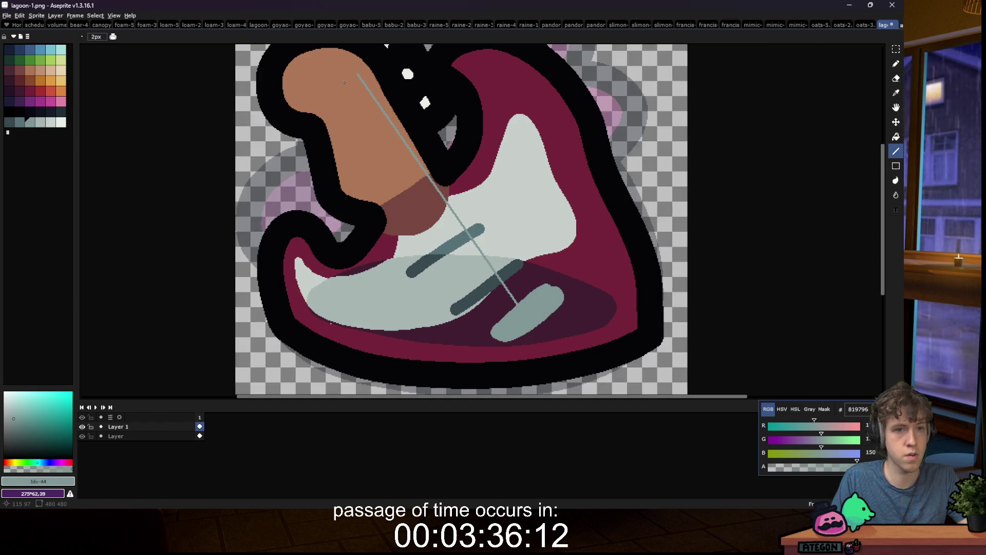
{"action": "left_click_drag", "start_coordinate": [340, 73], "coordinate": [515, 322]}
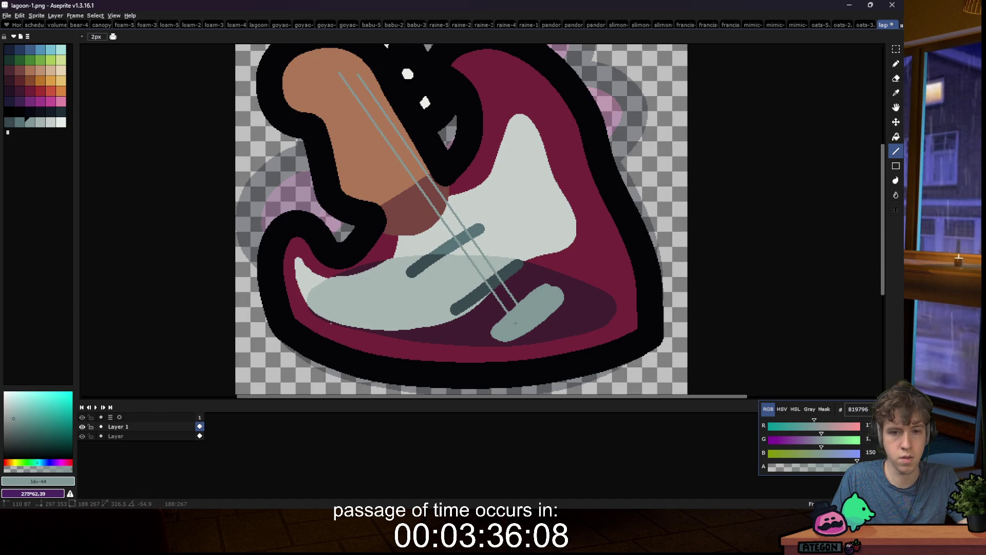
{"action": "left_click_drag", "start_coordinate": [322, 73], "coordinate": [509, 331]}
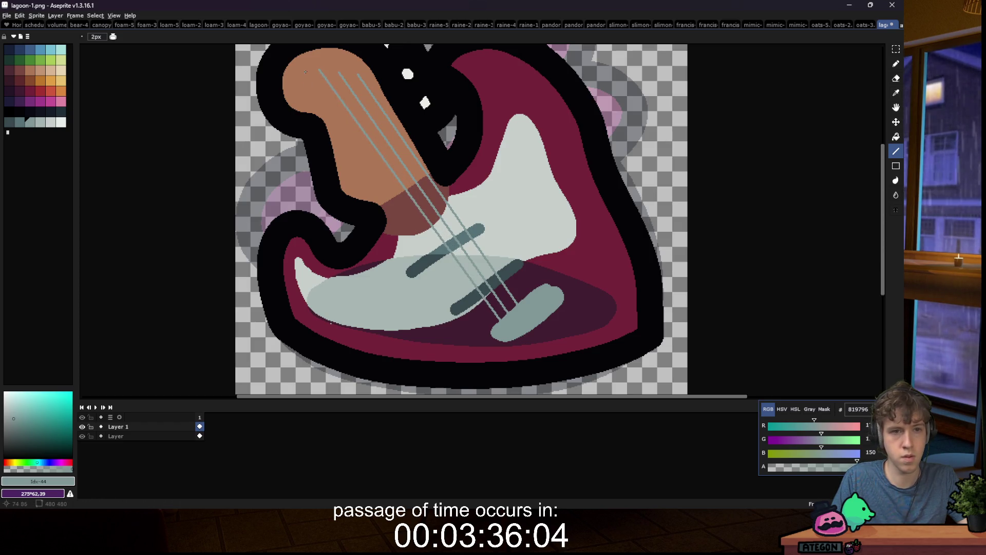
{"action": "left_click_drag", "start_coordinate": [318, 97], "coordinate": [501, 330]}
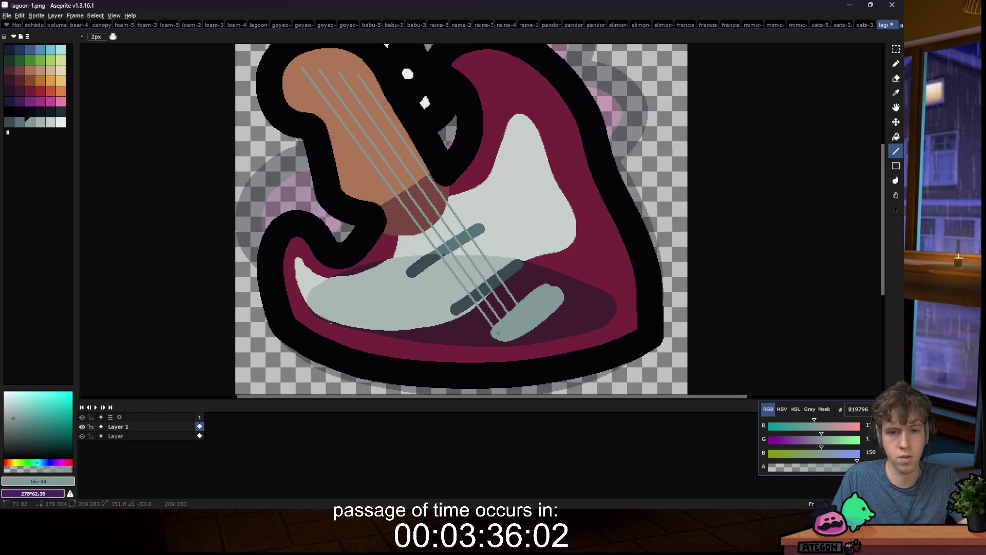
{"action": "scroll", "coordinate": [333, 226], "scroll_direction": "down", "scroll_amount": 5}
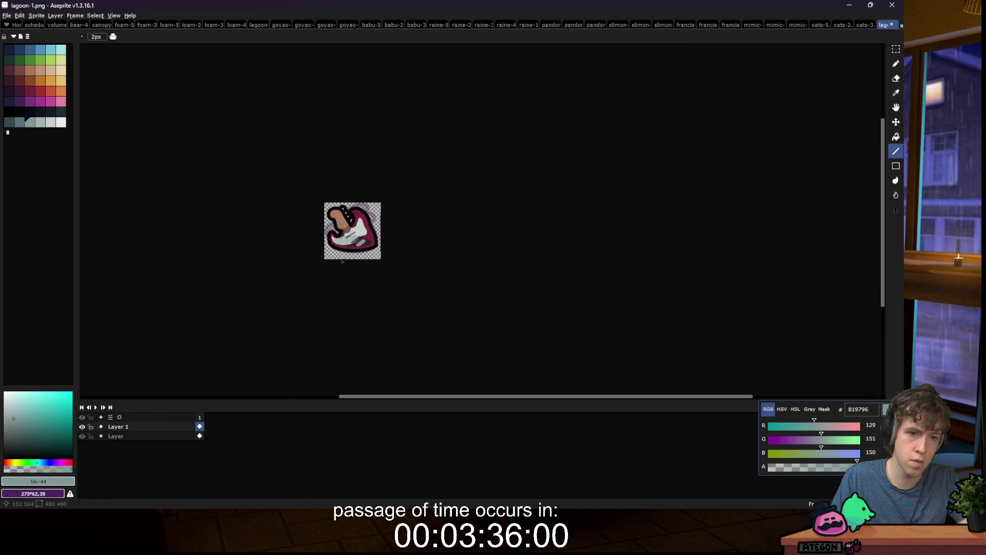
{"action": "scroll", "coordinate": [357, 239], "scroll_direction": "up", "scroll_amount": 6}
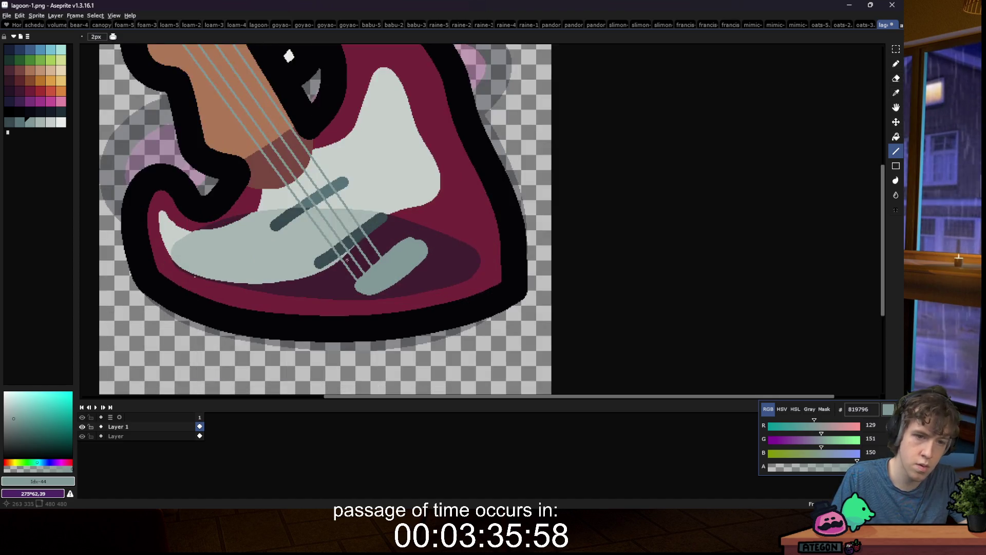
Step: Paint dark maroon into the bridge shape, adding a notch and darkening its upper part
{"action": "key", "text": "e"}
{"action": "key", "text": "w"}
{"action": "left_click", "coordinate": [414, 211]}
{"action": "key", "text": "b"}
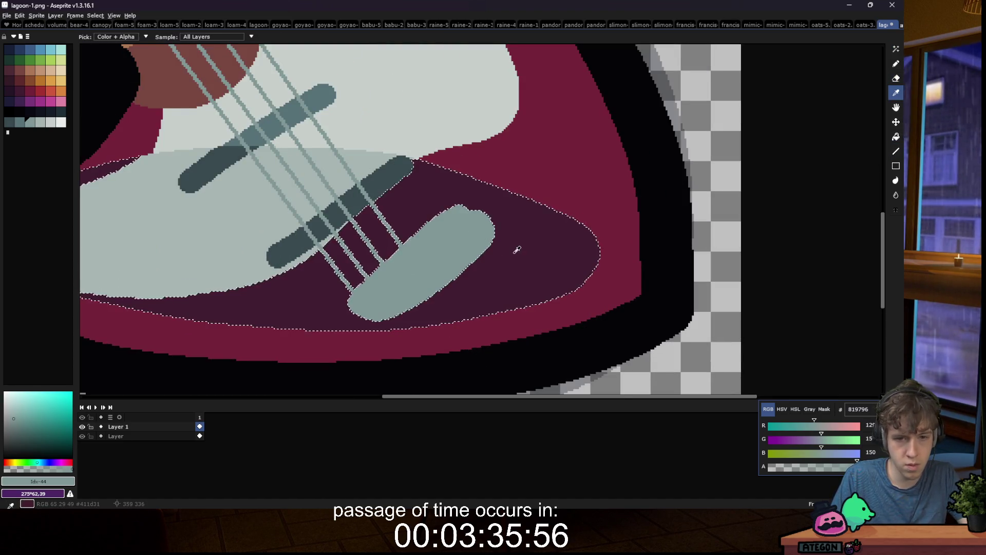
{"action": "left_click", "coordinate": [415, 222], "text": "alt"}
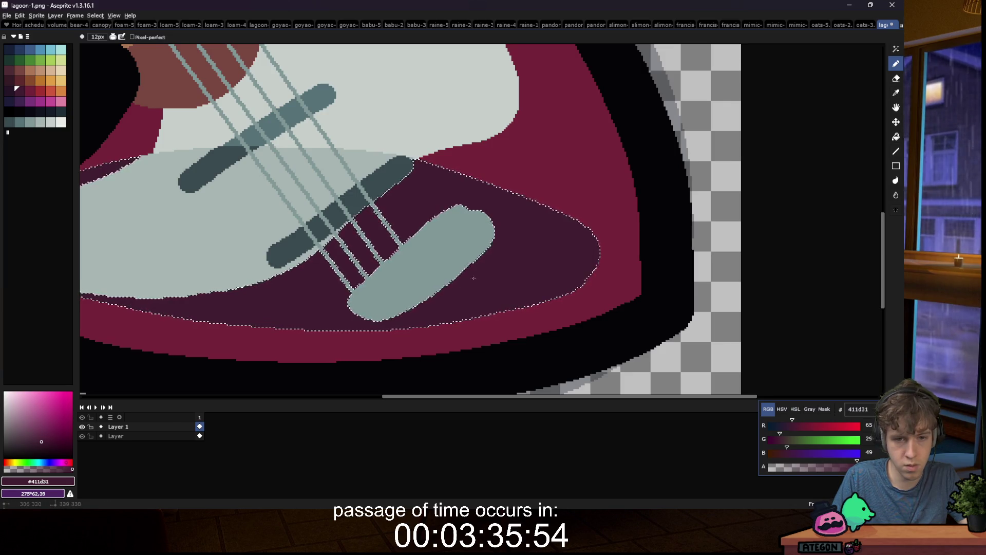
{"action": "key", "text": "w"}
{"action": "left_click", "coordinate": [446, 266]}
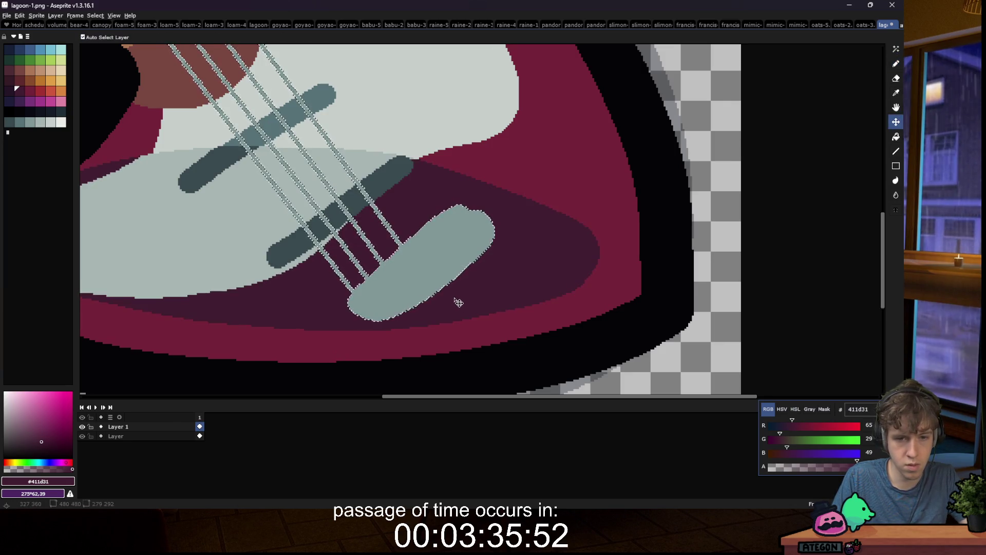
{"action": "key", "text": "b"}
{"action": "left_click_drag", "start_coordinate": [459, 251], "coordinate": [453, 270]}
{"action": "left_click_drag", "start_coordinate": [454, 228], "coordinate": [488, 233]}
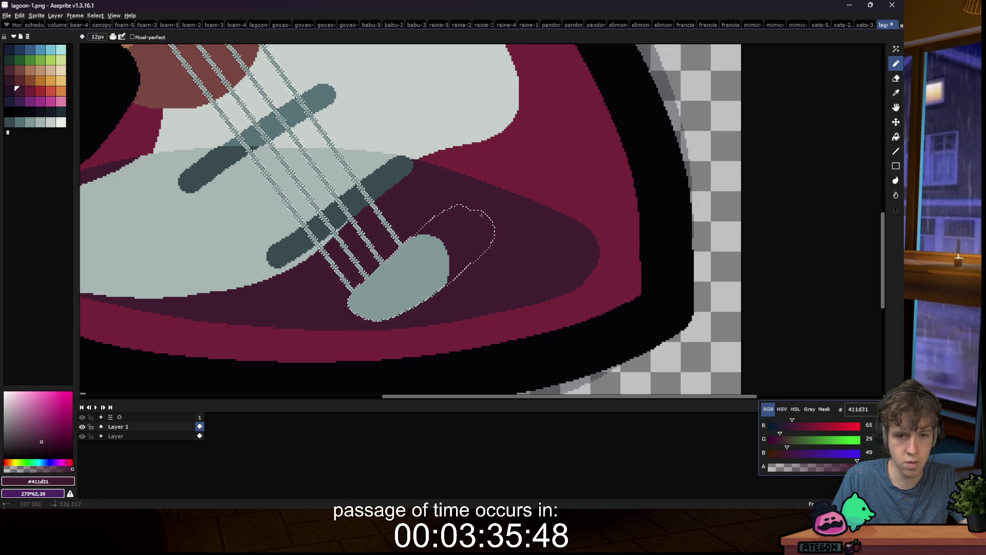
Step: Paint light grey string marks across the dark pickup bars, then sample the pickguard grey
{"action": "key", "text": "m"}
{"action": "scroll", "coordinate": [532, 245], "scroll_direction": "down", "scroll_amount": 5}
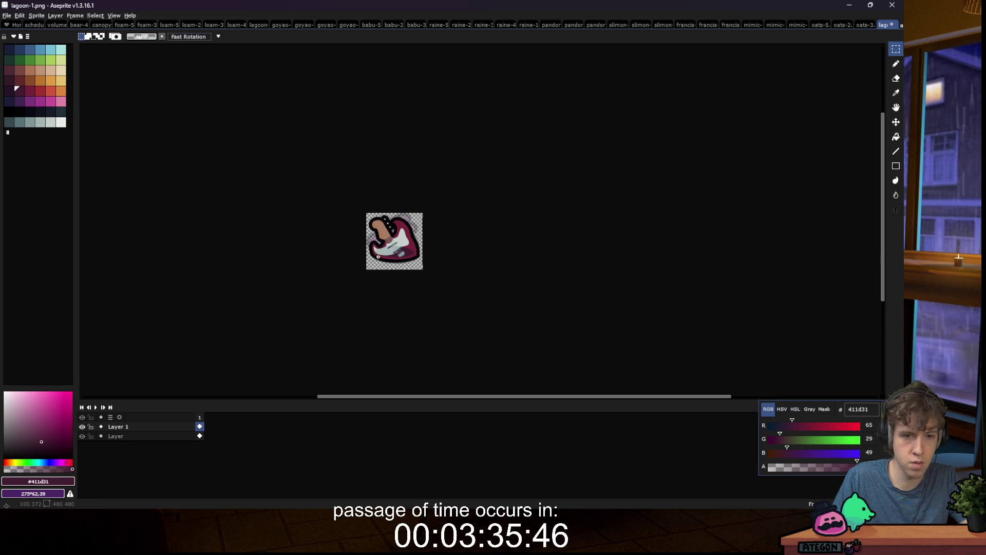
{"action": "scroll", "coordinate": [387, 260], "scroll_direction": "up", "scroll_amount": 5}
{"action": "key", "text": "i"}
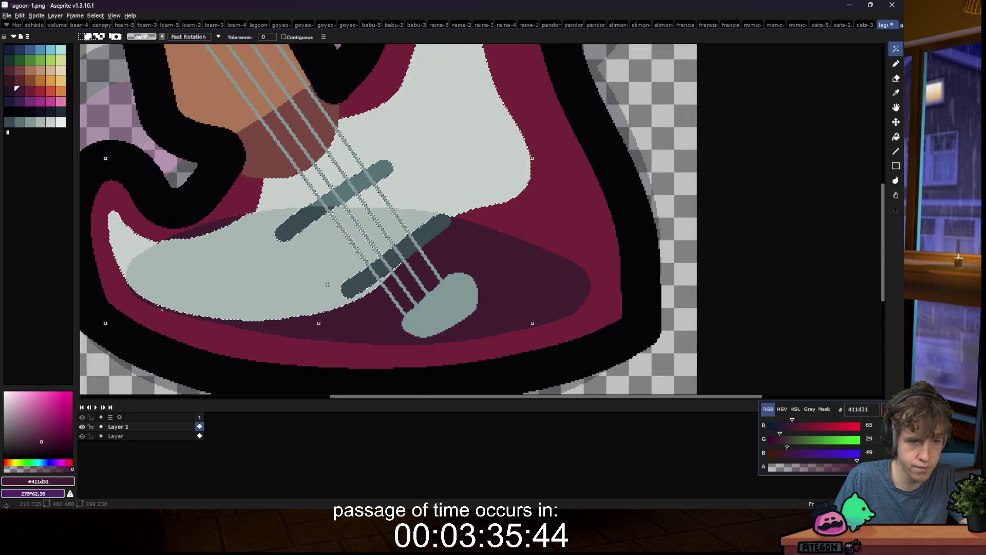
{"action": "left_click", "coordinate": [316, 248]}
{"action": "key", "text": "b"}
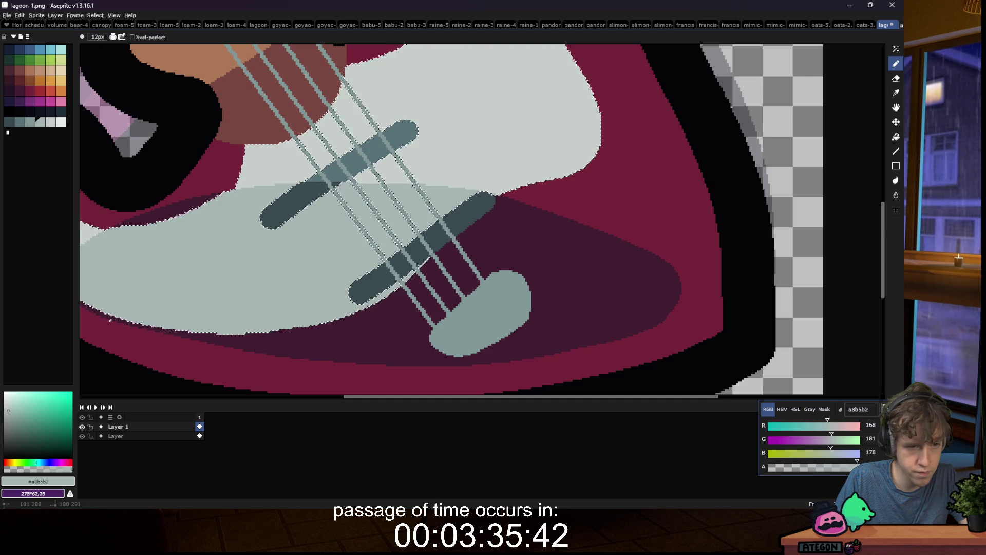
{"action": "key", "text": "w"}
{"action": "left_click", "coordinate": [318, 203]}
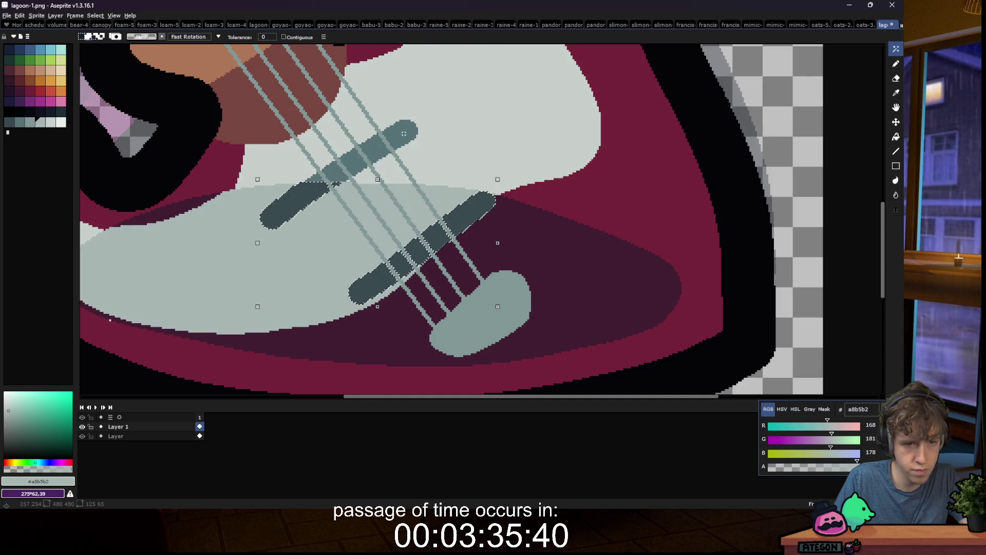
{"action": "key", "text": "b"}
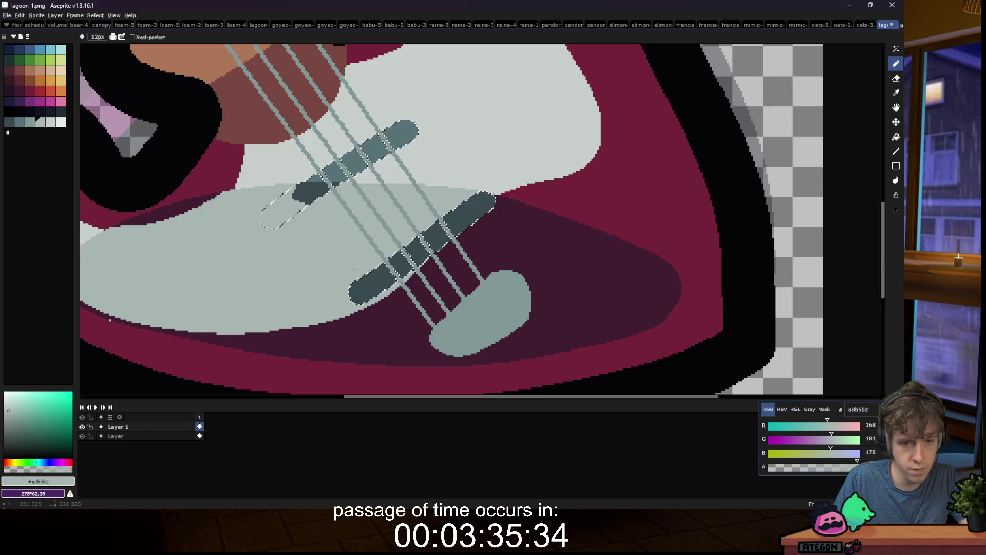
{"action": "left_click", "coordinate": [459, 197]}
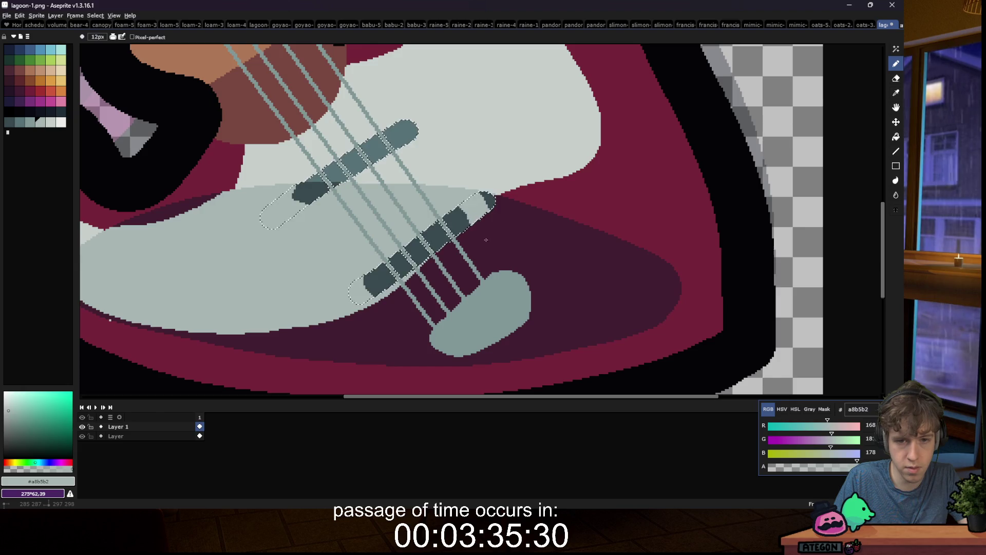
{"action": "left_click", "coordinate": [445, 147], "text": "alt"}
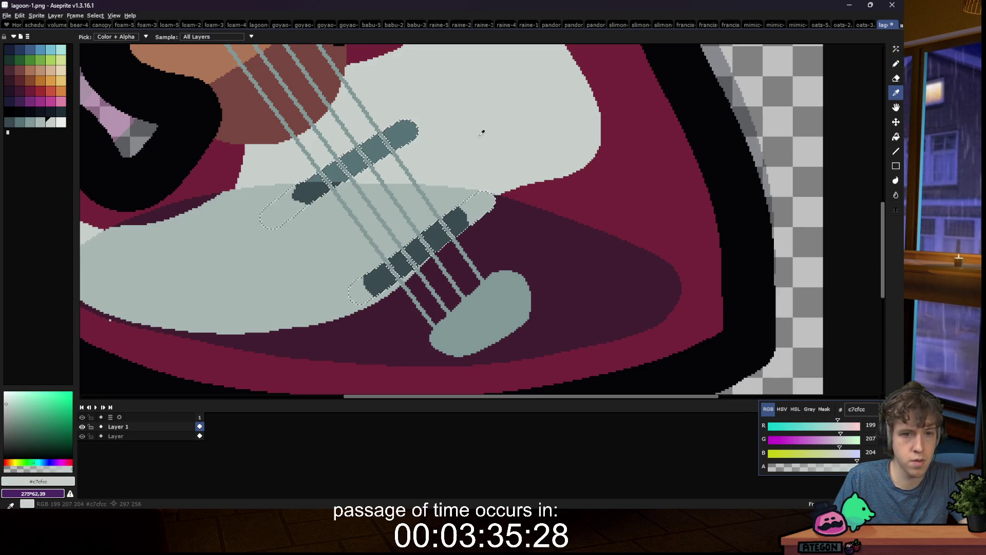
{"action": "scroll", "coordinate": [429, 176], "scroll_direction": "down", "scroll_amount": 5}
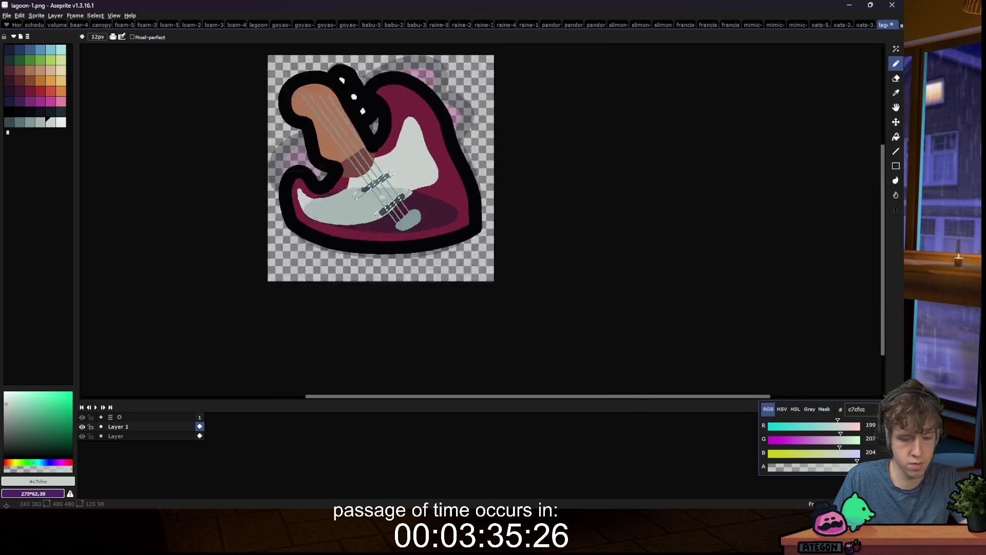
{"action": "key", "text": "m"}
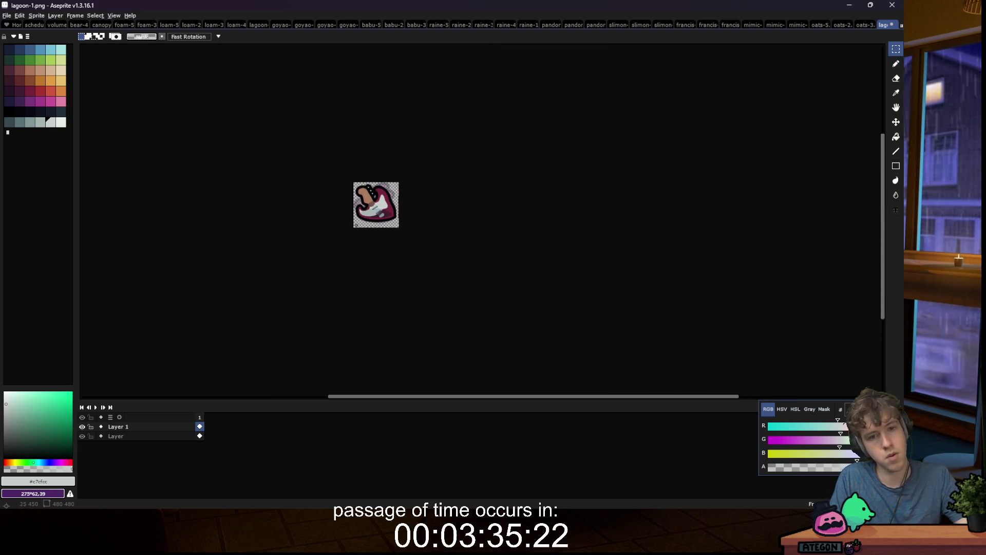
{"action": "scroll", "coordinate": [359, 225], "scroll_direction": "up", "scroll_amount": 4}
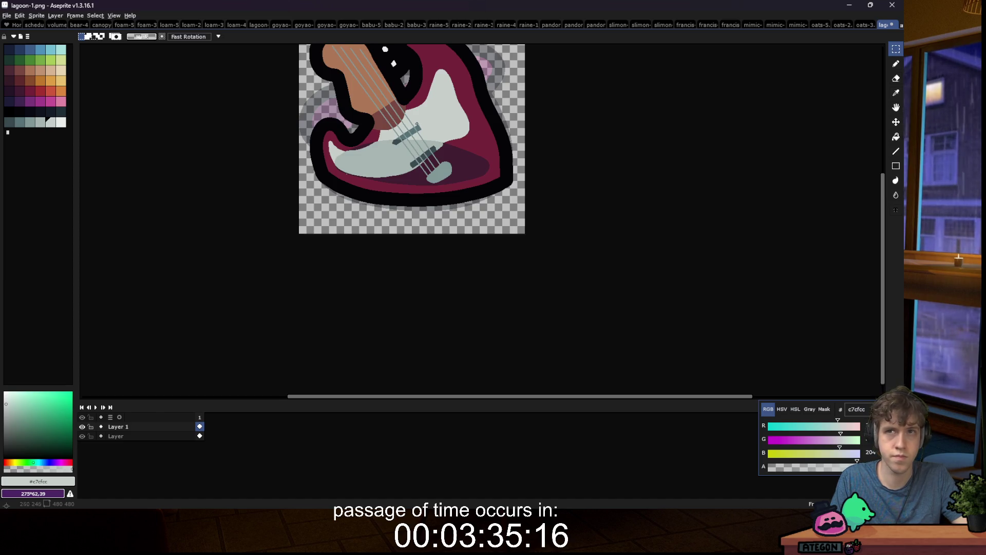
{"action": "scroll", "coordinate": [404, 130], "scroll_direction": "up", "scroll_amount": 1}
{"action": "scroll", "coordinate": [398, 141], "scroll_direction": "down", "scroll_amount": 4}
{"action": "scroll", "coordinate": [391, 156], "scroll_direction": "up", "scroll_amount": 5}
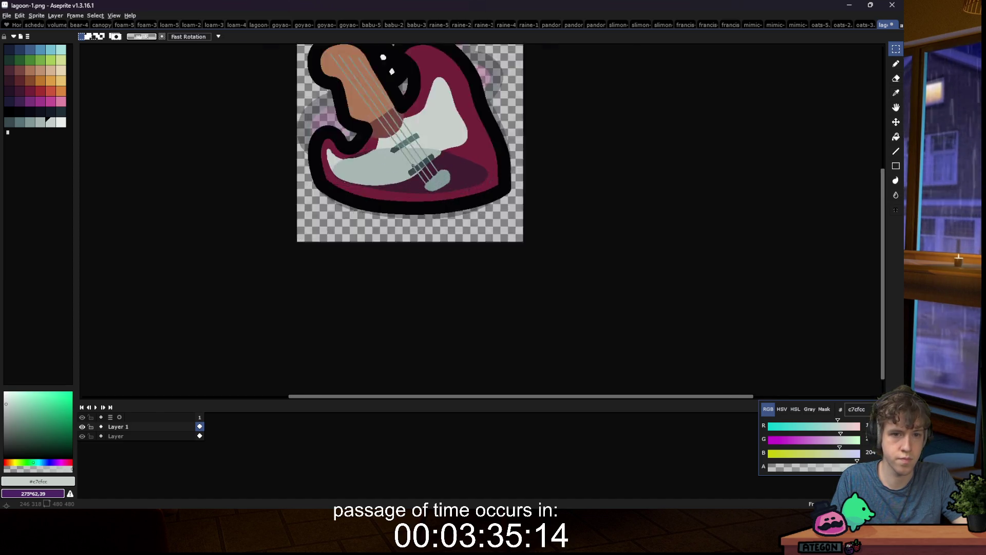
{"action": "scroll", "coordinate": [258, 166], "scroll_direction": "up", "scroll_amount": 1}
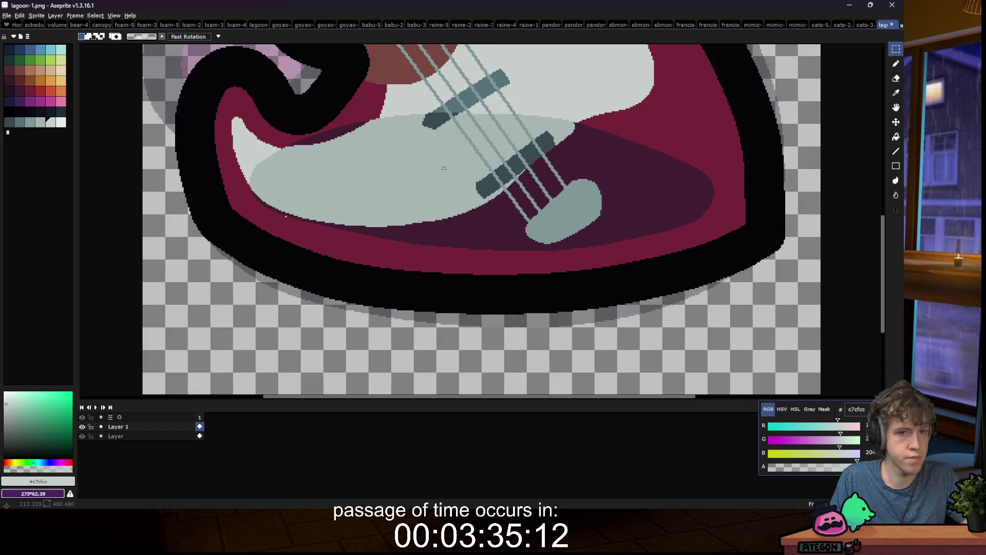
{"action": "left_click", "coordinate": [9, 122]}
{"action": "key", "text": "b"}
Step: Stamp dark slate knobs and a small light grey-green dot on the lower-left body
{"action": "left_click", "coordinate": [278, 176]}
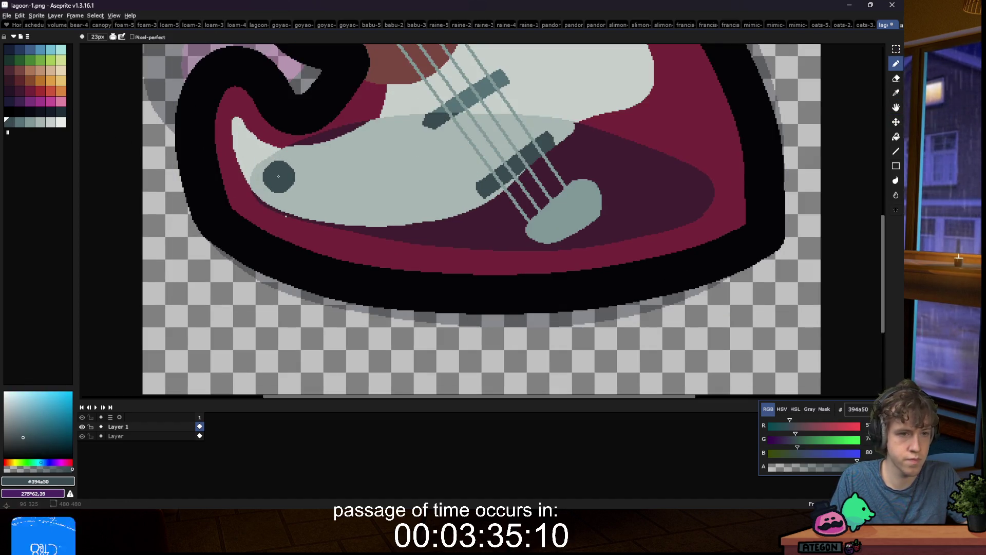
{"action": "key", "text": "plus"}
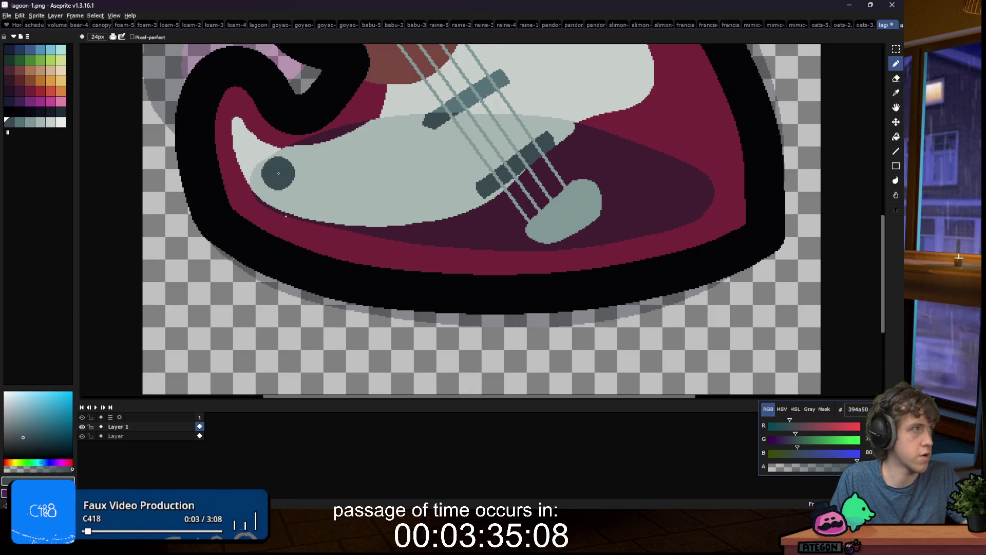
{"action": "left_click", "coordinate": [30, 122]}
{"action": "key", "text": "minus"}
{"action": "key", "text": "minus"}
{"action": "key", "text": "minus"}
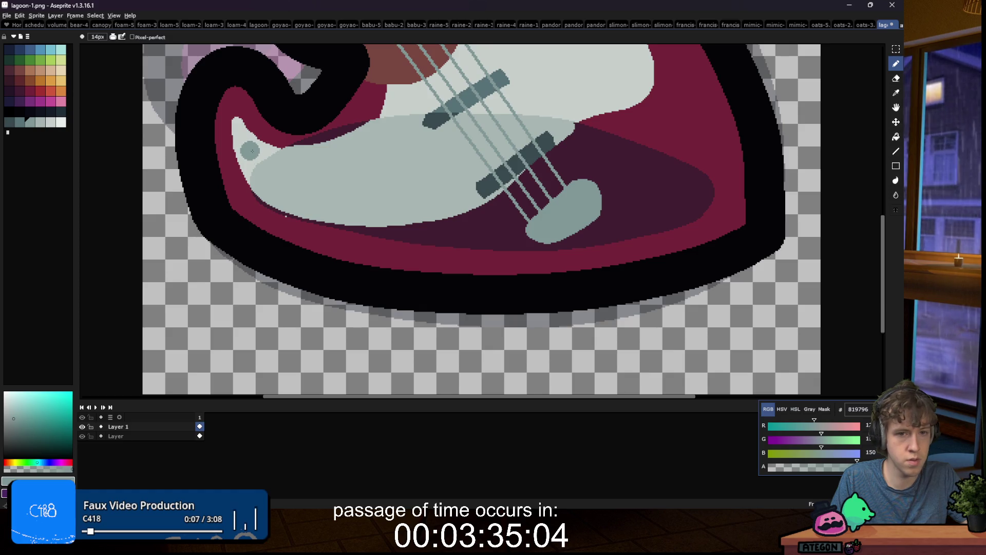
{"action": "key", "text": "plus"}
{"action": "key", "text": "plus"}
{"action": "key", "text": "plus"}
{"action": "key", "text": "bracketleft"}
{"action": "key", "text": "bracketleft"}
{"action": "key", "text": "bracketleft"}
{"action": "left_click", "coordinate": [275, 177]}
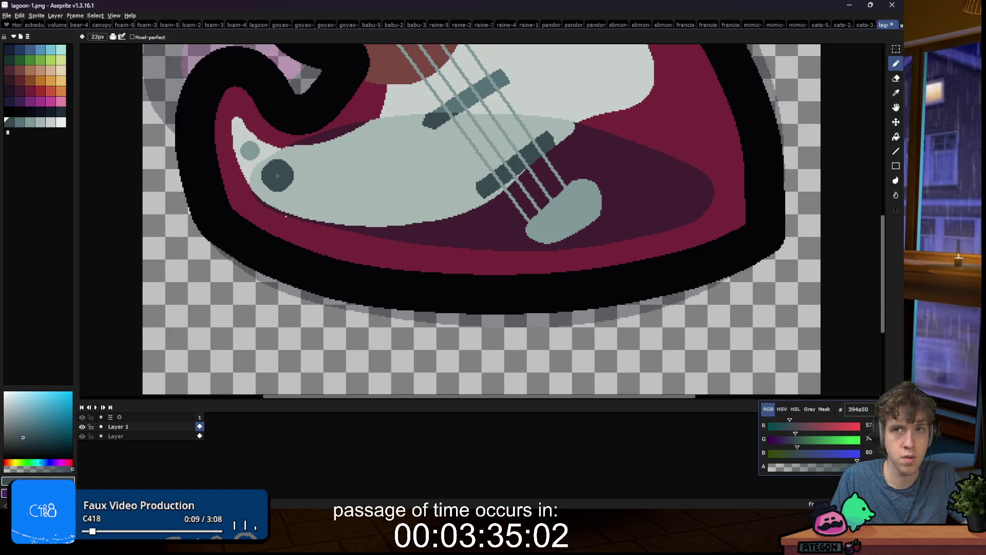
Step: Resize the brush to about 40px, zooming in and out to check the knobs
{"action": "key", "text": "plus"}
{"action": "key", "text": "plus"}
{"action": "key", "text": "plus"}
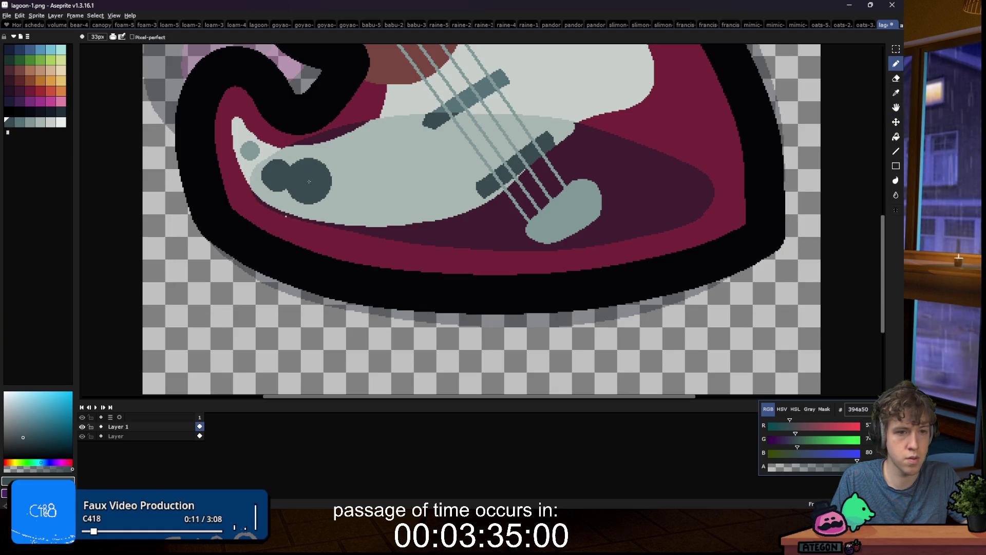
{"action": "scroll", "coordinate": [276, 185], "scroll_direction": "down", "scroll_amount": 8}
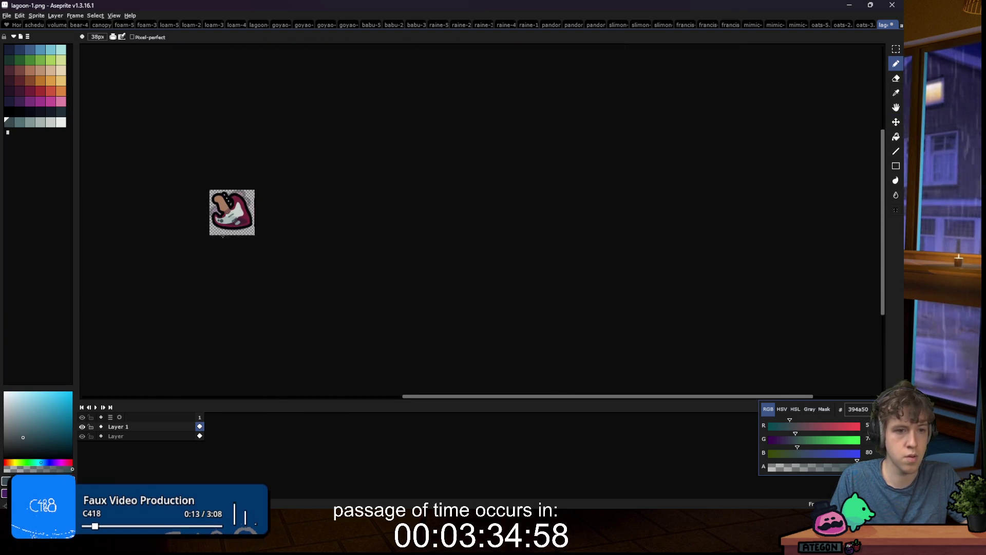
{"action": "scroll", "coordinate": [224, 226], "scroll_direction": "up", "scroll_amount": 4}
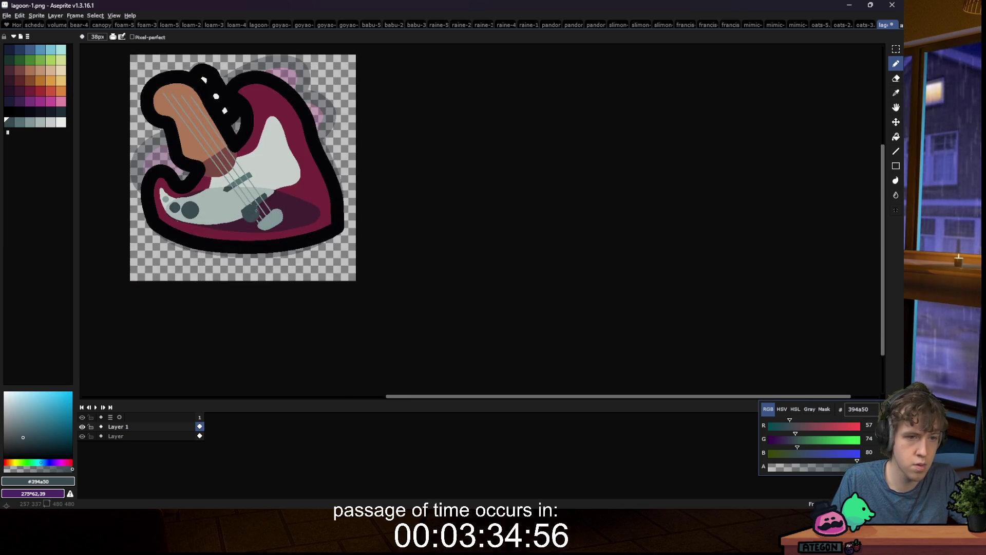
{"action": "scroll", "coordinate": [275, 155], "scroll_direction": "up", "scroll_amount": 3}
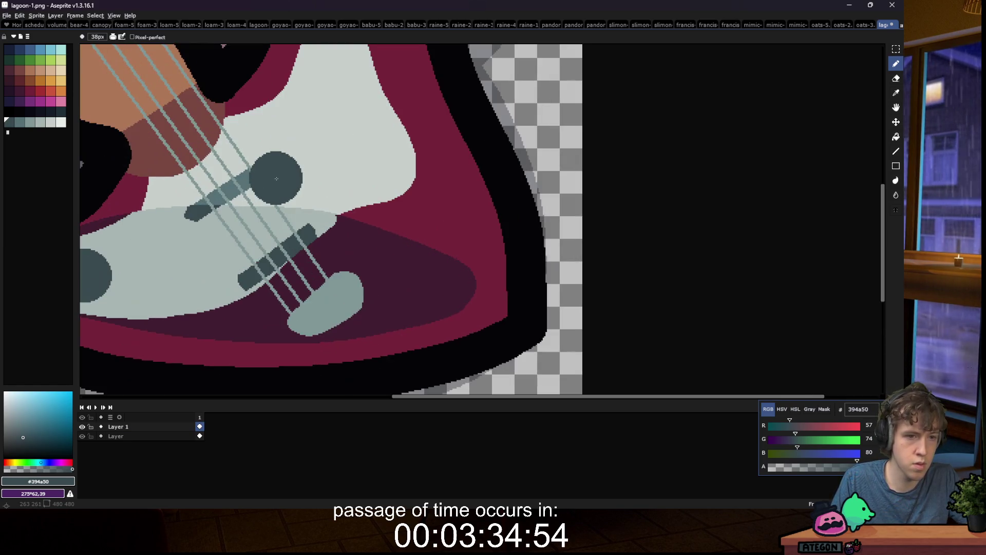
{"action": "key", "text": "minus"}
{"action": "key", "text": "minus"}
{"action": "key", "text": "minus"}
{"action": "key", "text": "plus"}
{"action": "key", "text": "plus"}
{"action": "key", "text": "plus"}
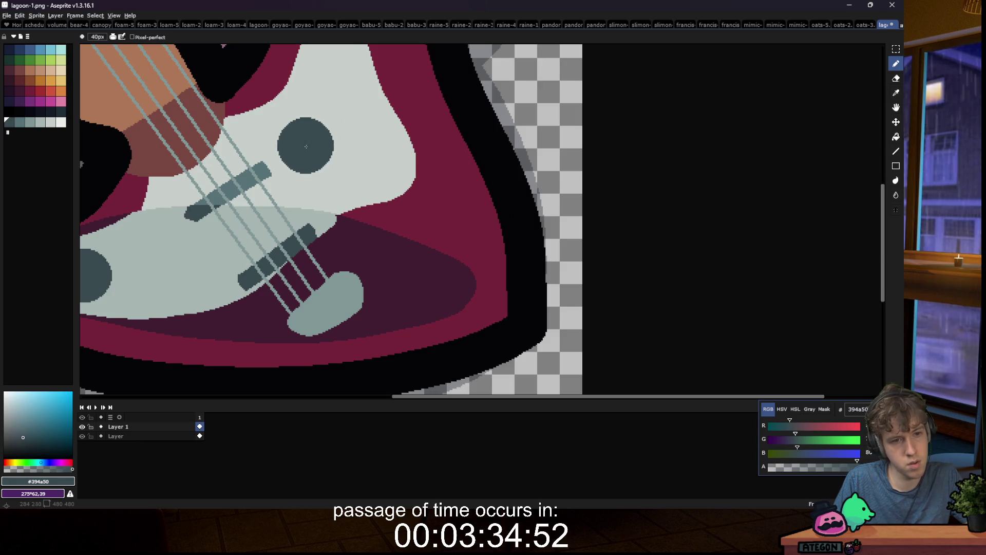
{"action": "scroll", "coordinate": [404, 163], "scroll_direction": "down", "scroll_amount": 6}
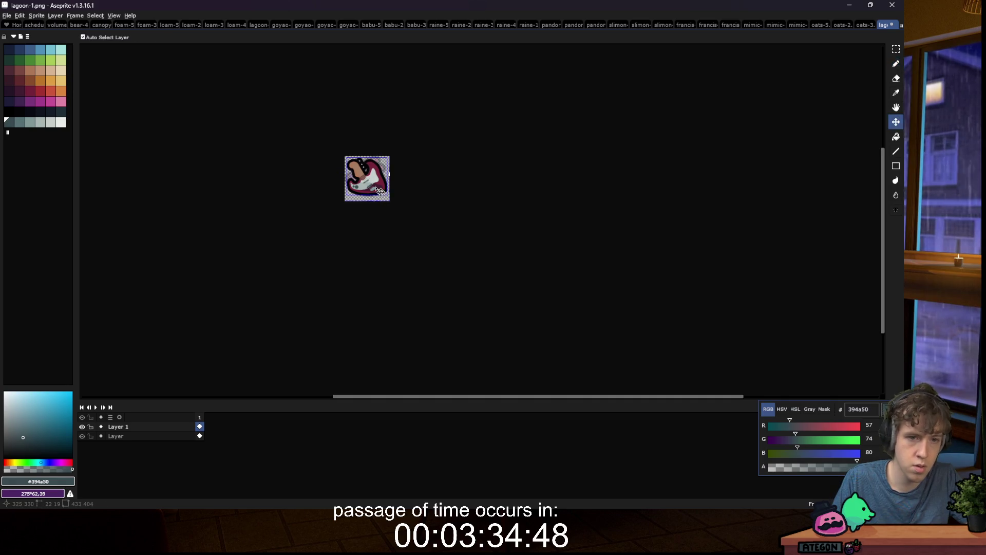
{"action": "scroll", "coordinate": [354, 205], "scroll_direction": "up", "scroll_amount": 6}
{"action": "key", "text": "minus"}
{"action": "key", "text": "minus"}
{"action": "key", "text": "minus"}
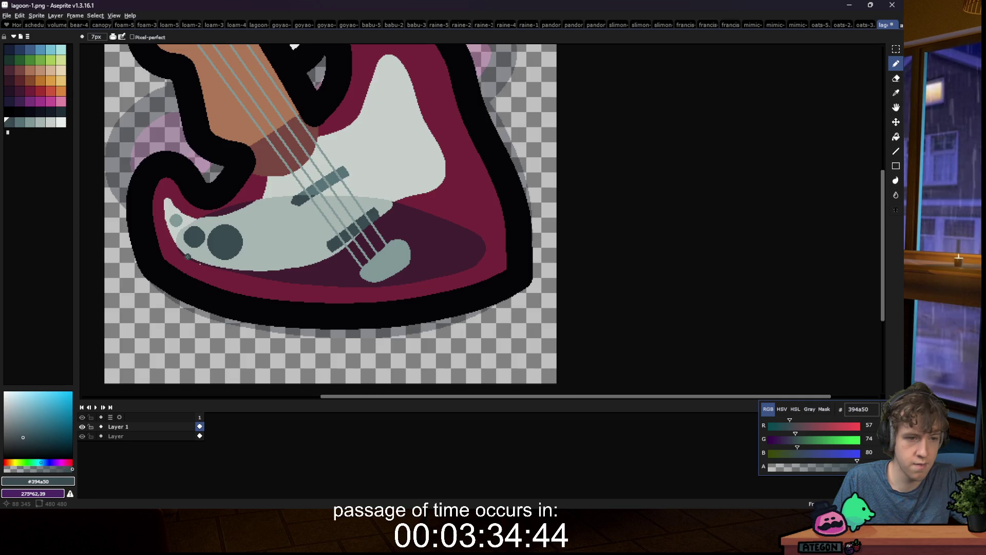
{"action": "scroll", "coordinate": [222, 267], "scroll_direction": "down", "scroll_amount": 6}
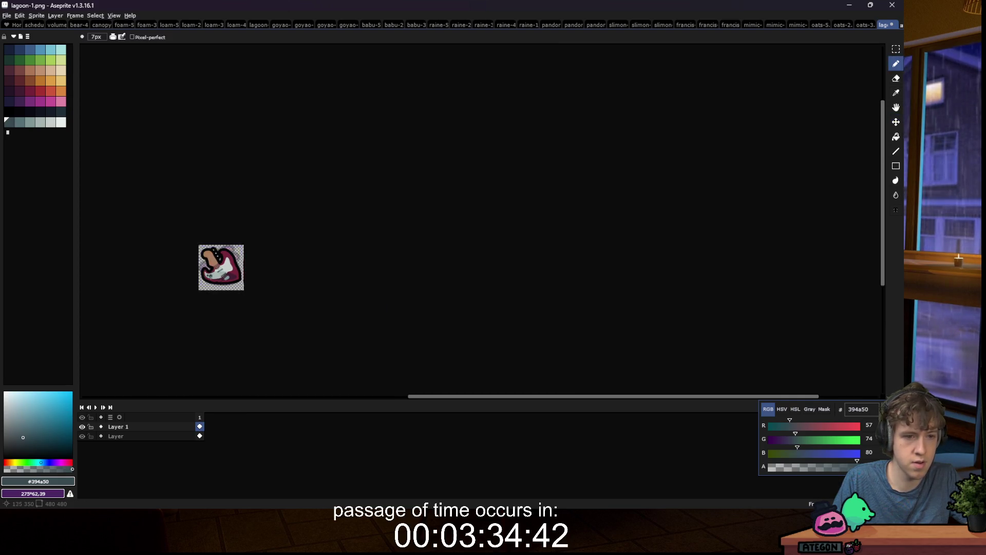
Step: Paint four round black tuning pegs across the headstock with an enlarged brush
{"action": "scroll", "coordinate": [246, 256], "scroll_direction": "up", "scroll_amount": 6}
{"action": "scroll", "coordinate": [297, 251], "scroll_direction": "down", "scroll_amount": 6}
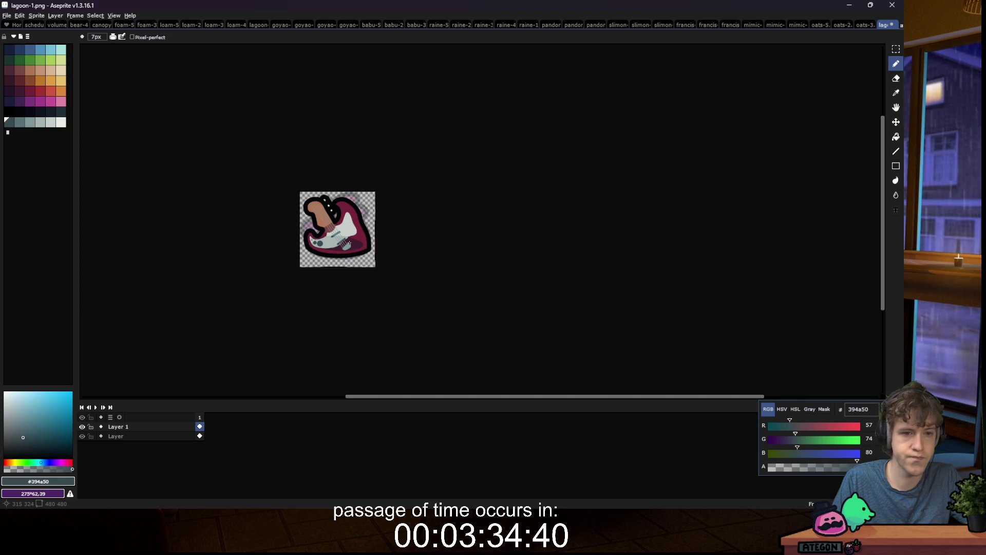
{"action": "scroll", "coordinate": [341, 236], "scroll_direction": "up", "scroll_amount": 6}
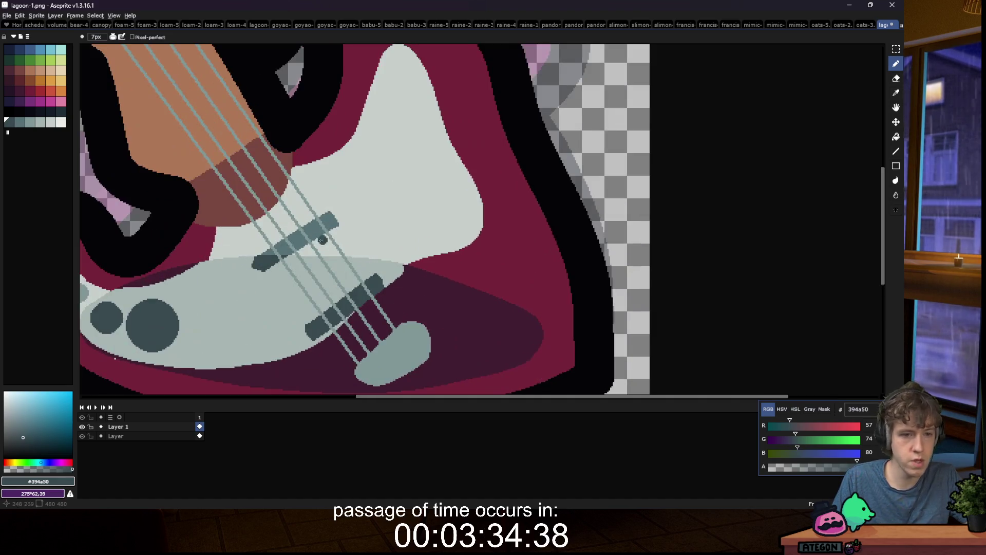
{"action": "left_click", "coordinate": [323, 237], "text": "alt"}
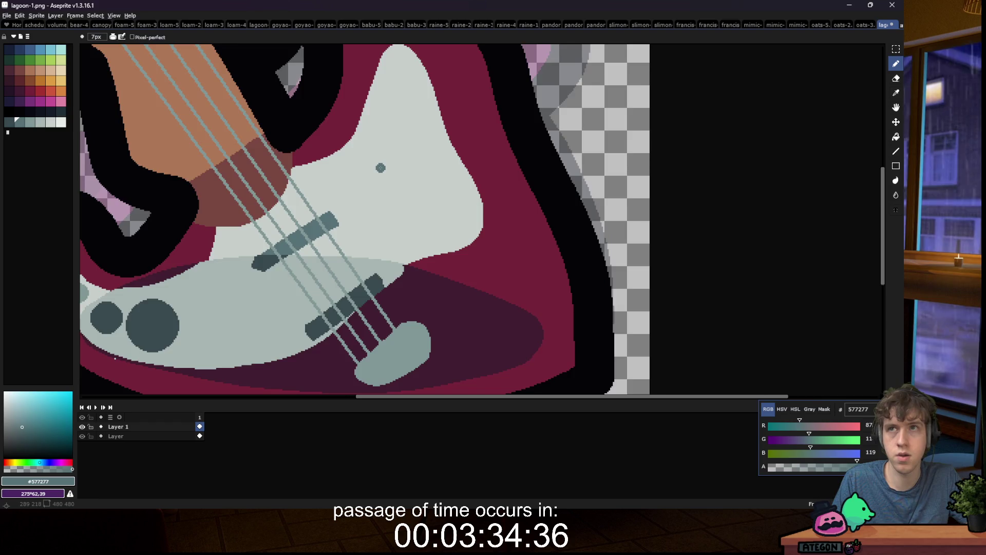
{"action": "scroll", "coordinate": [380, 168], "scroll_direction": "down", "scroll_amount": 6}
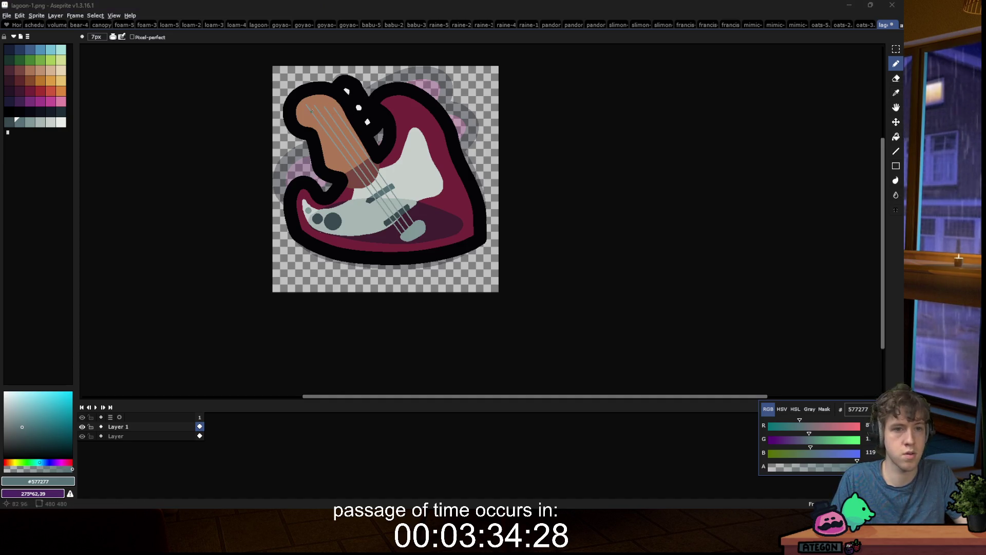
{"action": "scroll", "coordinate": [319, 107], "scroll_direction": "up", "scroll_amount": 4}
{"action": "key", "text": "x"}
{"action": "key", "text": "plus"}
{"action": "key", "text": "plus"}
{"action": "key", "text": "plus"}
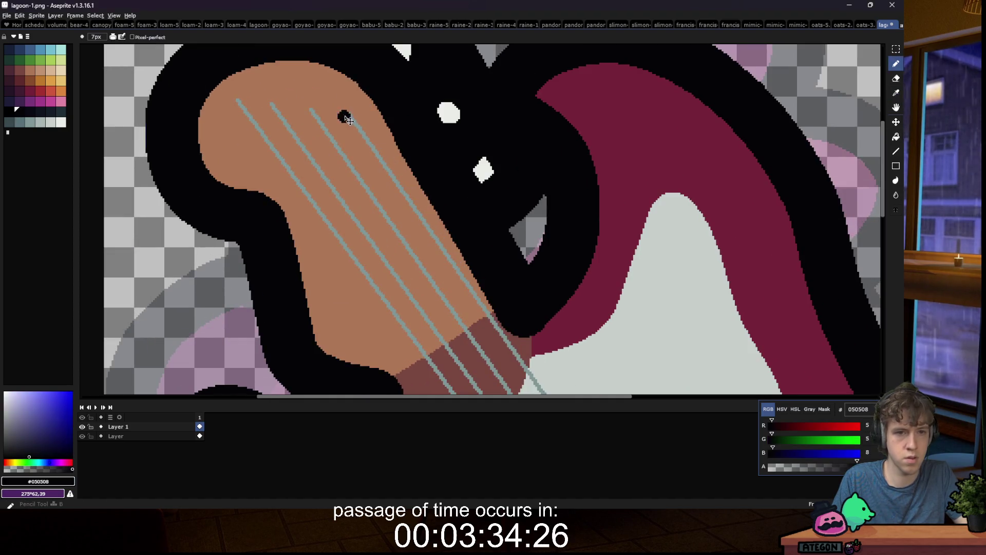
{"action": "left_click", "coordinate": [349, 113]}
{"action": "left_click", "coordinate": [310, 104]}
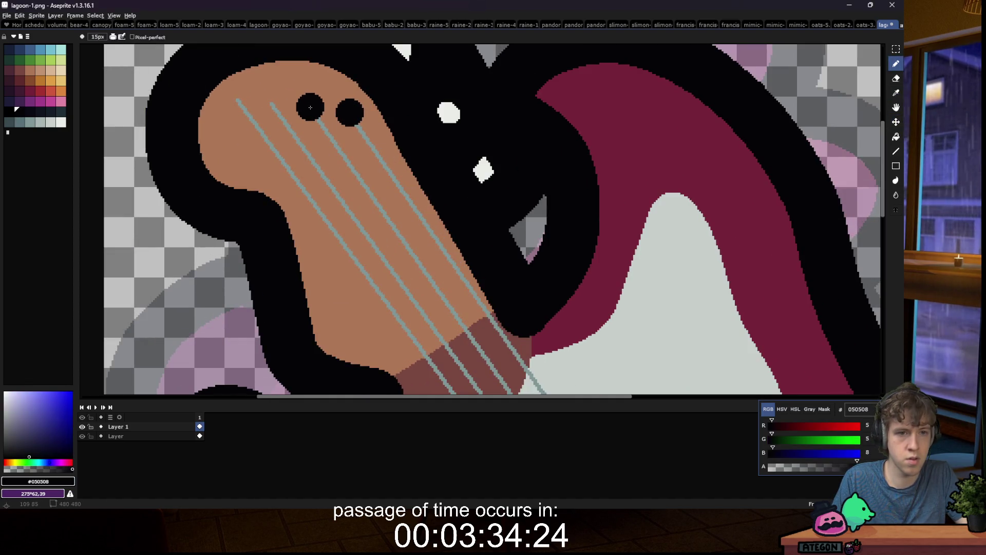
{"action": "left_click", "coordinate": [277, 100]}
{"action": "left_click", "coordinate": [241, 99]}
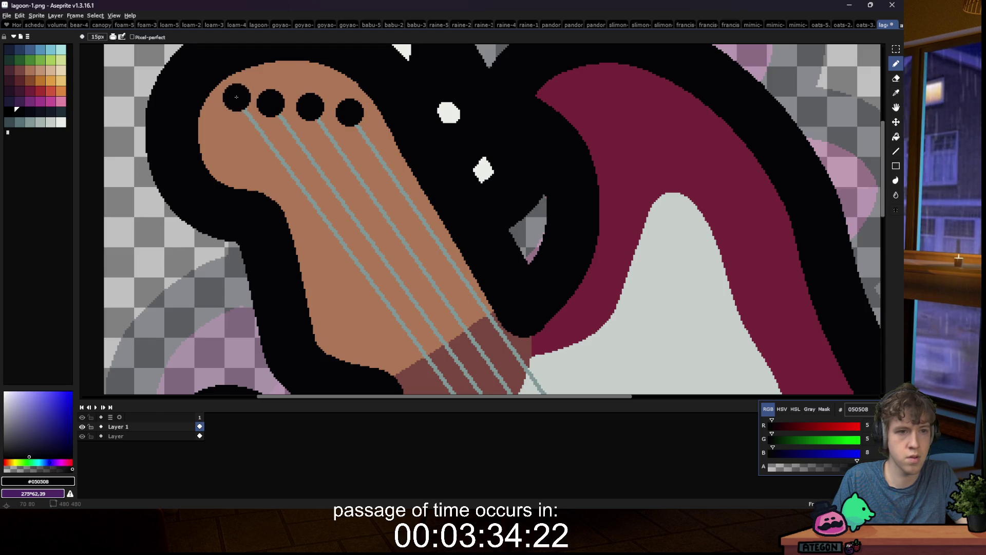
Step: Zoom to check the pegs and pick the near-white palette colour
{"action": "scroll", "coordinate": [232, 99], "scroll_direction": "down", "scroll_amount": 10}
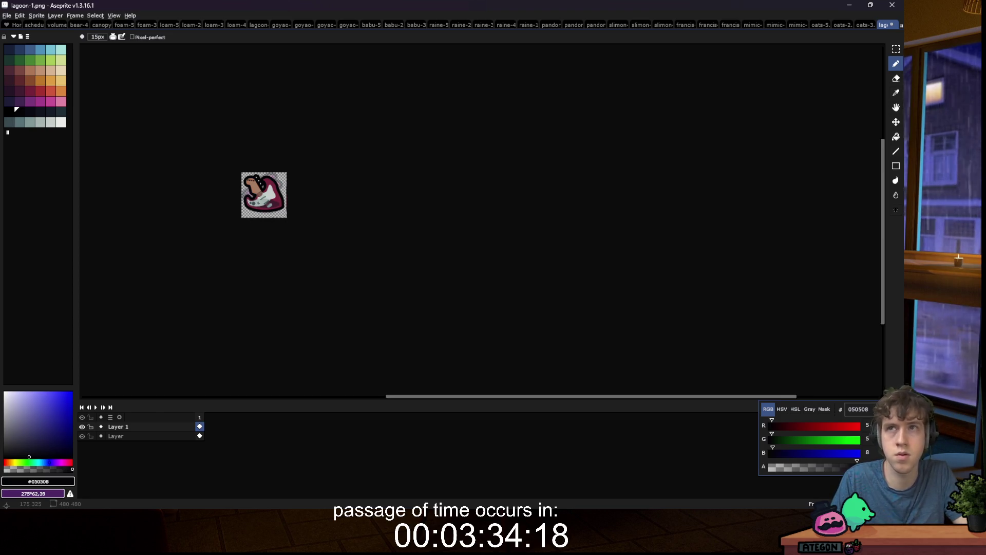
{"action": "scroll", "coordinate": [258, 203], "scroll_direction": "up", "scroll_amount": 7}
{"action": "scroll", "coordinate": [233, 221], "scroll_direction": "down", "scroll_amount": 5}
{"action": "scroll", "coordinate": [230, 240], "scroll_direction": "up", "scroll_amount": 4}
{"action": "scroll", "coordinate": [238, 290], "scroll_direction": "up", "scroll_amount": 2}
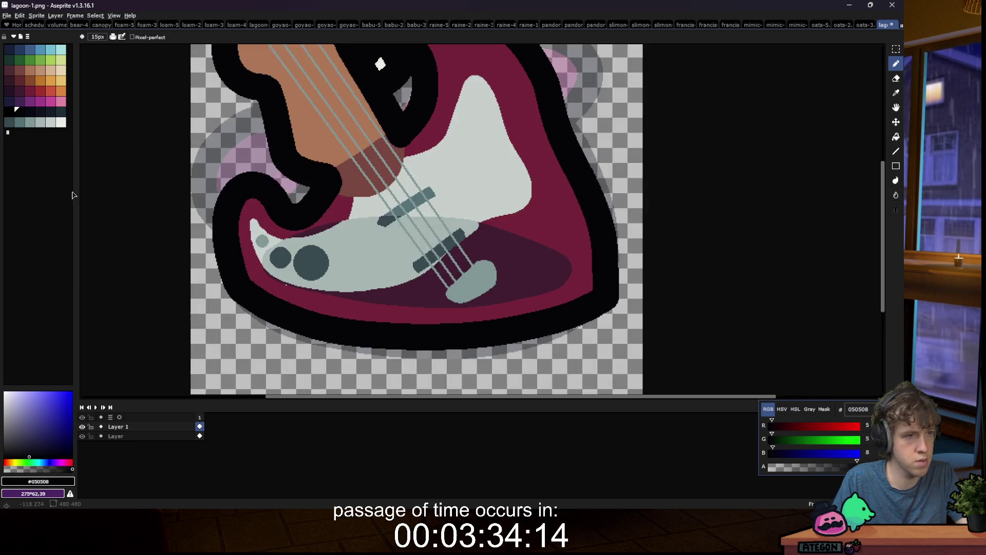
{"action": "left_click", "coordinate": [9, 58]}
{"action": "left_click", "coordinate": [60, 122]}
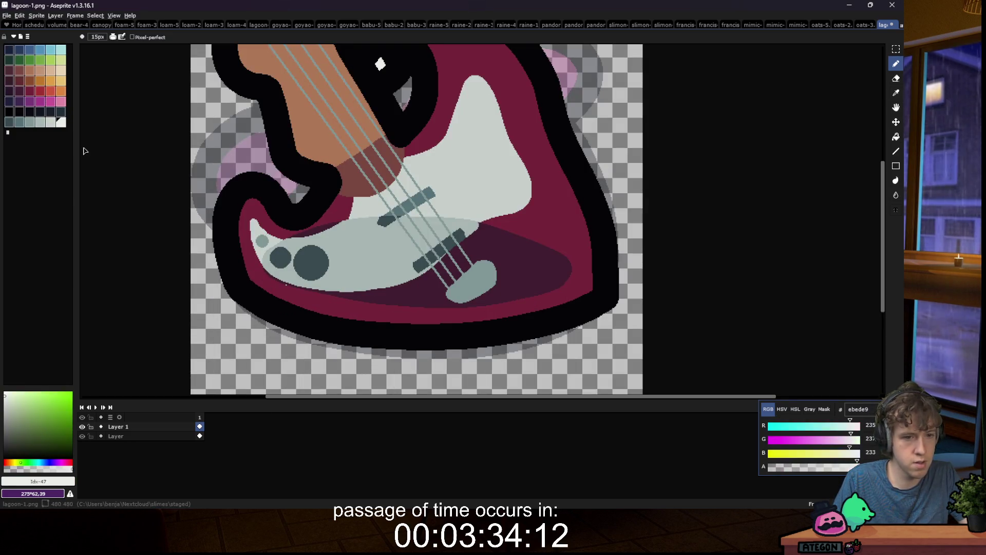
{"action": "scroll", "coordinate": [231, 297], "scroll_direction": "up", "scroll_amount": 3}
Step: Clean a stray light pixel in the maroon shadow and hide the faint background layer
{"action": "key", "text": "w"}
{"action": "left_click", "coordinate": [368, 287]}
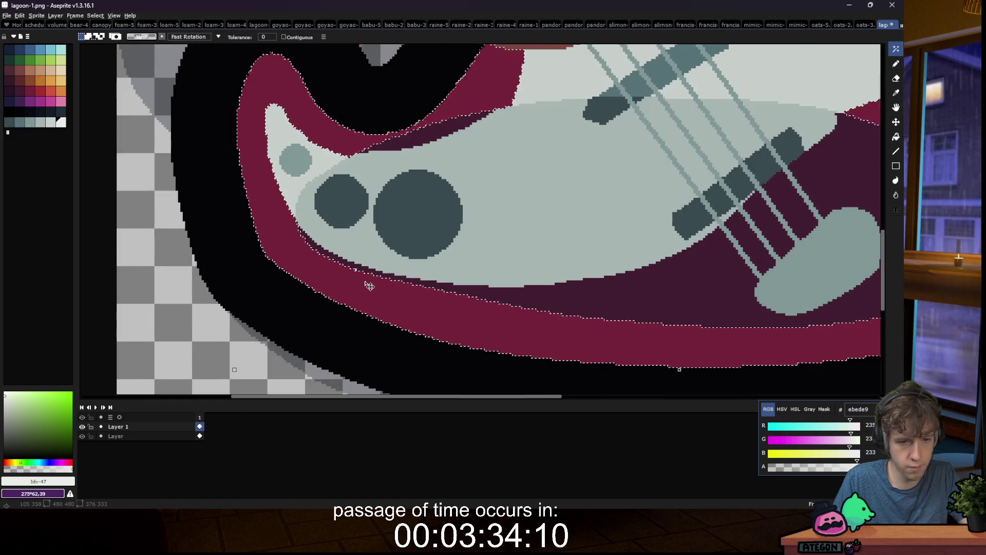
{"action": "scroll", "coordinate": [368, 287], "scroll_direction": "up", "scroll_amount": 2}
{"action": "scroll", "coordinate": [347, 249], "scroll_direction": "up", "scroll_amount": 1}
{"action": "left_click", "coordinate": [345, 264], "text": "alt"}
{"action": "left_click", "coordinate": [339, 261]}
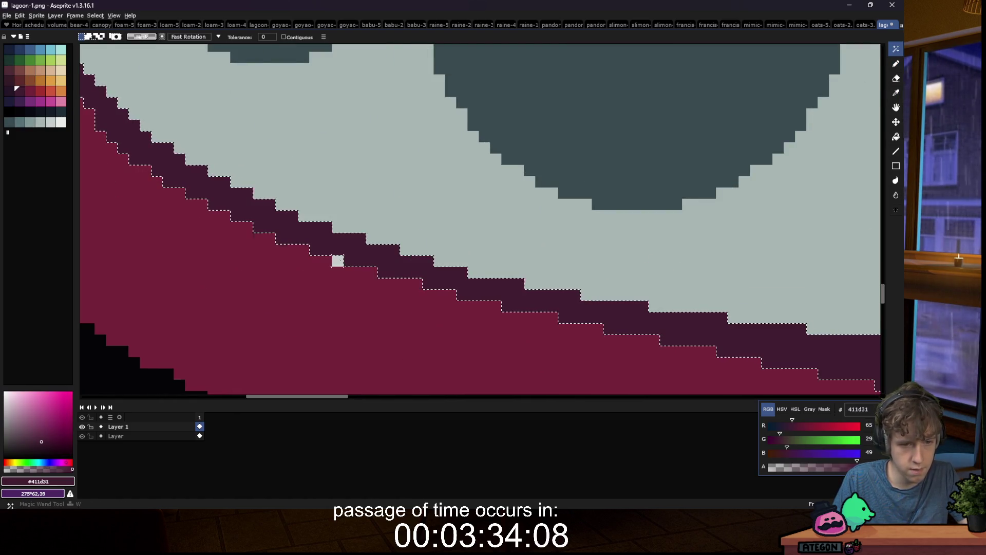
{"action": "scroll", "coordinate": [339, 262], "scroll_direction": "down", "scroll_amount": 5}
{"action": "key", "text": "m"}
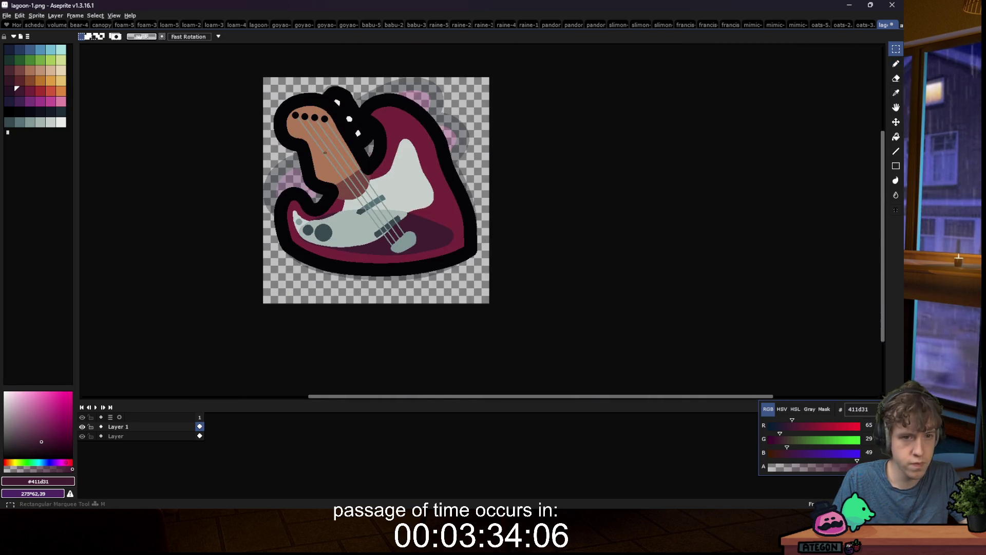
{"action": "left_click", "coordinate": [61, 122]}
{"action": "left_click", "coordinate": [82, 436]}
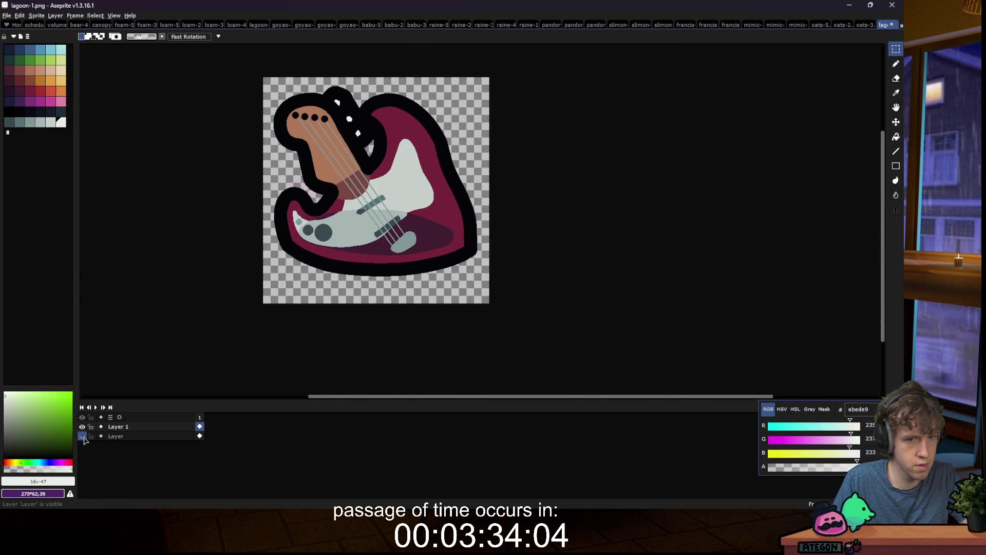
Step: Set the Pencil ink to Shading with a palette ramp extending to the light grey
{"action": "key", "text": "b"}
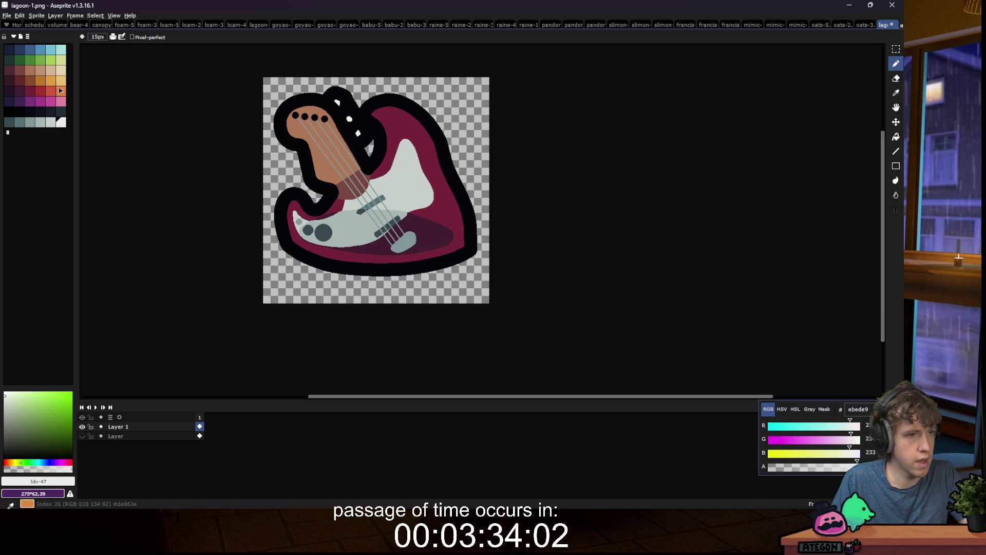
{"action": "left_click", "coordinate": [113, 37]}
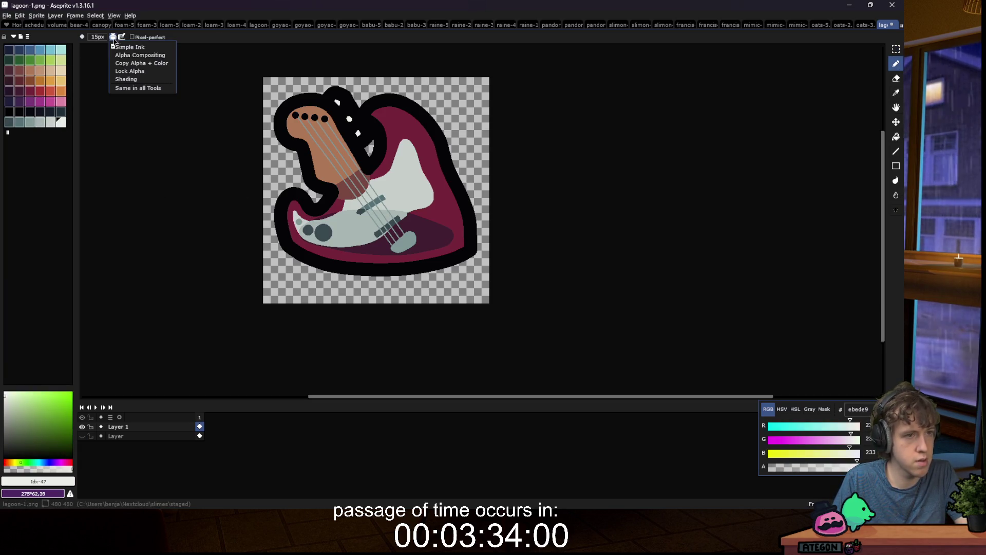
{"action": "left_click", "coordinate": [136, 80]}
{"action": "scroll", "coordinate": [302, 211], "scroll_direction": "up", "scroll_amount": 3}
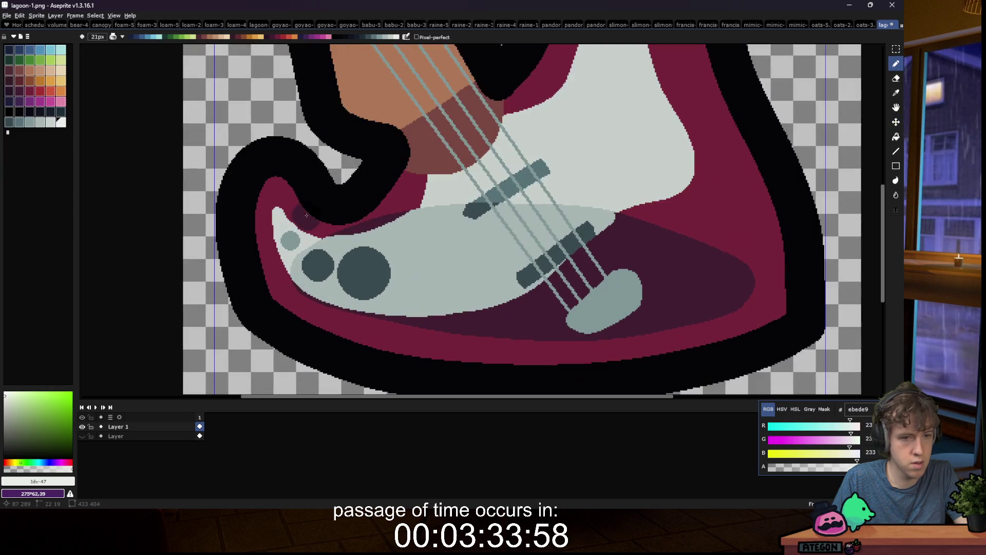
{"action": "left_click", "coordinate": [19, 70]}
{"action": "left_click_drag", "start_coordinate": [9, 49], "coordinate": [60, 101]}
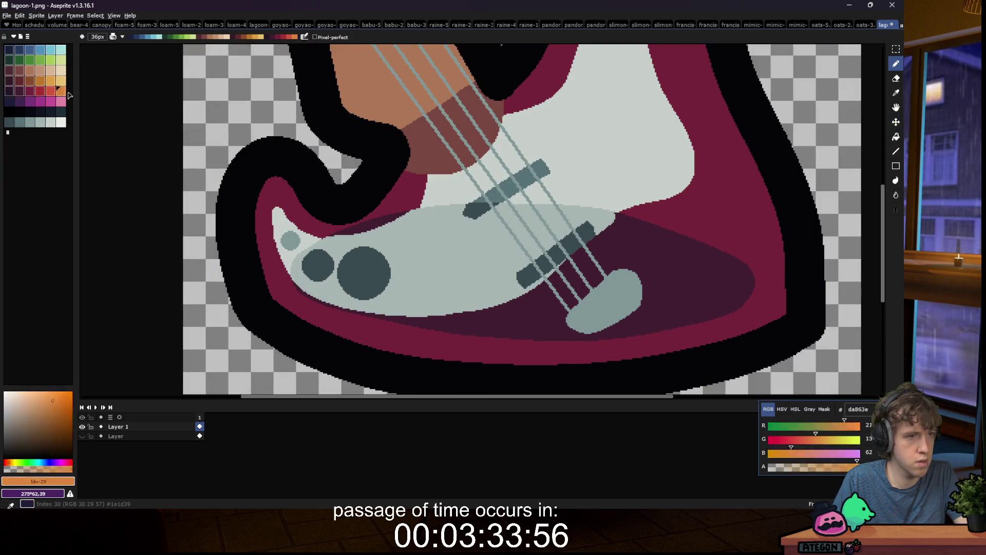
{"action": "mouse_move", "coordinate": [9, 49]}
{"action": "left_mouse_down"}
{"action": "mouse_move", "coordinate": [40, 91]}
{"action": "mouse_move", "coordinate": [61, 83]}
{"action": "mouse_move", "coordinate": [63, 126]}
{"action": "left_mouse_up"}
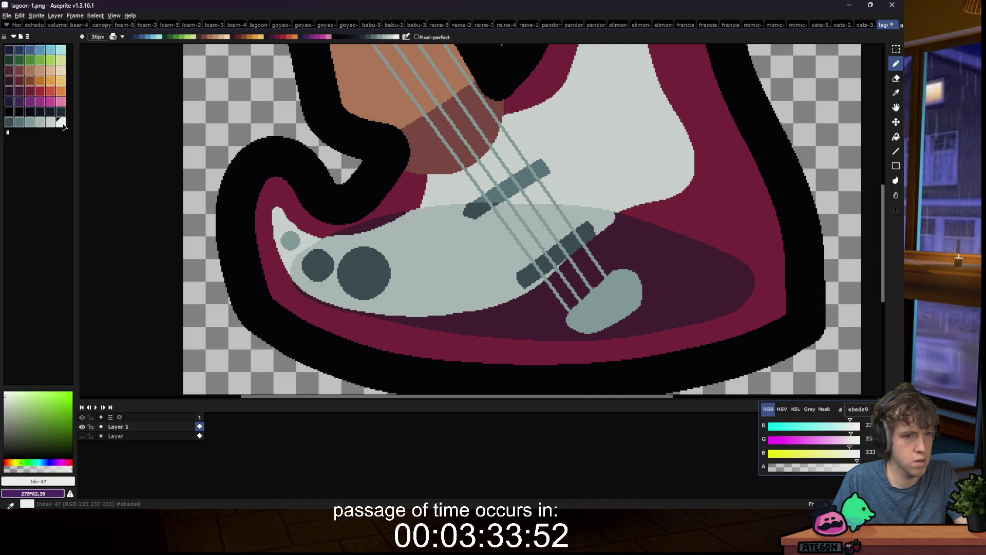
{"action": "scroll", "coordinate": [225, 187], "scroll_direction": "down", "scroll_amount": 3}
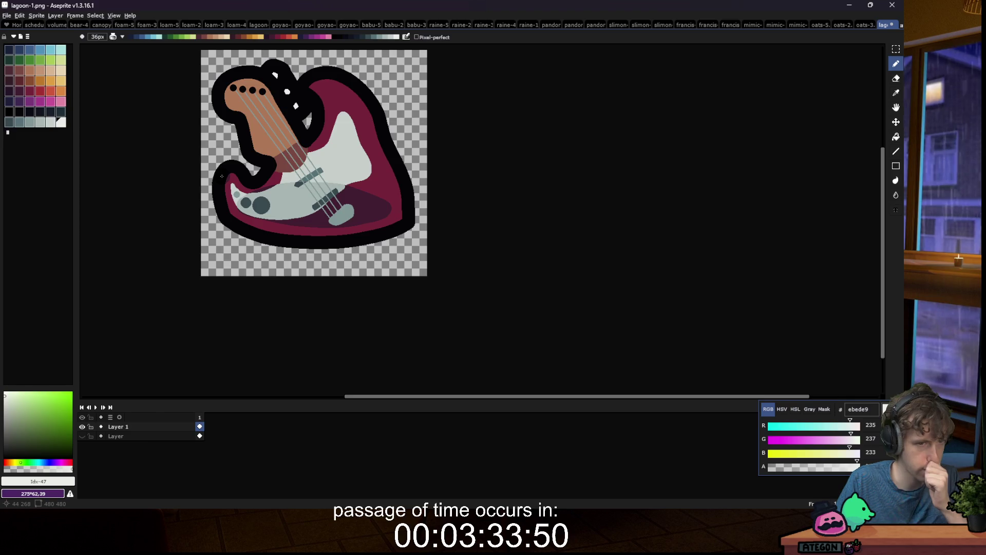
Step: Magic-wand select the red guitar body areas
{"action": "key", "text": "w"}
{"action": "scroll", "coordinate": [308, 172], "scroll_direction": "up", "scroll_amount": 3}
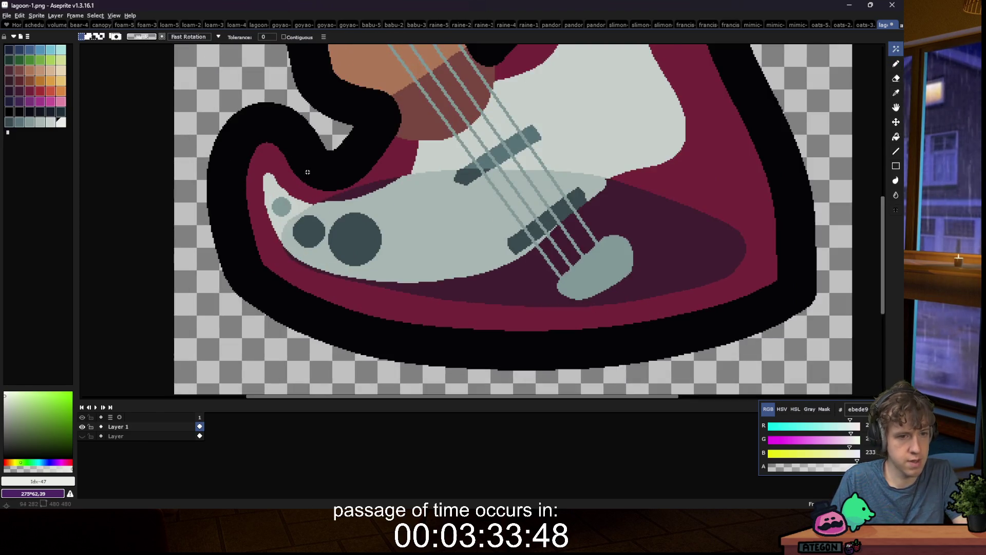
{"action": "left_click", "coordinate": [307, 173]}
{"action": "left_click", "coordinate": [334, 203], "text": "shift"}
{"action": "left_click", "coordinate": [358, 196], "text": "shift"}
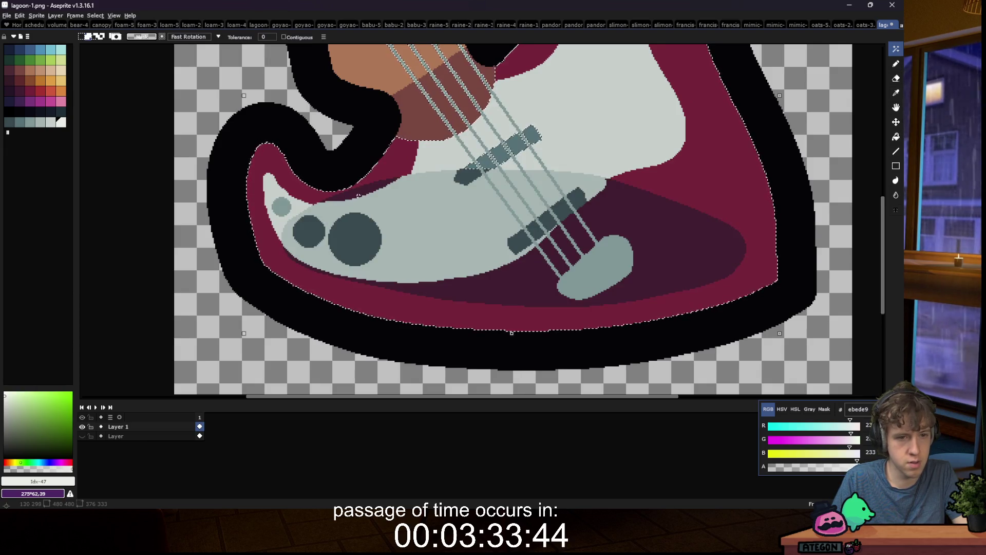
{"action": "scroll", "coordinate": [336, 218], "scroll_direction": "down", "scroll_amount": 1}
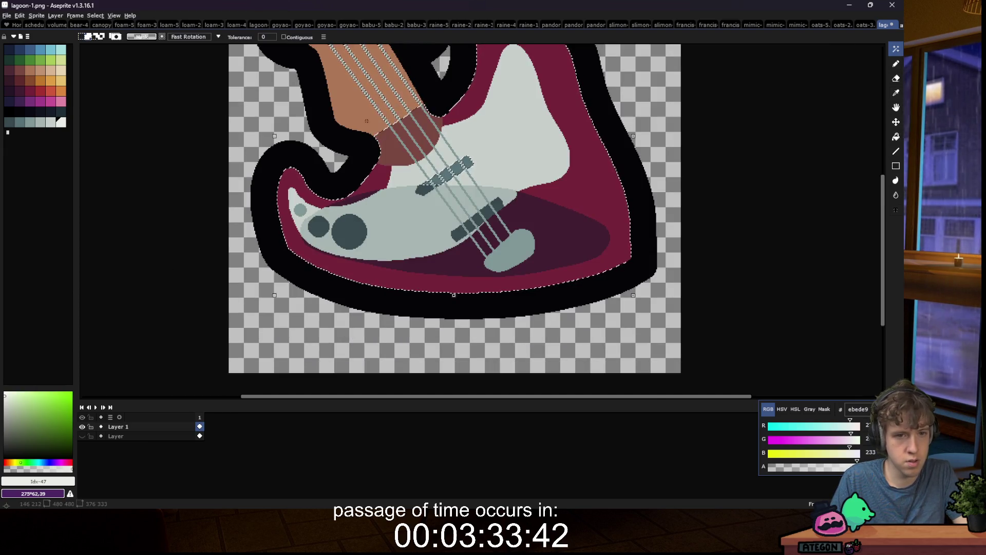
{"action": "scroll", "coordinate": [366, 121], "scroll_direction": "down", "scroll_amount": 2}
{"action": "key", "text": "b"}
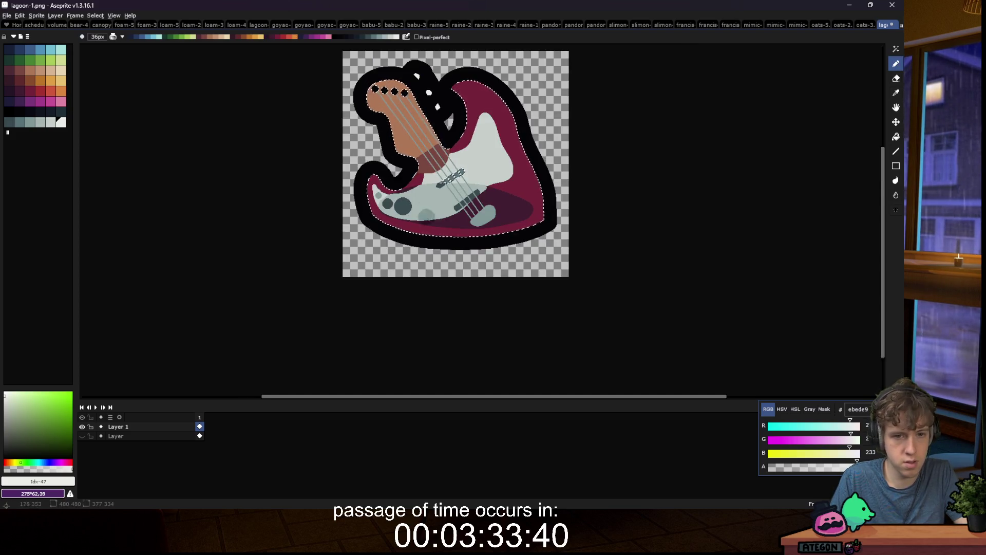
{"action": "scroll", "coordinate": [419, 217], "scroll_direction": "up", "scroll_amount": 2}
Step: Shade the lower-left part of the red body darker
{"action": "mouse_move", "coordinate": [384, 197]}
{"action": "left_mouse_down"}
{"action": "mouse_move", "coordinate": [380, 210]}
{"action": "mouse_move", "coordinate": [427, 247]}
{"action": "mouse_move", "coordinate": [339, 170]}
{"action": "mouse_move", "coordinate": [331, 143]}
{"action": "left_mouse_up"}
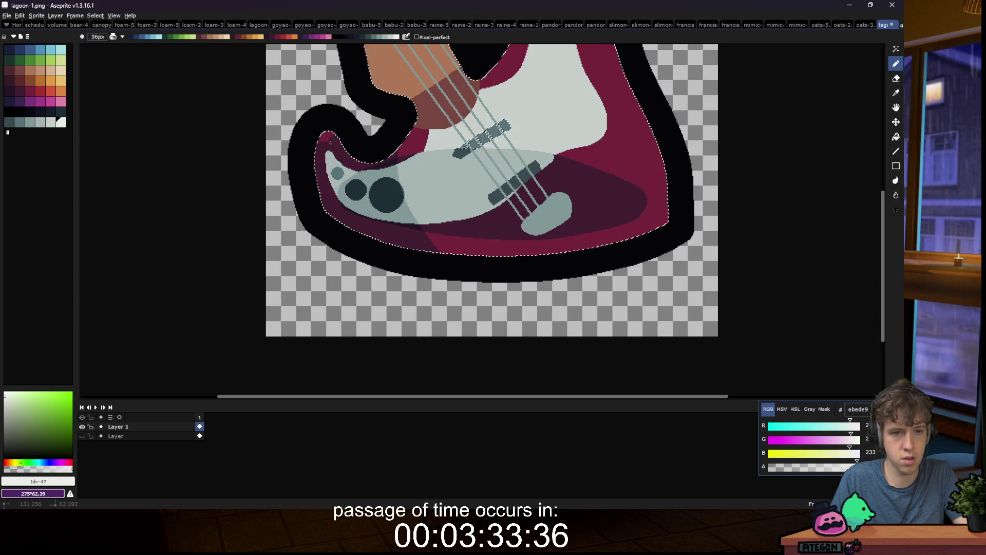
{"action": "scroll", "coordinate": [343, 241], "scroll_direction": "down", "scroll_amount": 5}
{"action": "scroll", "coordinate": [345, 250], "scroll_direction": "up", "scroll_amount": 3}
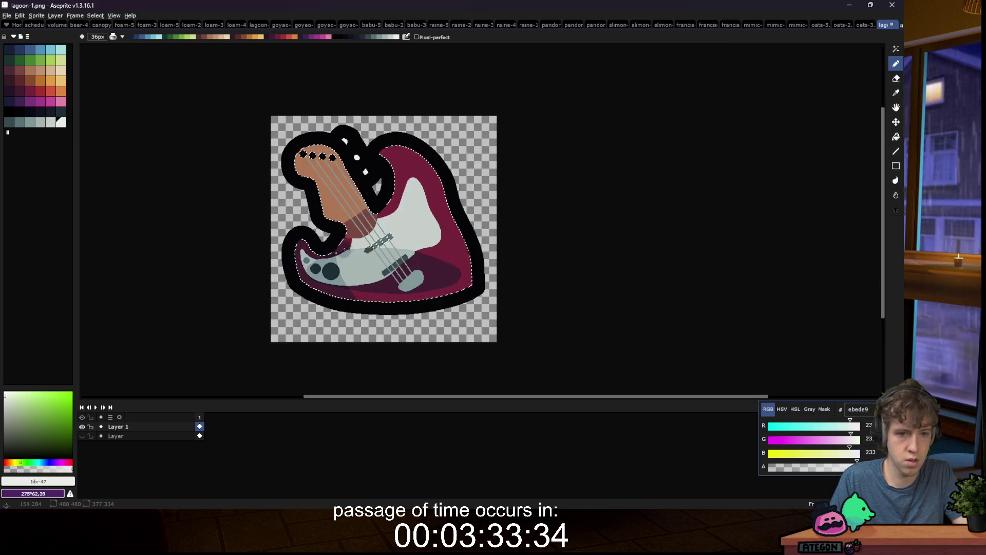
{"action": "scroll", "coordinate": [330, 178], "scroll_direction": "up", "scroll_amount": 2}
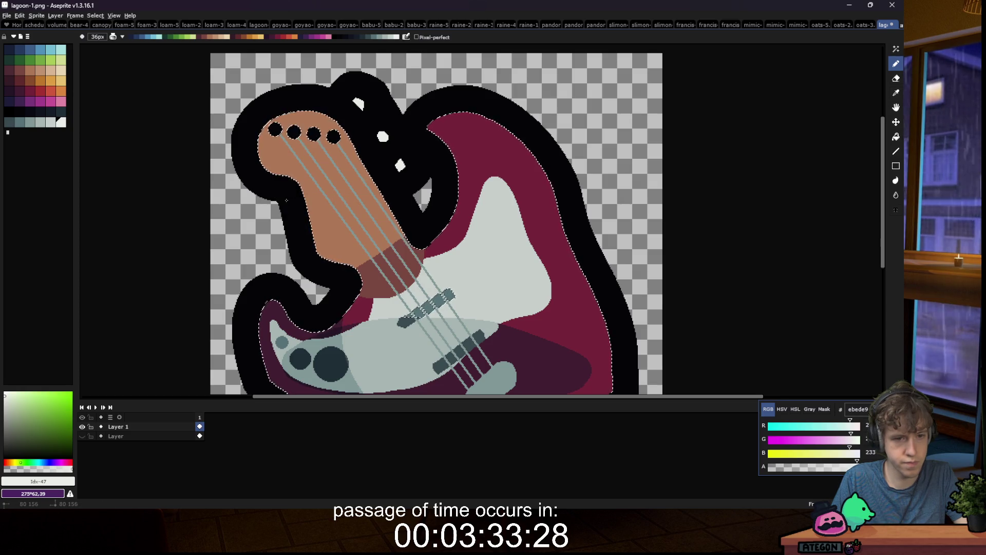
{"action": "scroll", "coordinate": [304, 229], "scroll_direction": "down", "scroll_amount": 3}
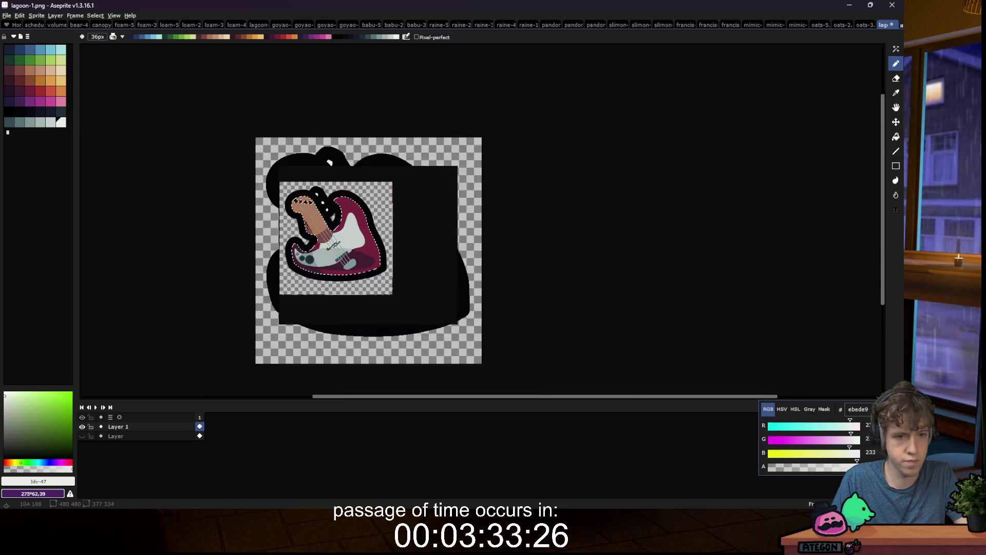
Step: Shade the inner left edge of the body up near the top horn
{"action": "key", "text": "m"}
{"action": "scroll", "coordinate": [349, 232], "scroll_direction": "down", "scroll_amount": 2}
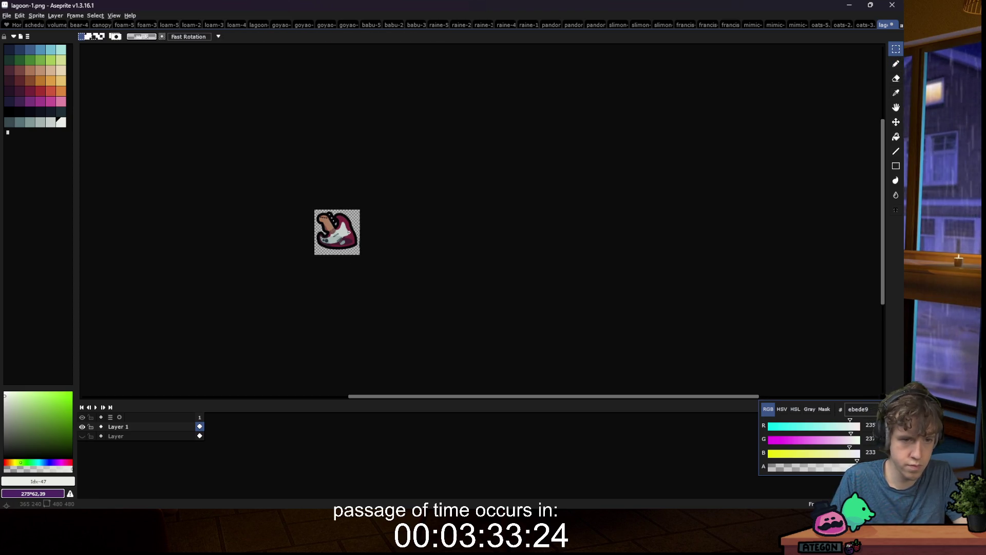
{"action": "scroll", "coordinate": [334, 240], "scroll_direction": "up", "scroll_amount": 5}
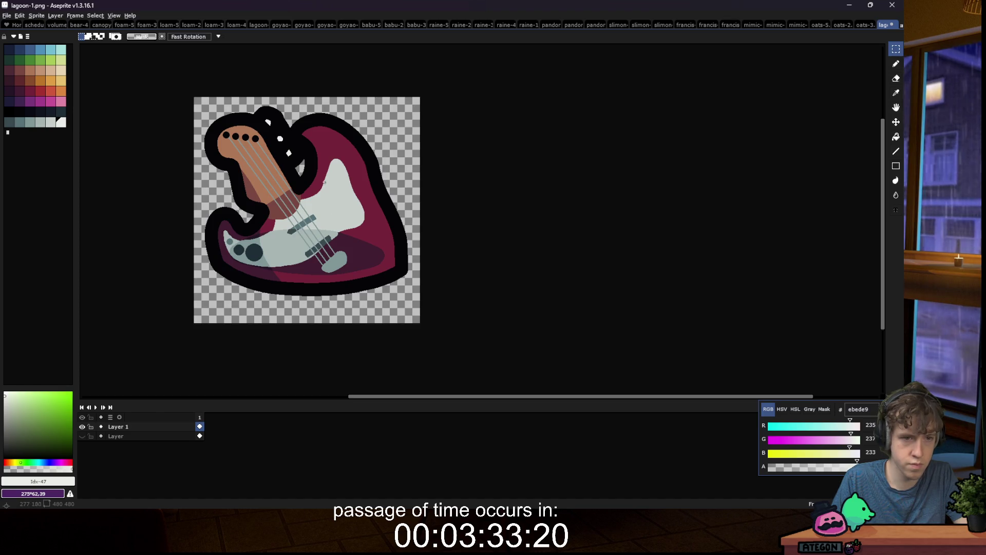
{"action": "scroll", "coordinate": [324, 166], "scroll_direction": "up", "scroll_amount": 3}
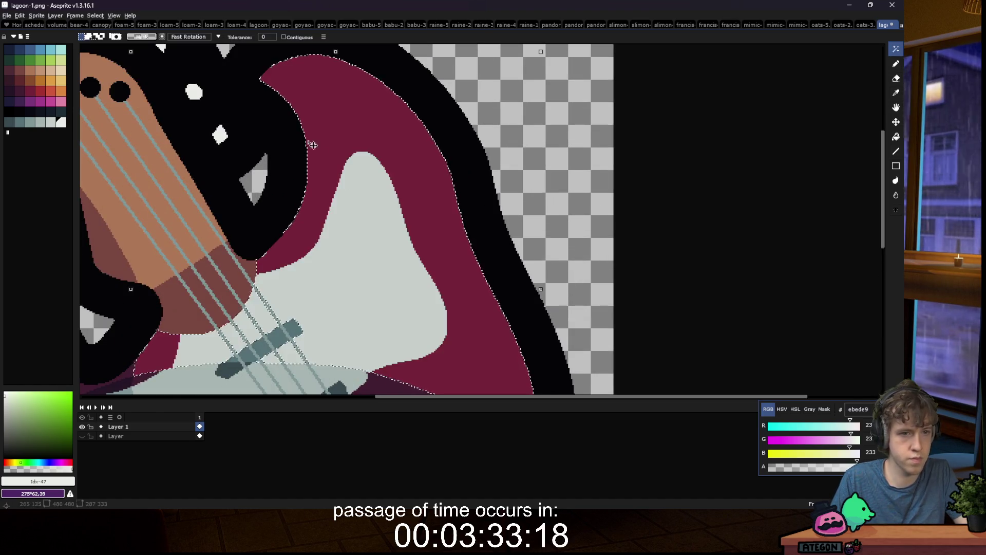
{"action": "key", "text": "b"}
{"action": "mouse_move", "coordinate": [272, 70]}
{"action": "left_mouse_down"}
{"action": "mouse_move", "coordinate": [316, 170]}
{"action": "mouse_move", "coordinate": [263, 230]}
{"action": "left_mouse_up"}
{"action": "scroll", "coordinate": [264, 231], "scroll_direction": "down", "scroll_amount": 8}
{"action": "key", "text": "m"}
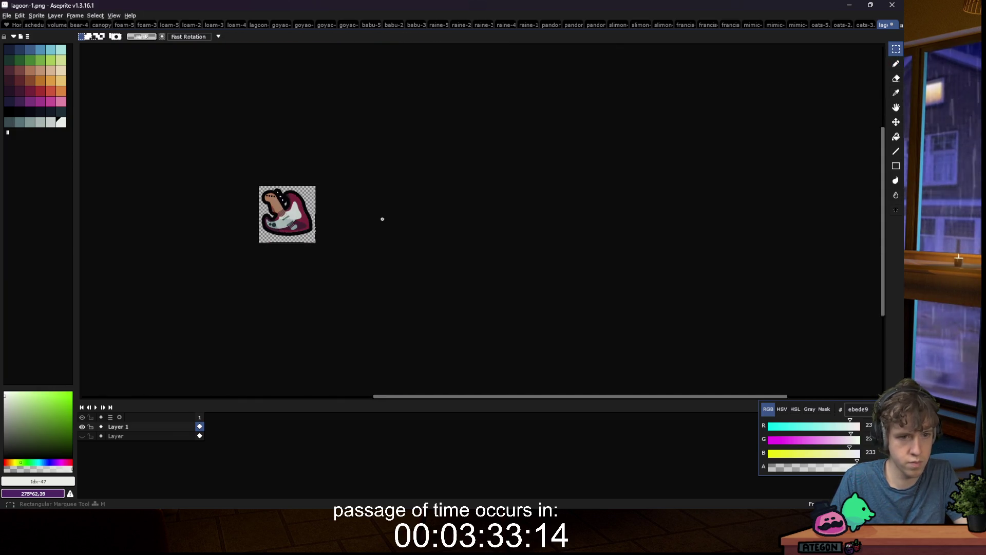
{"action": "scroll", "coordinate": [300, 202], "scroll_direction": "up", "scroll_amount": 6}
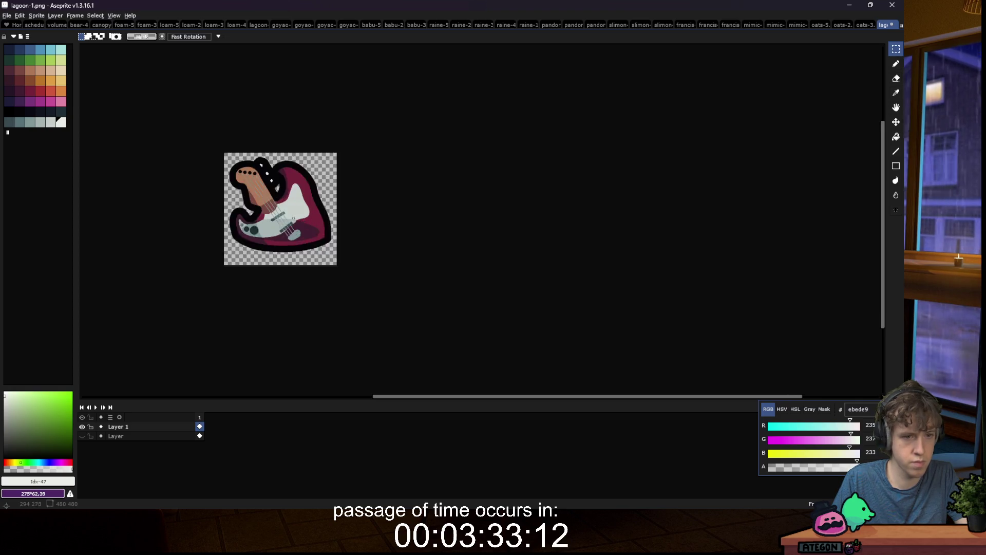
{"action": "scroll", "coordinate": [282, 174], "scroll_direction": "up", "scroll_amount": 1}
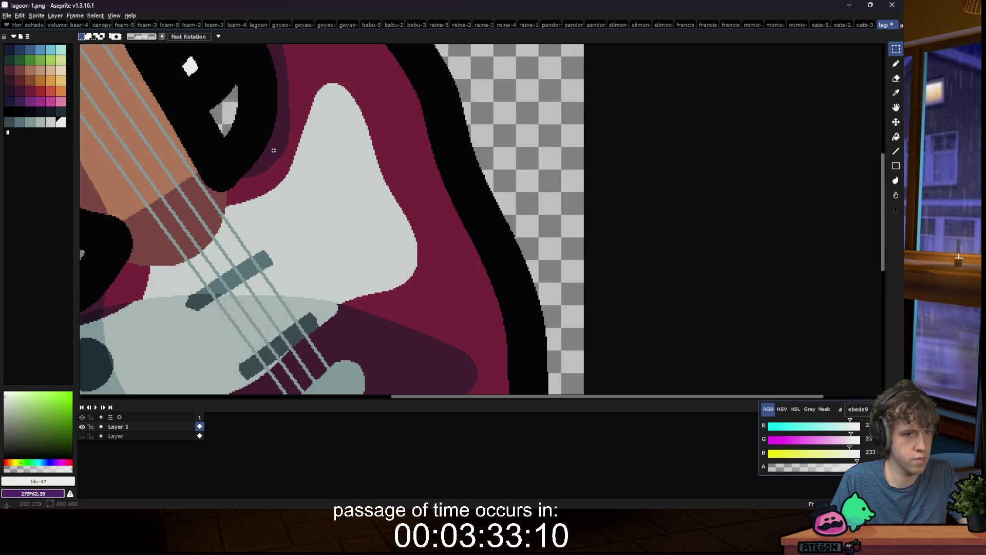
{"action": "key", "text": "b"}
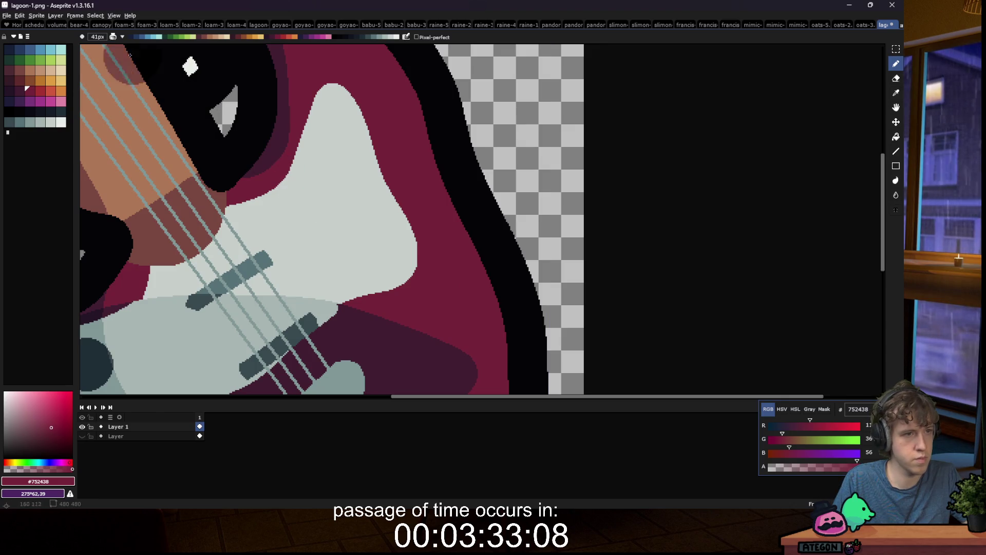
Step: Eyedrop the dark knob grey and stamp two round eyes on the white pickguard
{"action": "key", "text": "v"}
{"action": "key", "text": "b"}
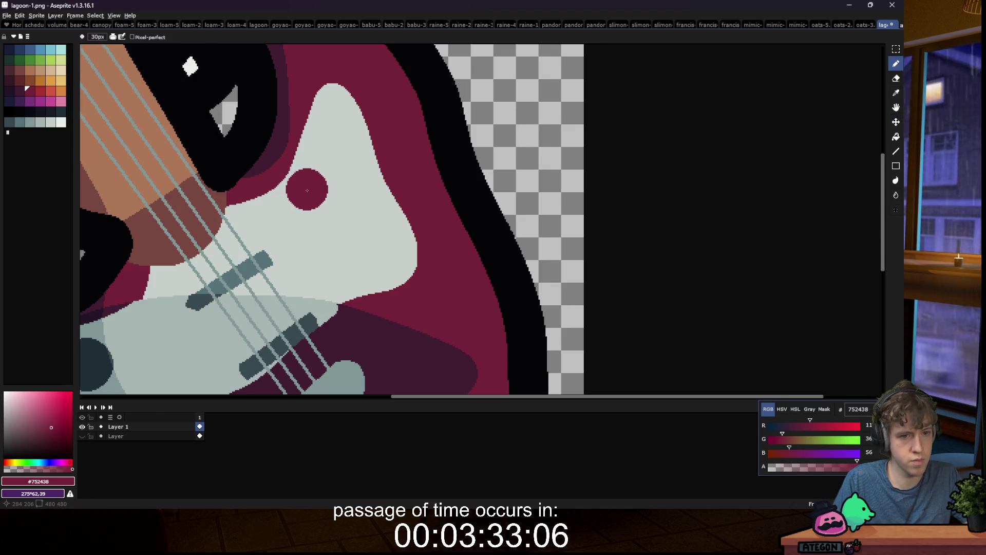
{"action": "scroll", "coordinate": [307, 192], "scroll_direction": "down", "scroll_amount": 4}
{"action": "scroll", "coordinate": [229, 247], "scroll_direction": "up", "scroll_amount": 2}
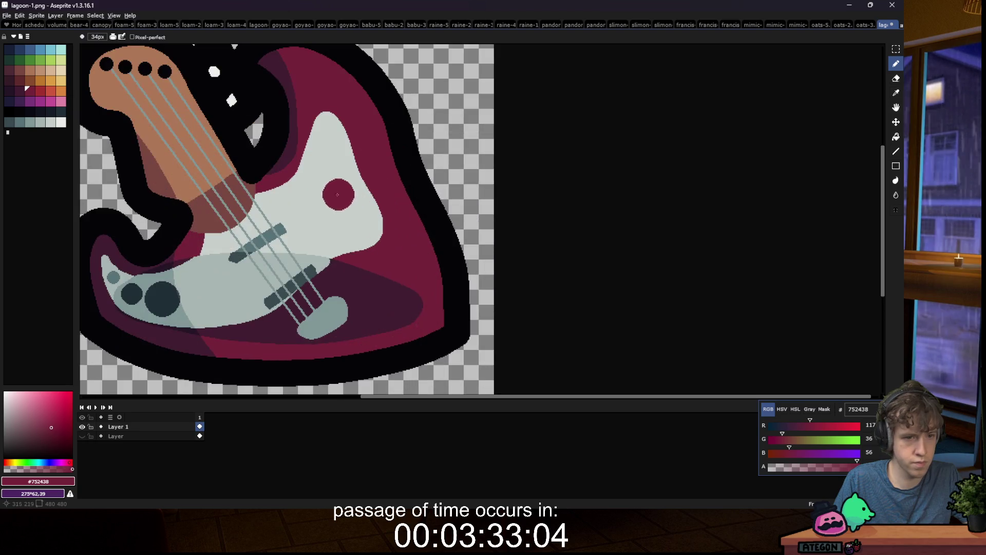
{"action": "key", "text": "i"}
{"action": "left_click", "coordinate": [162, 297]}
{"action": "key", "text": "b"}
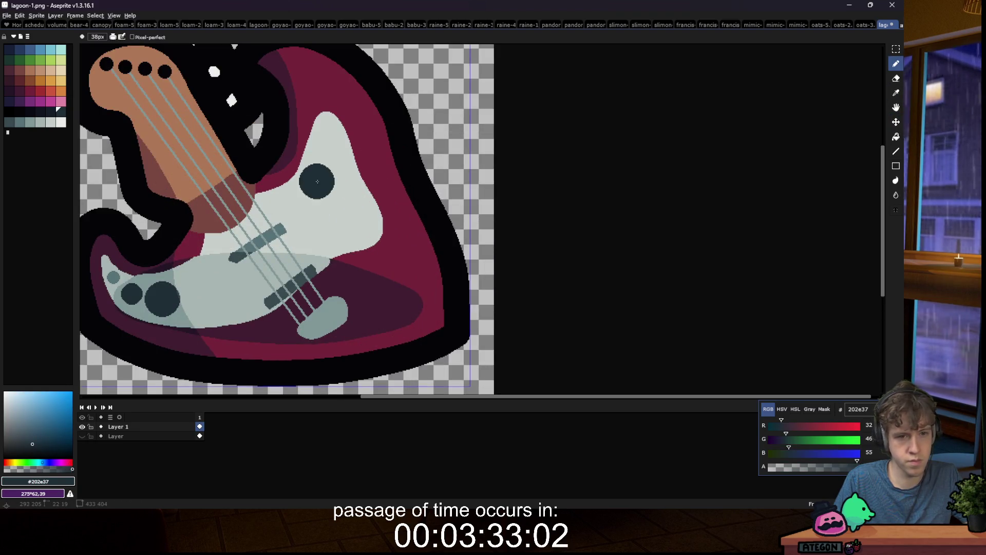
{"action": "left_click", "coordinate": [314, 181]}
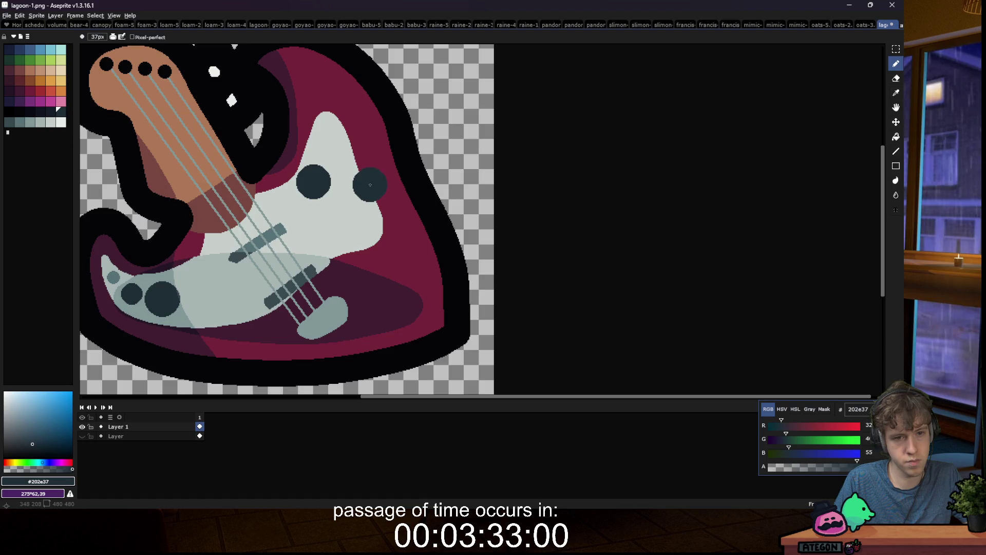
{"action": "left_click", "coordinate": [367, 187]}
Step: Bucket-fill both eyes with near-black
{"action": "left_click", "coordinate": [233, 154], "text": "alt"}
{"action": "key", "text": "g"}
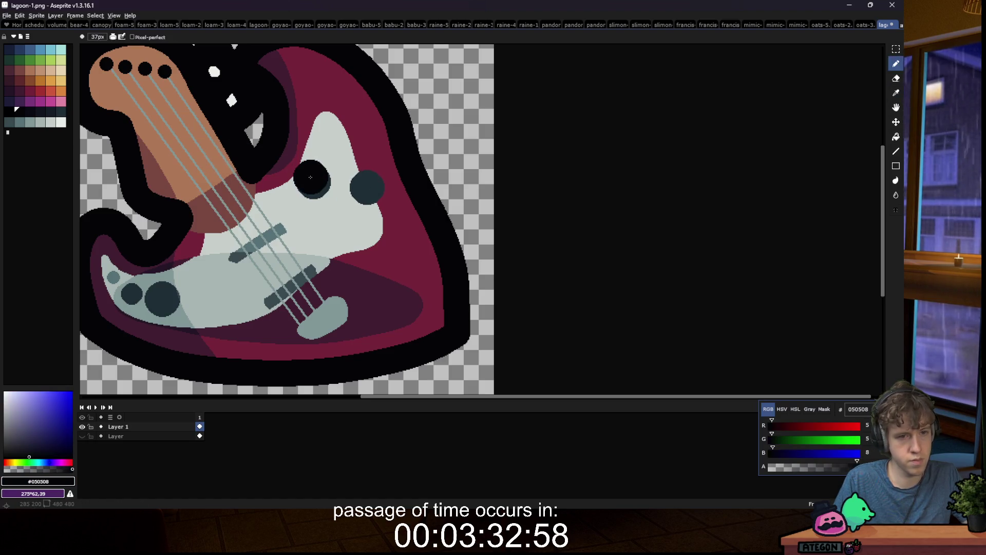
{"action": "left_click", "coordinate": [313, 181]}
{"action": "left_click", "coordinate": [367, 187]}
{"action": "scroll", "coordinate": [315, 187], "scroll_direction": "down", "scroll_amount": 2}
{"action": "scroll", "coordinate": [314, 189], "scroll_direction": "down", "scroll_amount": 4}
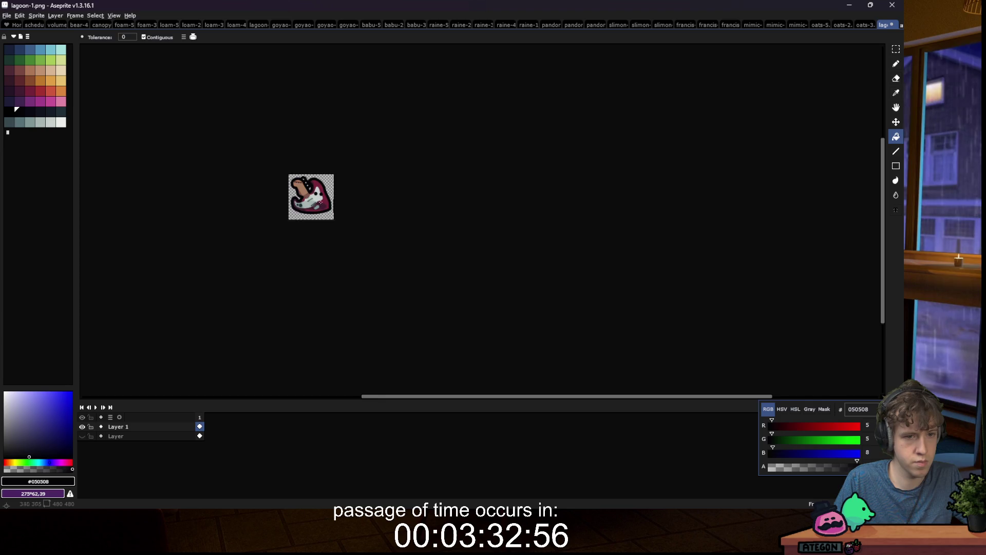
{"action": "scroll", "coordinate": [321, 203], "scroll_direction": "up", "scroll_amount": 8}
Step: Draw a small black smile under the eyes with a smaller brush
{"action": "key", "text": "b"}
{"action": "left_click", "coordinate": [339, 171]}
{"action": "scroll", "coordinate": [338, 173], "scroll_direction": "up", "scroll_amount": 2}
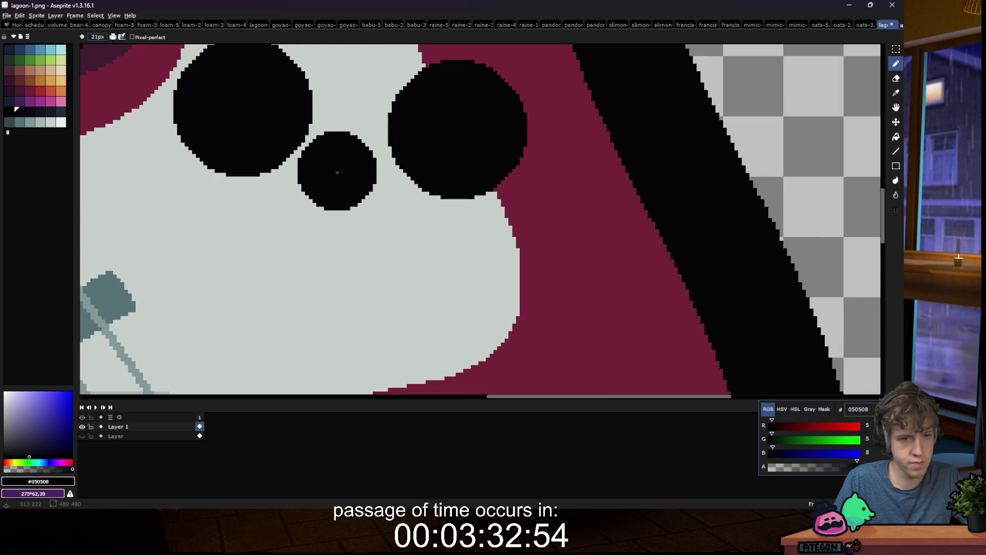
{"action": "key", "text": "ctrl+z"}
{"action": "key", "text": "minus"}
{"action": "key", "text": "minus"}
{"action": "key", "text": "minus"}
{"action": "left_click", "coordinate": [313, 173]}
{"action": "mouse_move", "coordinate": [306, 181]}
{"action": "left_mouse_down"}
{"action": "mouse_move", "coordinate": [343, 208]}
{"action": "mouse_move", "coordinate": [387, 192]}
{"action": "left_mouse_up"}
{"action": "scroll", "coordinate": [387, 192], "scroll_direction": "down", "scroll_amount": 1}
{"action": "scroll", "coordinate": [387, 192], "scroll_direction": "down", "scroll_amount": 5}
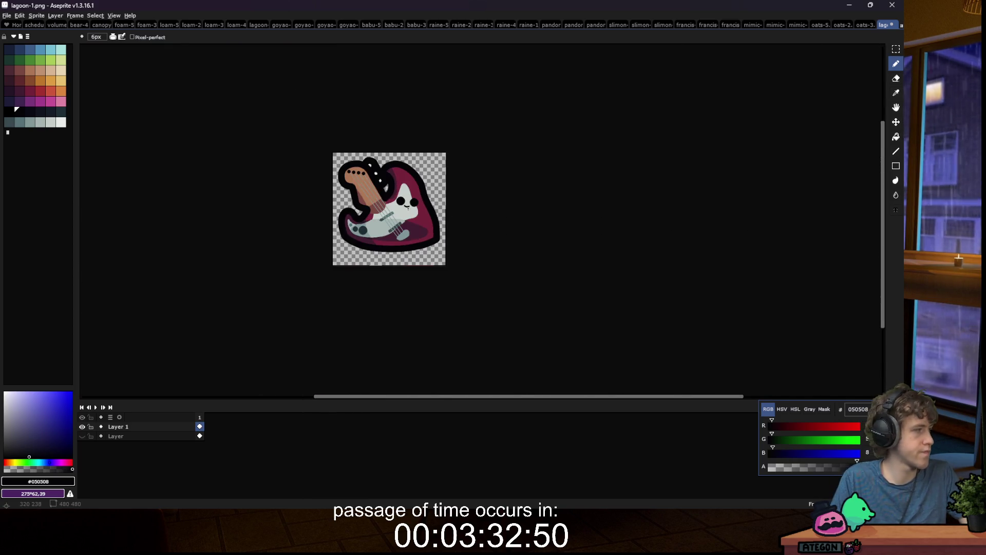
{"action": "scroll", "coordinate": [408, 208], "scroll_direction": "up", "scroll_amount": 3}
{"action": "scroll", "coordinate": [477, 226], "scroll_direction": "down", "scroll_amount": 2}
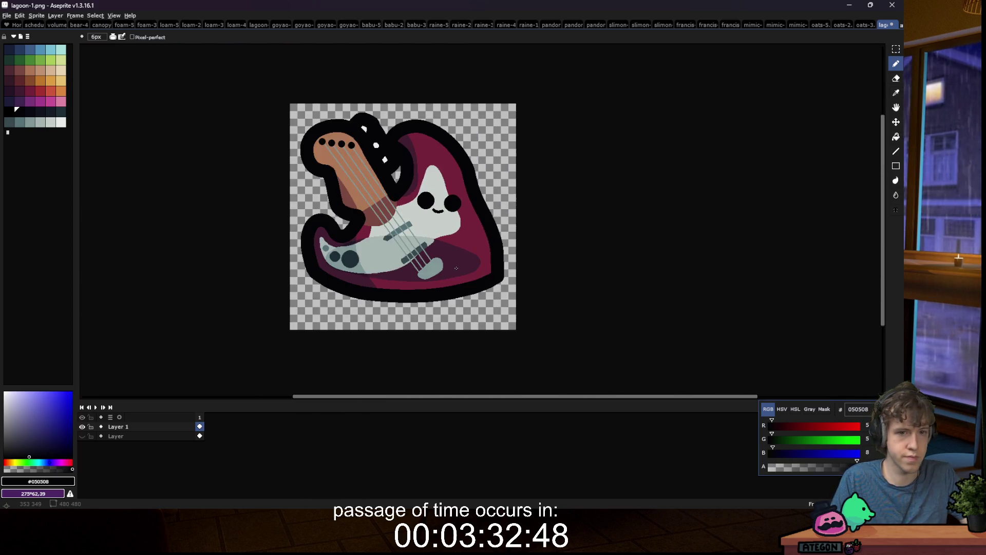
{"action": "scroll", "coordinate": [444, 263], "scroll_direction": "down", "scroll_amount": 2}
{"action": "scroll", "coordinate": [451, 265], "scroll_direction": "up", "scroll_amount": 2}
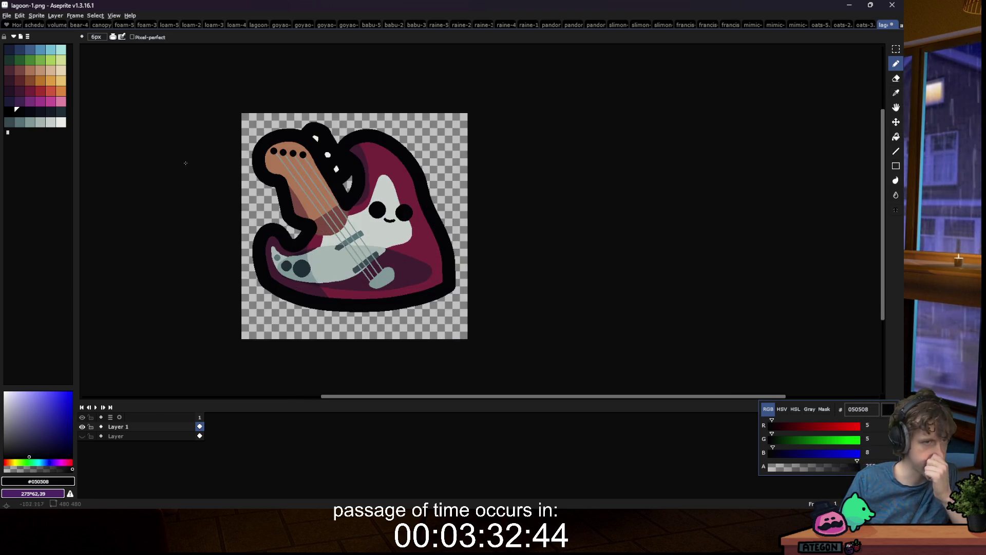
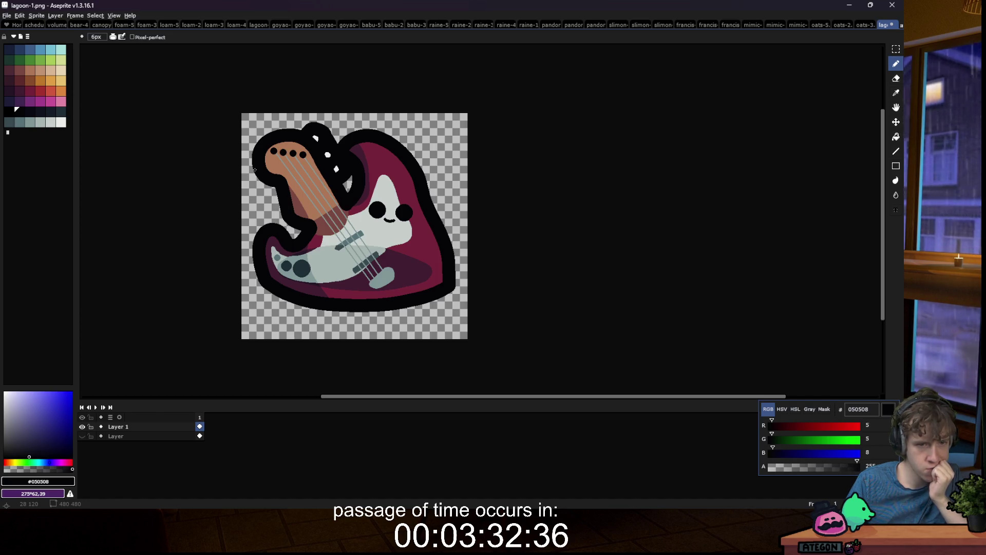
Step: Magic-wand select the ghost's pale body area on the guitar sprite
{"action": "scroll", "coordinate": [254, 169], "scroll_direction": "down", "scroll_amount": 4}
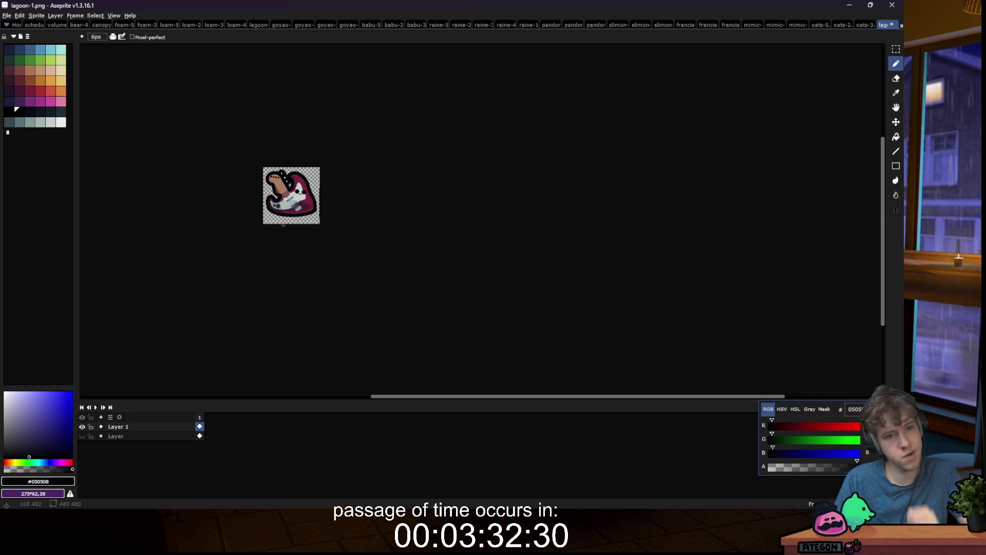
{"action": "scroll", "coordinate": [289, 199], "scroll_direction": "up", "scroll_amount": 4}
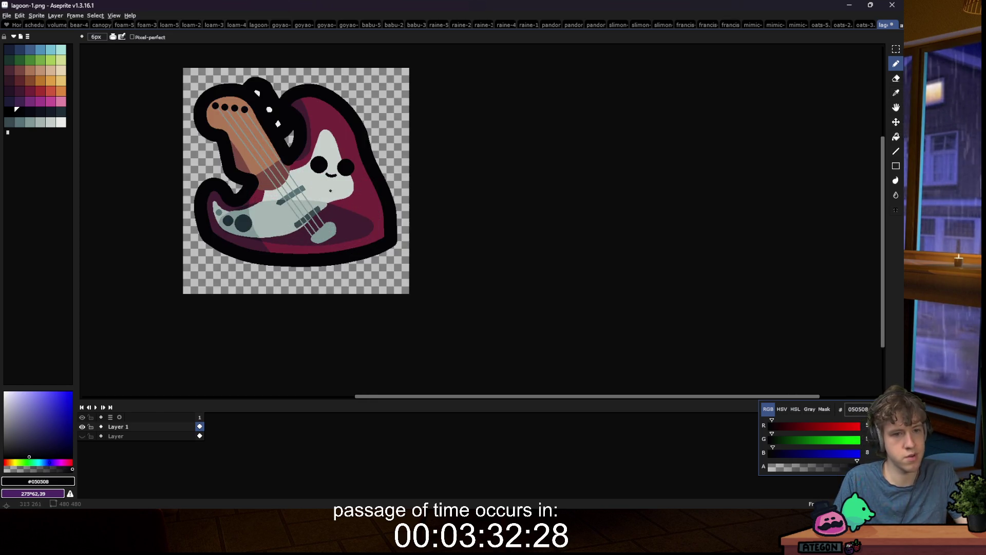
{"action": "key", "text": "w"}
{"action": "left_click", "coordinate": [330, 190]}
Step: Open bathsalt-1.png from the recent slimes folder, filtering the file list by 'bath'
{"action": "left_click", "coordinate": [7, 16]}
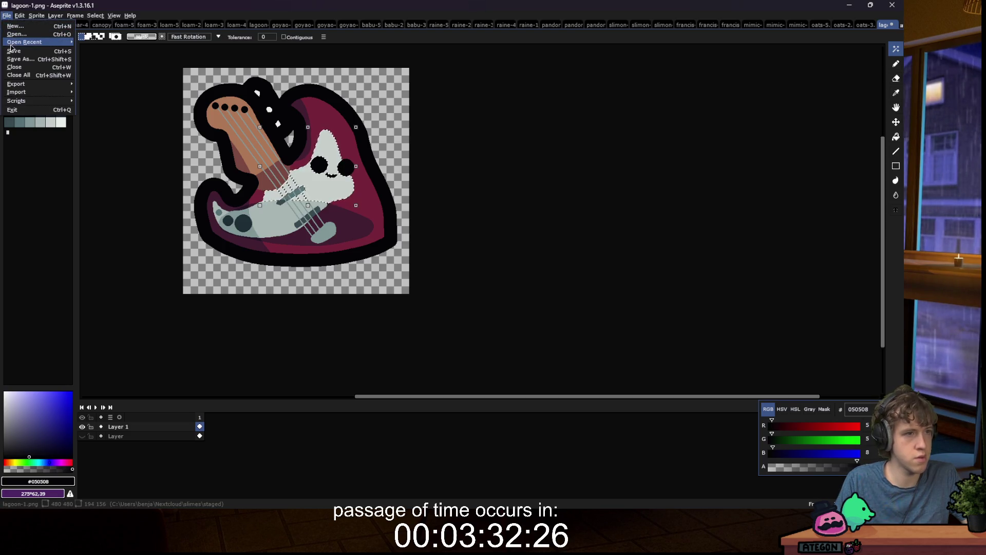
{"action": "mouse_move", "coordinate": [11, 45]}
{"action": "left_click", "coordinate": [186, 65]}
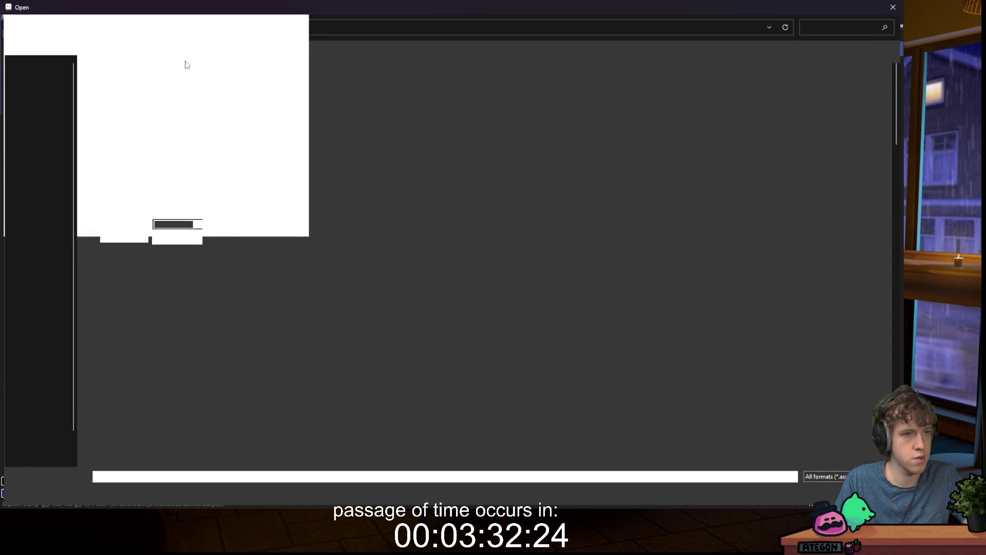
{"action": "left_click", "coordinate": [809, 28]}
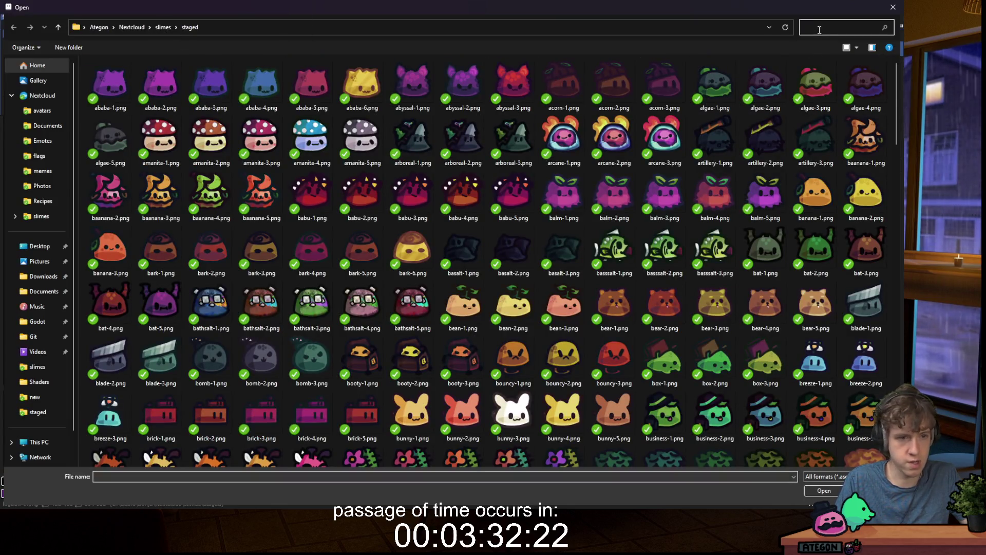
{"action": "type", "text": "sa"}
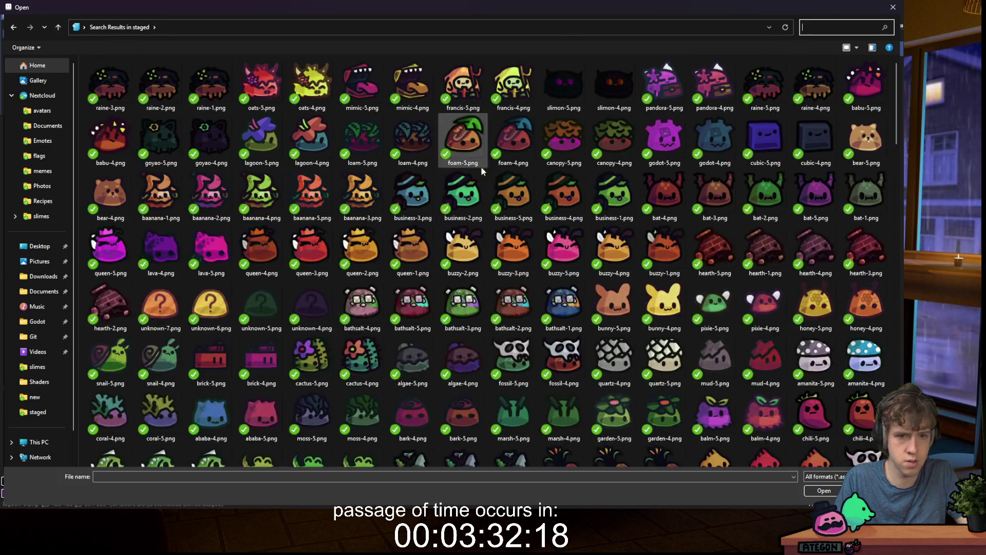
{"action": "type", "text": "bath"}
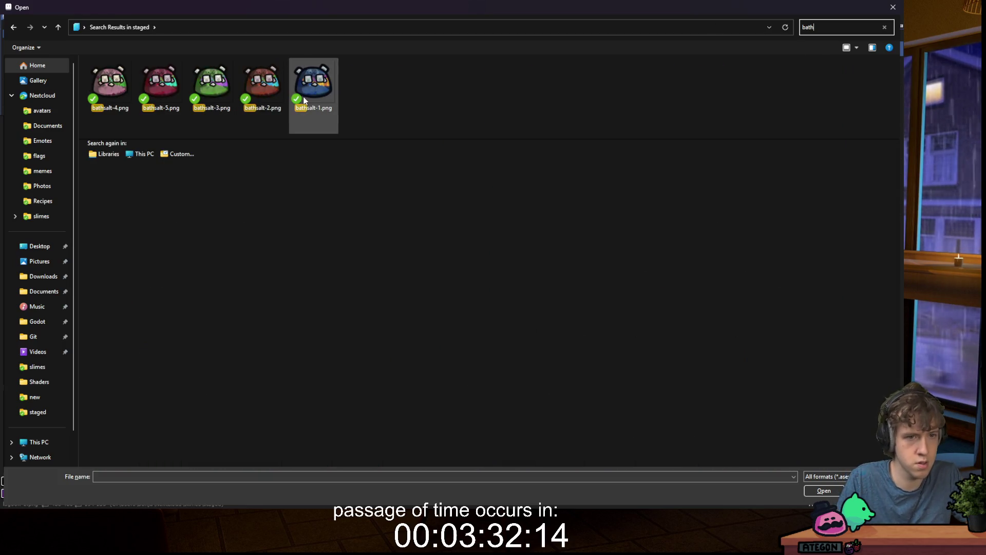
{"action": "double_click", "coordinate": [304, 100]}
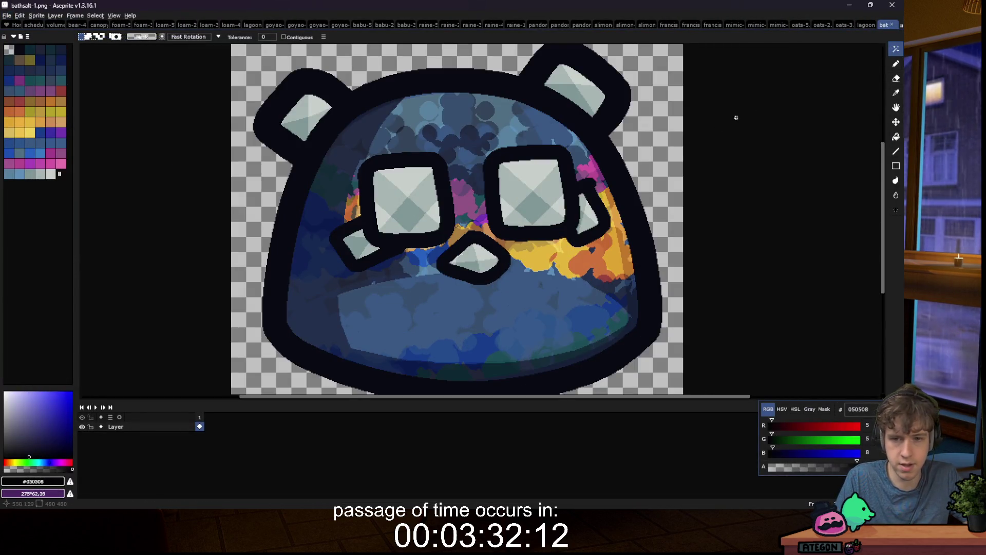
Step: Back on lagoon-1, eyedrop the bridge's light grey a8b5b2
{"action": "left_click", "coordinate": [864, 26]}
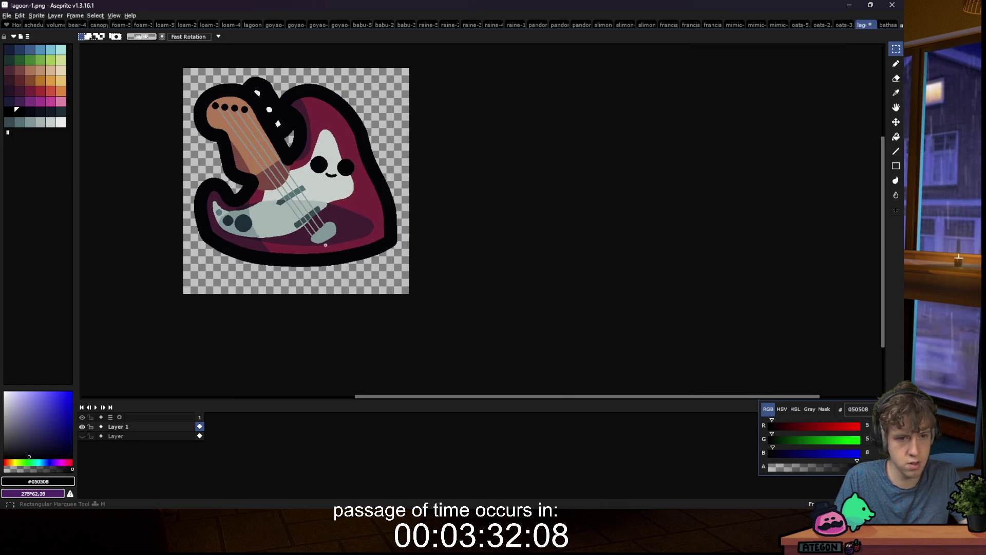
{"action": "scroll", "coordinate": [306, 197], "scroll_direction": "up", "scroll_amount": 4}
{"action": "left_click", "coordinate": [303, 195], "text": "alt"}
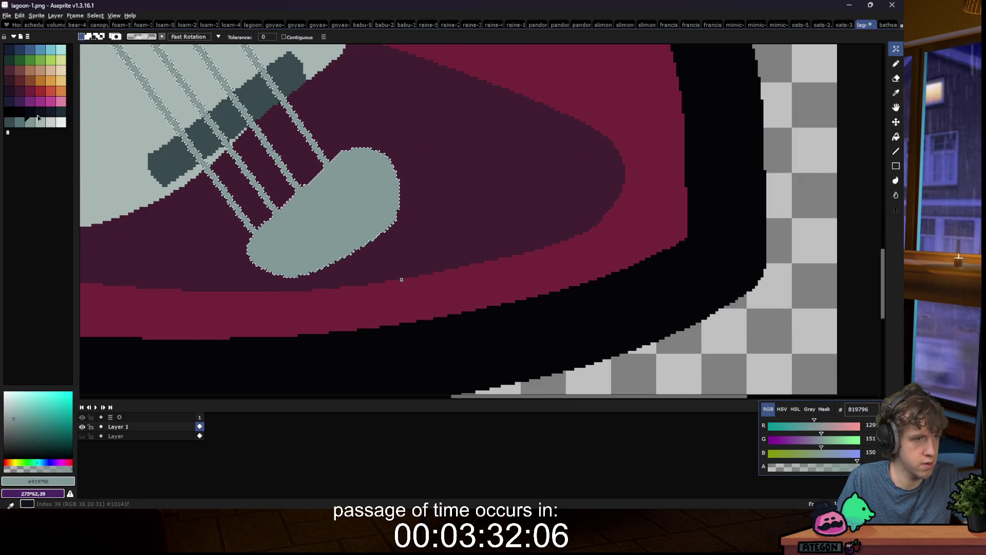
{"action": "left_click", "coordinate": [300, 190], "text": "alt"}
Step: Paint light grey over the bridge's shading and the stripes beside it
{"action": "left_click", "coordinate": [879, 27]}
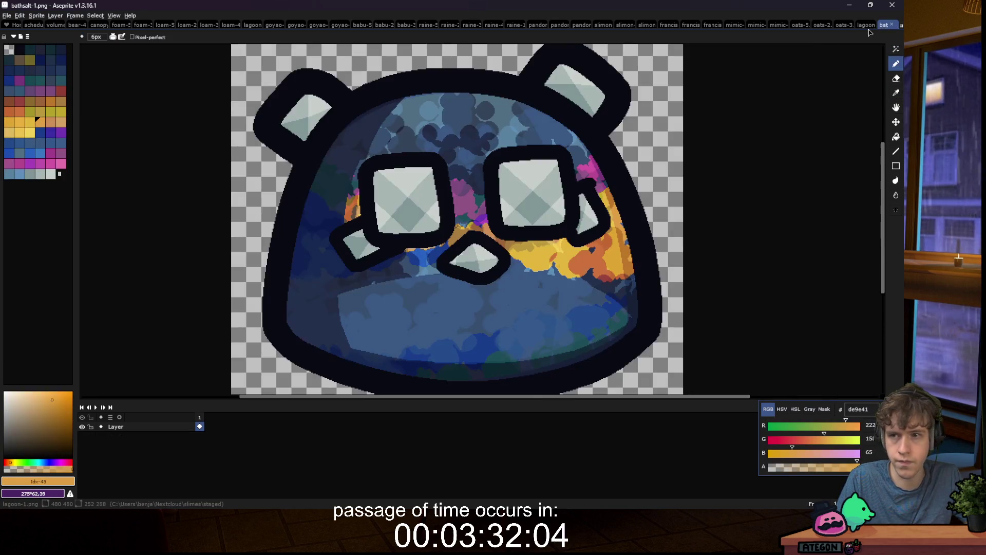
{"action": "left_click", "coordinate": [866, 25]}
{"action": "scroll", "coordinate": [320, 191], "scroll_direction": "up", "scroll_amount": 2}
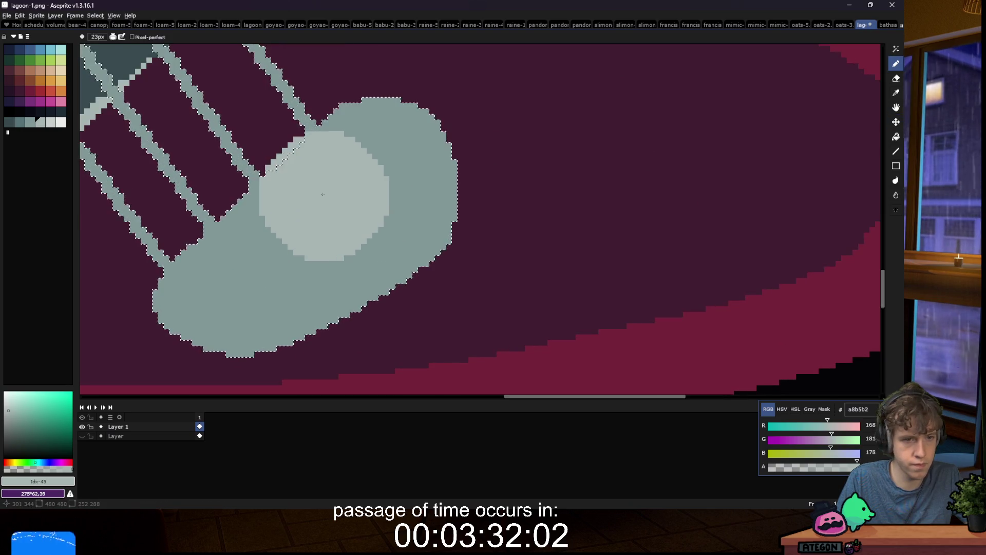
{"action": "mouse_move", "coordinate": [394, 174]}
{"action": "left_mouse_down"}
{"action": "mouse_move", "coordinate": [308, 206]}
{"action": "mouse_move", "coordinate": [206, 318]}
{"action": "left_mouse_up"}
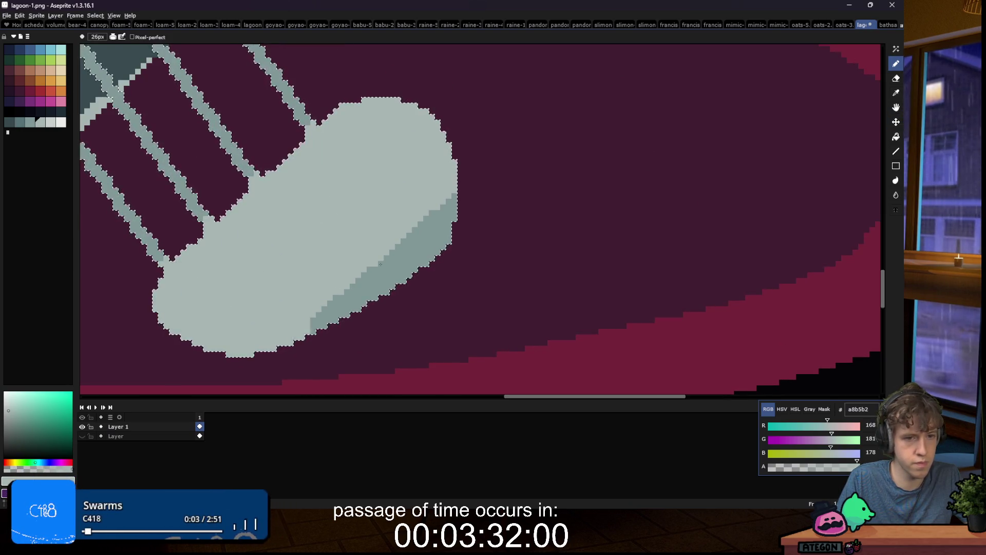
{"action": "left_click_drag", "start_coordinate": [237, 163], "coordinate": [214, 189]}
{"action": "key", "text": "ctrl+z"}
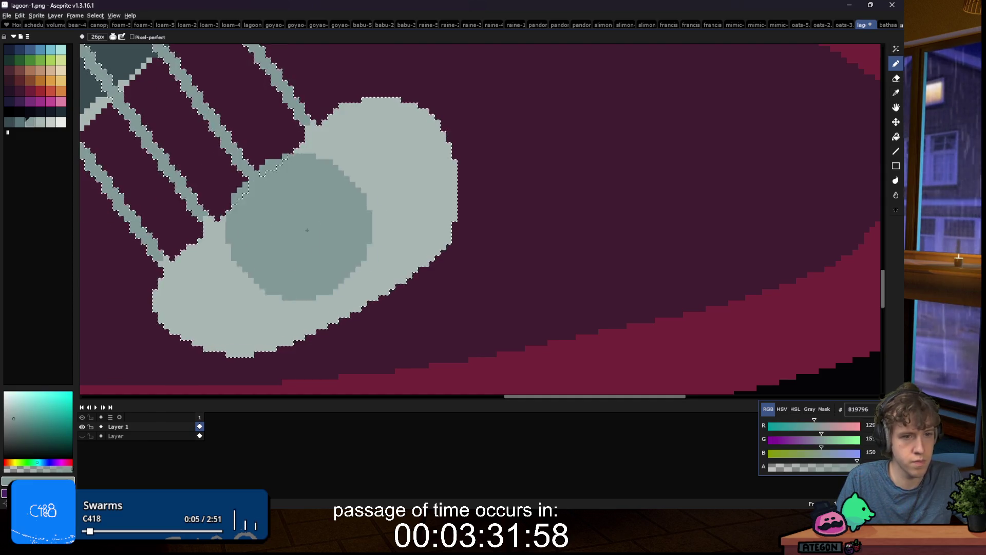
{"action": "key", "text": "ctrl+y"}
Step: Compare with bathsalt-1 and undo the last light grey stroke to restore the shading strip
{"action": "left_click", "coordinate": [884, 25]}
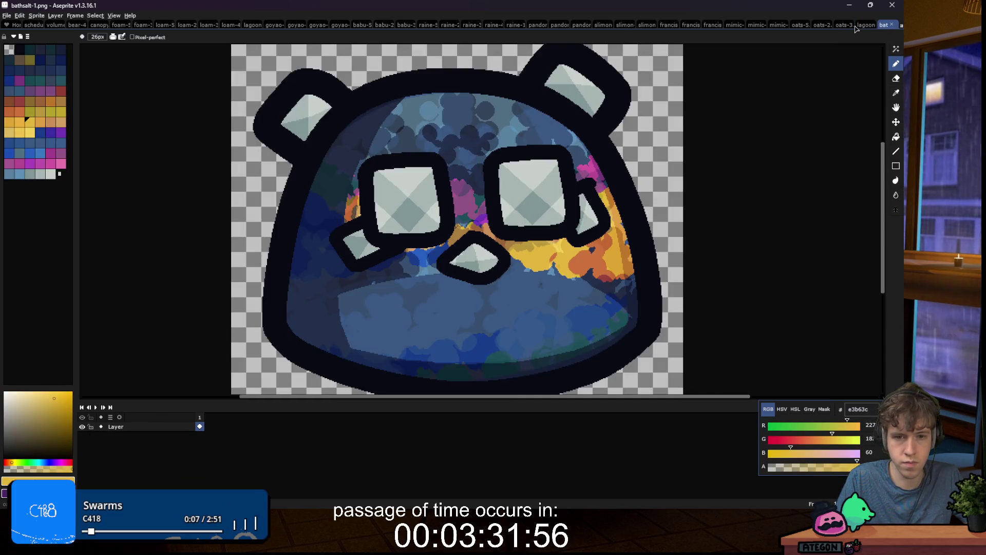
{"action": "left_click", "coordinate": [855, 27]}
{"action": "left_click", "coordinate": [865, 26]}
{"action": "key", "text": "ctrl+z"}
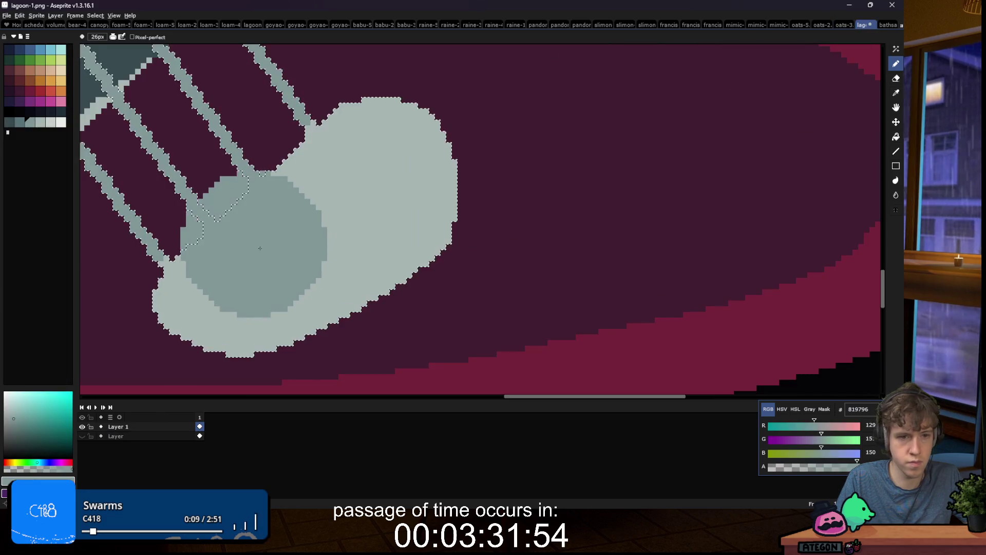
{"action": "key", "text": "ctrl+y"}
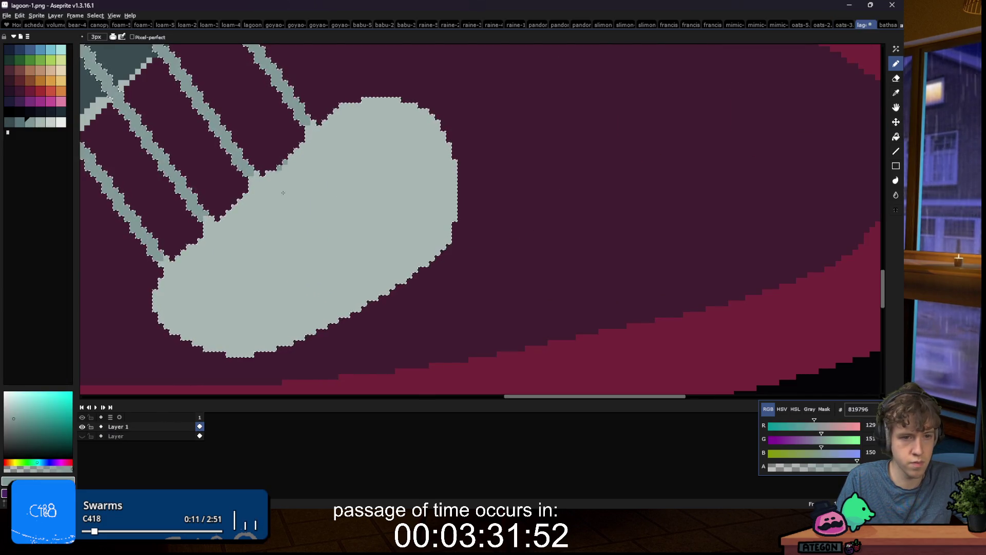
{"action": "key", "text": "ctrl+z"}
Step: Flood-fill the bridge's left triangle with darker grey
{"action": "scroll", "coordinate": [280, 180], "scroll_direction": "down", "scroll_amount": 1}
{"action": "key", "text": "g"}
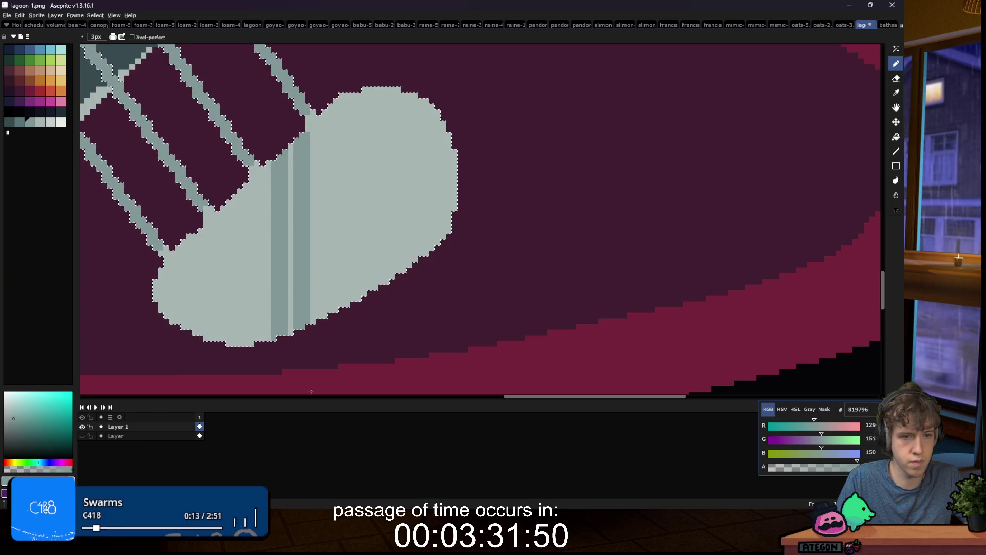
{"action": "left_click", "coordinate": [254, 259]}
{"action": "key", "text": "ctrl+z"}
{"action": "key", "text": "b"}
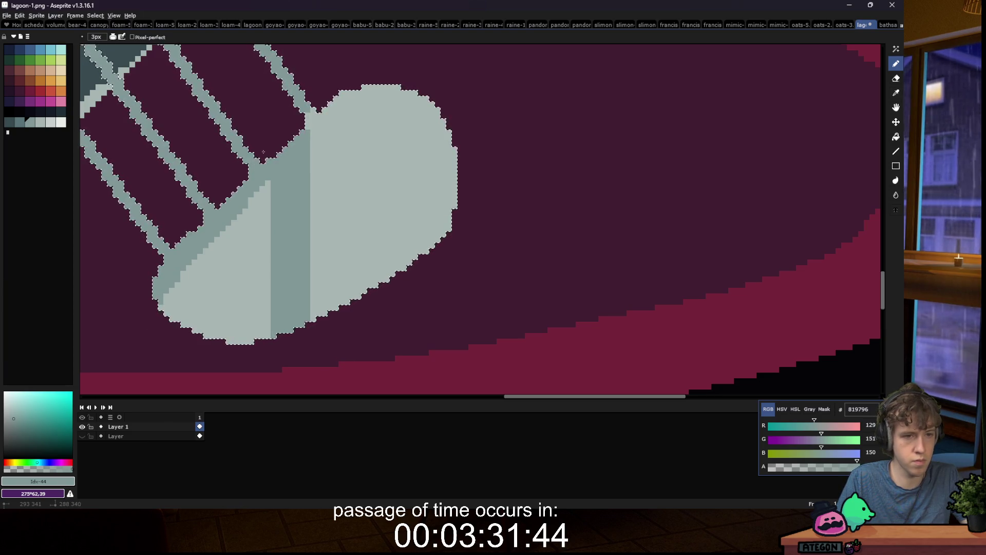
{"action": "key", "text": "g"}
{"action": "left_click", "coordinate": [249, 231]}
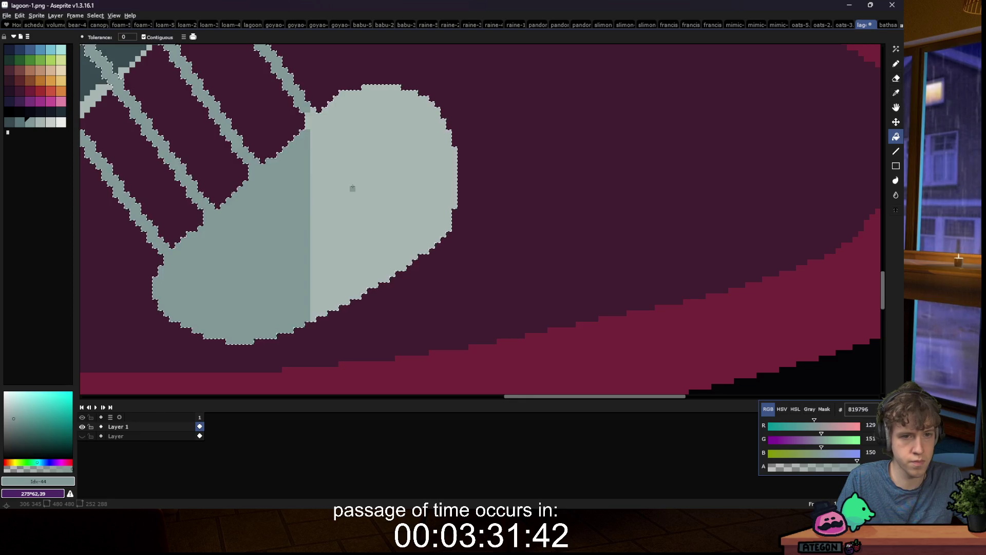
{"action": "scroll", "coordinate": [353, 188], "scroll_direction": "down", "scroll_amount": 2}
Step: Select the bridge's left half and paint it a darker palette grey
{"action": "key", "text": "m"}
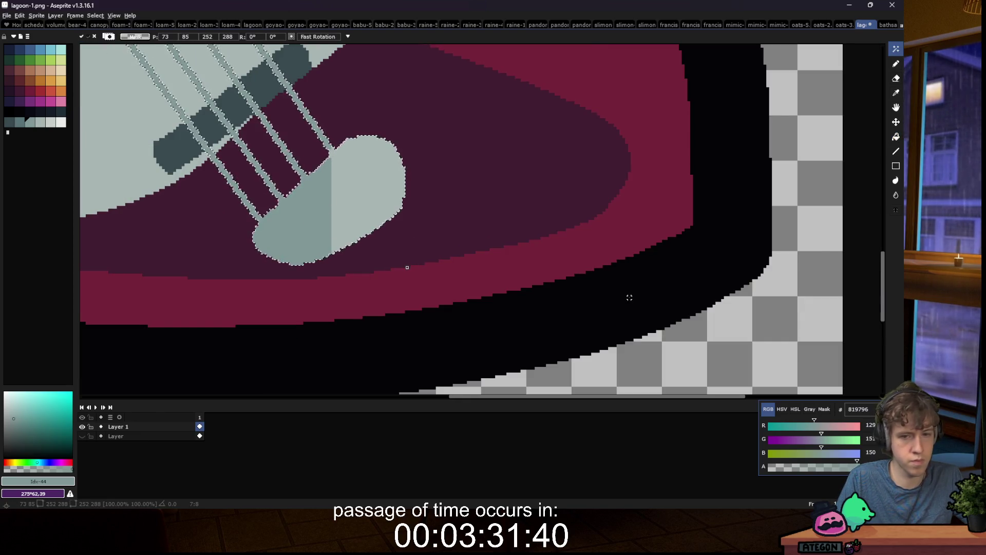
{"action": "key", "text": "b"}
{"action": "left_click", "coordinate": [342, 201]}
{"action": "scroll", "coordinate": [334, 211], "scroll_direction": "up", "scroll_amount": 3}
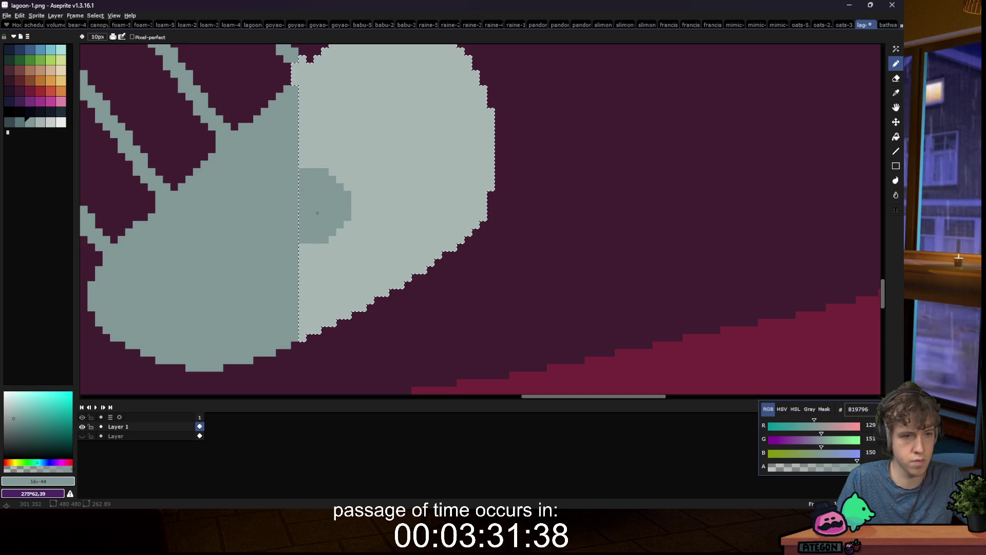
{"action": "left_click", "coordinate": [234, 232]}
{"action": "key", "text": "b"}
{"action": "key", "text": "bracketleft"}
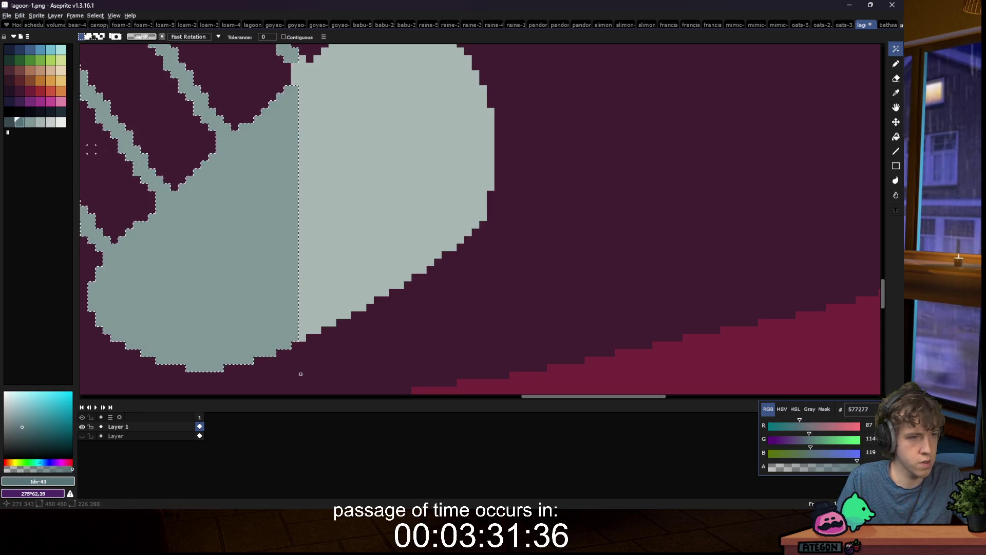
{"action": "mouse_move", "coordinate": [304, 237]}
{"action": "left_mouse_down"}
{"action": "mouse_move", "coordinate": [138, 254]}
{"action": "mouse_move", "coordinate": [106, 323]}
{"action": "mouse_move", "coordinate": [118, 334]}
{"action": "left_mouse_up"}
Step: Fill the left half dark grey, add a darker band along the bridge's bottom, then deselect
{"action": "key", "text": "g"}
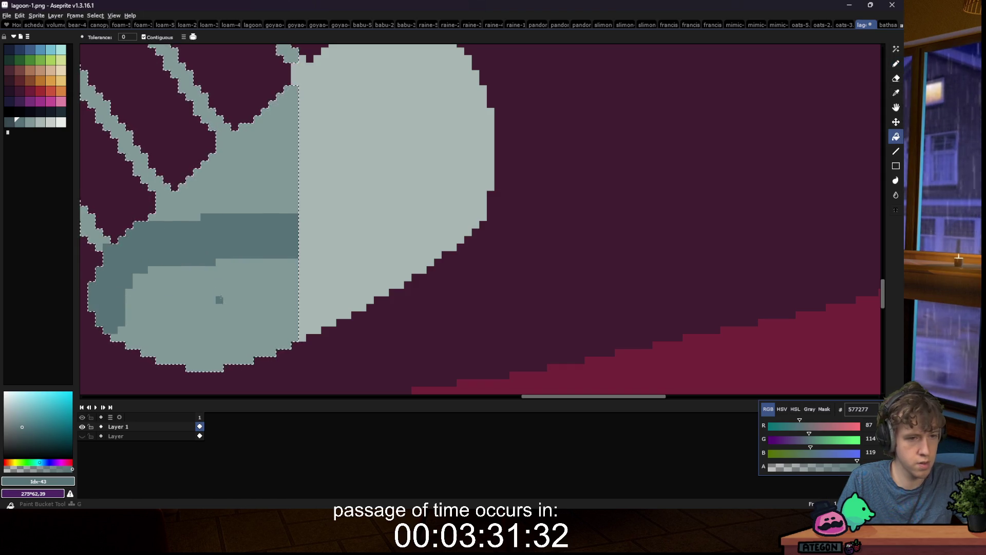
{"action": "left_click", "coordinate": [217, 298]}
{"action": "key", "text": "b"}
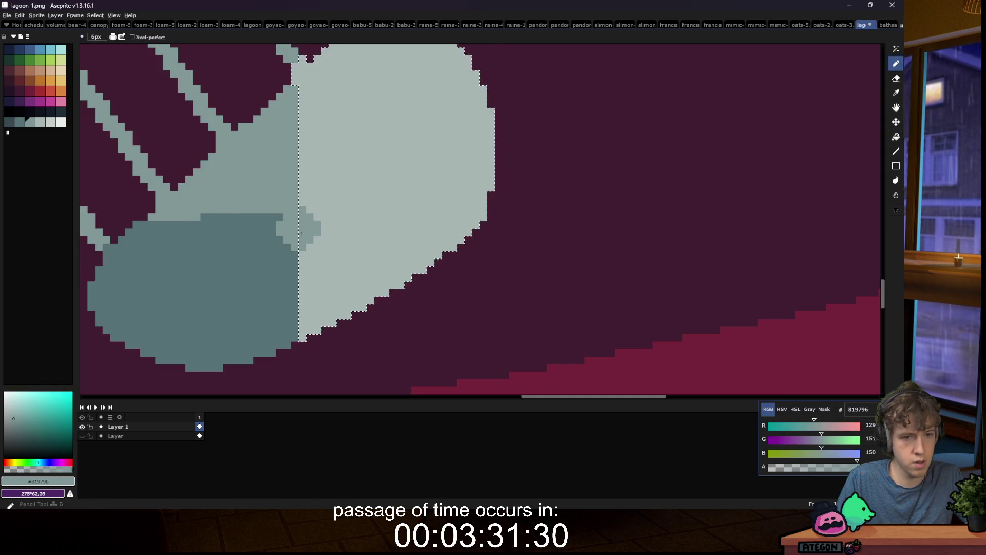
{"action": "left_click_drag", "start_coordinate": [291, 236], "coordinate": [478, 236]}
{"action": "key", "text": "ctrl+d"}
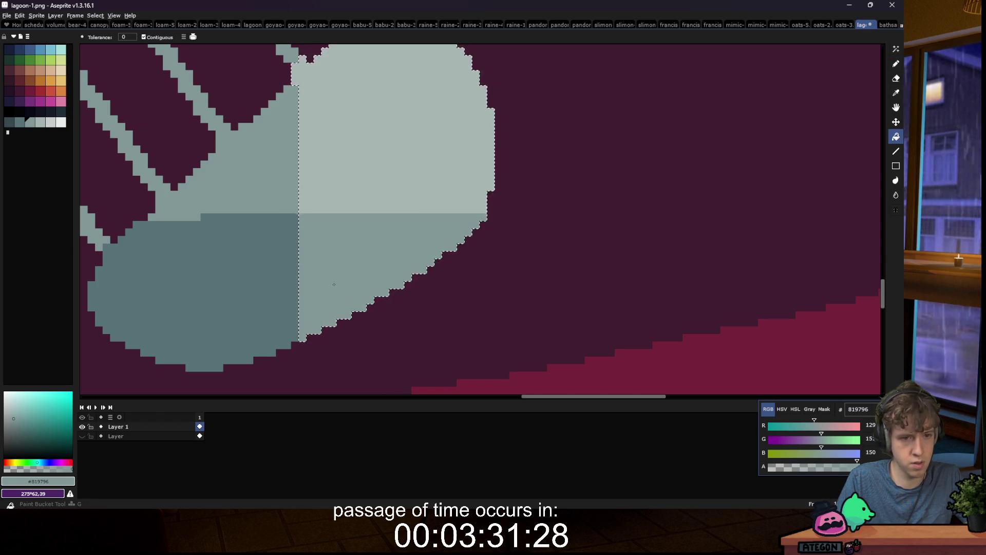
{"action": "scroll", "coordinate": [308, 267], "scroll_direction": "down", "scroll_amount": 3}
{"action": "key", "text": "m"}
{"action": "scroll", "coordinate": [304, 264], "scroll_direction": "down", "scroll_amount": 4}
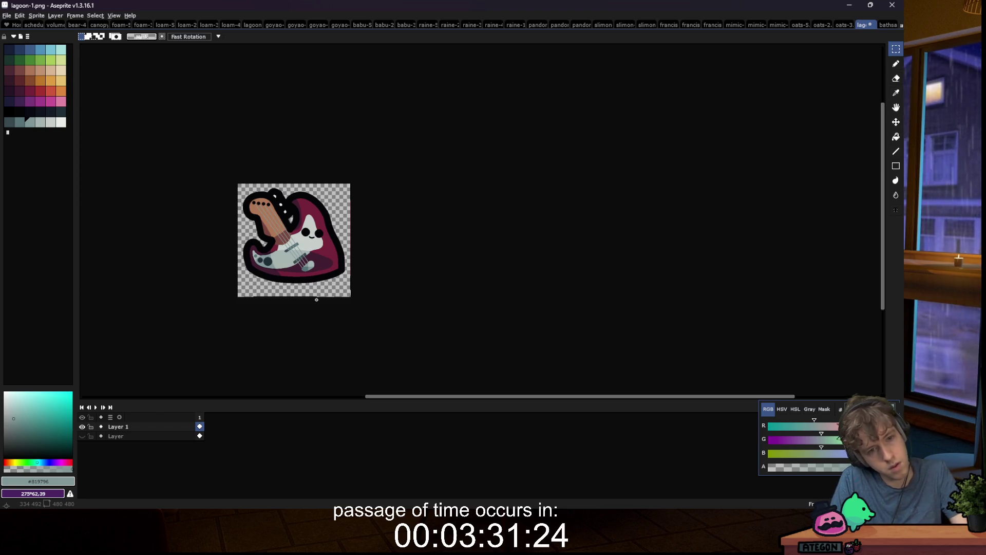
Step: Eyedrop black #050508 and draw an outline stroke under the tailpiece
{"action": "scroll", "coordinate": [264, 291], "scroll_direction": "up", "scroll_amount": 2}
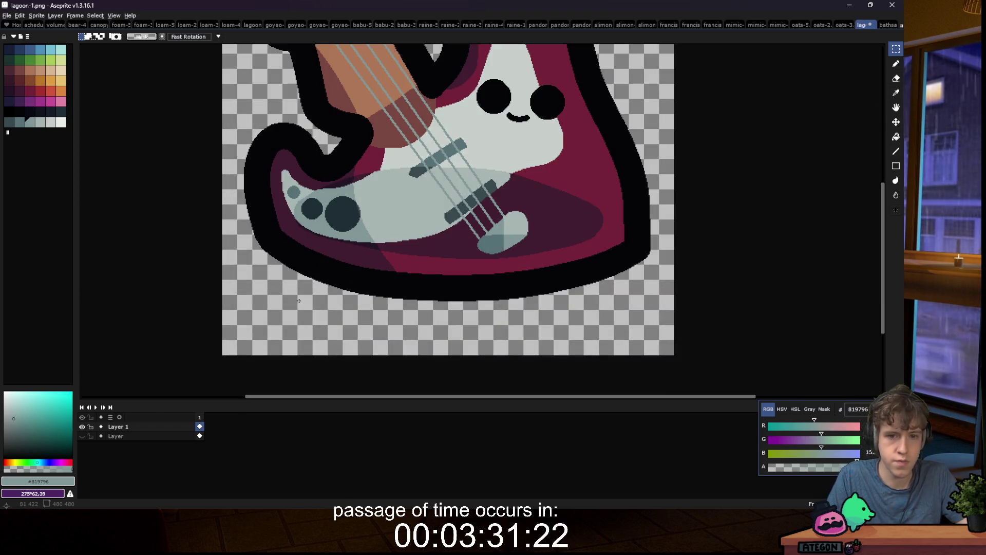
{"action": "scroll", "coordinate": [298, 300], "scroll_direction": "down", "scroll_amount": 5}
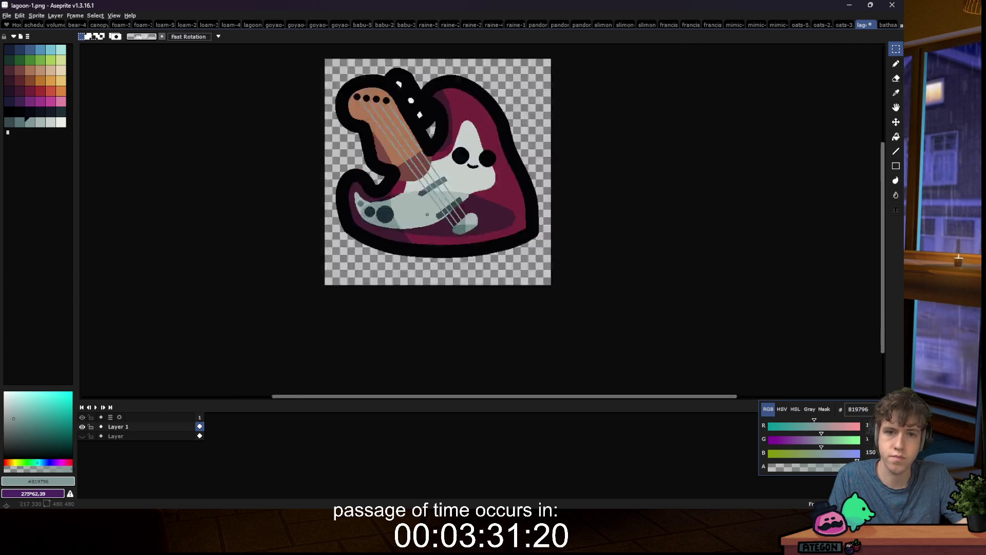
{"action": "left_click", "coordinate": [885, 25]}
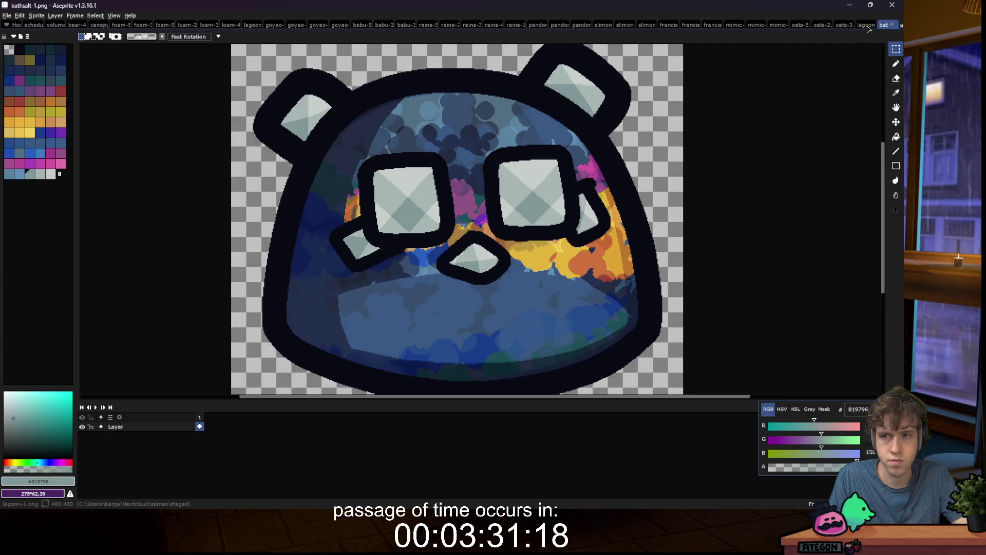
{"action": "left_click", "coordinate": [866, 26]}
{"action": "scroll", "coordinate": [473, 279], "scroll_direction": "up", "scroll_amount": 4}
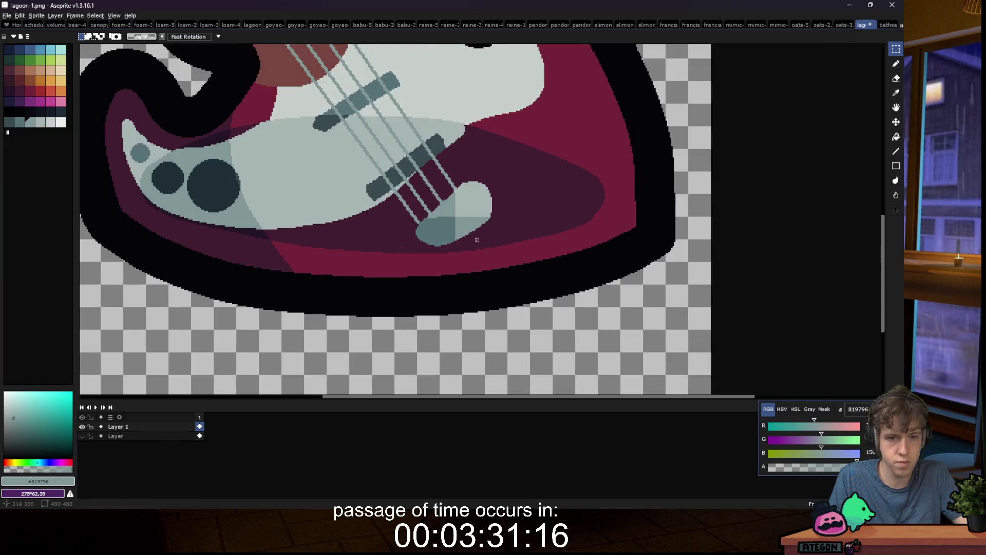
{"action": "left_click", "coordinate": [473, 279], "text": "alt"}
{"action": "scroll", "coordinate": [442, 203], "scroll_direction": "up", "scroll_amount": 1}
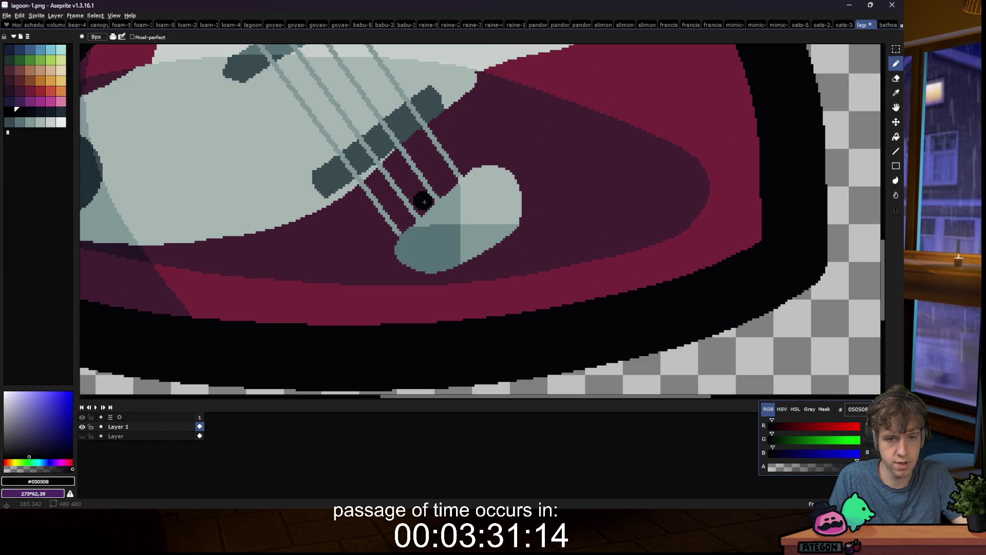
{"action": "mouse_move", "coordinate": [395, 278]}
{"action": "left_mouse_down"}
{"action": "mouse_move", "coordinate": [438, 276]}
{"action": "mouse_move", "coordinate": [502, 247]}
{"action": "mouse_move", "coordinate": [525, 178]}
{"action": "mouse_move", "coordinate": [476, 157]}
{"action": "mouse_move", "coordinate": [422, 203]}
{"action": "left_mouse_up"}
Step: Undo that stroke and outline the tailpiece's top in black instead
{"action": "scroll", "coordinate": [409, 226], "scroll_direction": "down", "scroll_amount": 5}
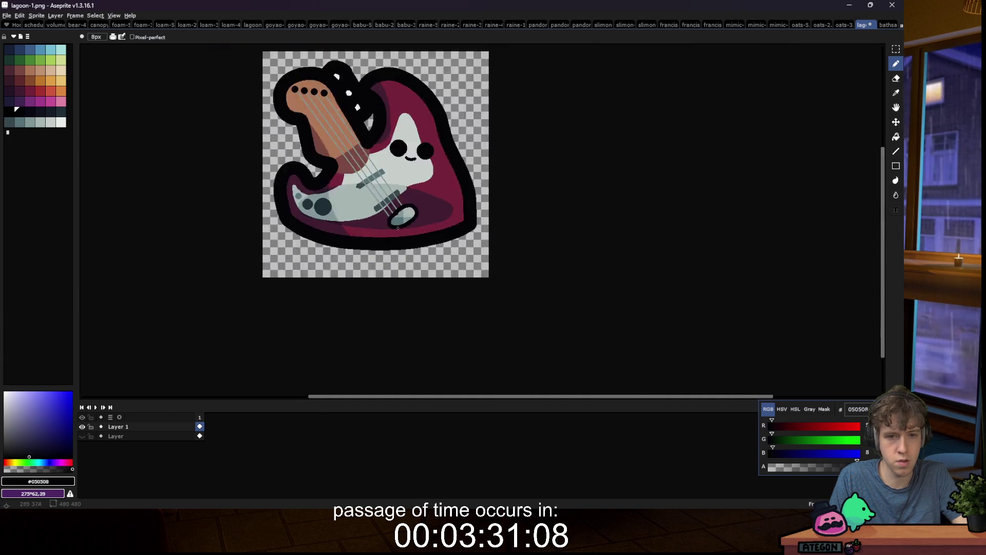
{"action": "scroll", "coordinate": [414, 238], "scroll_direction": "up", "scroll_amount": 5}
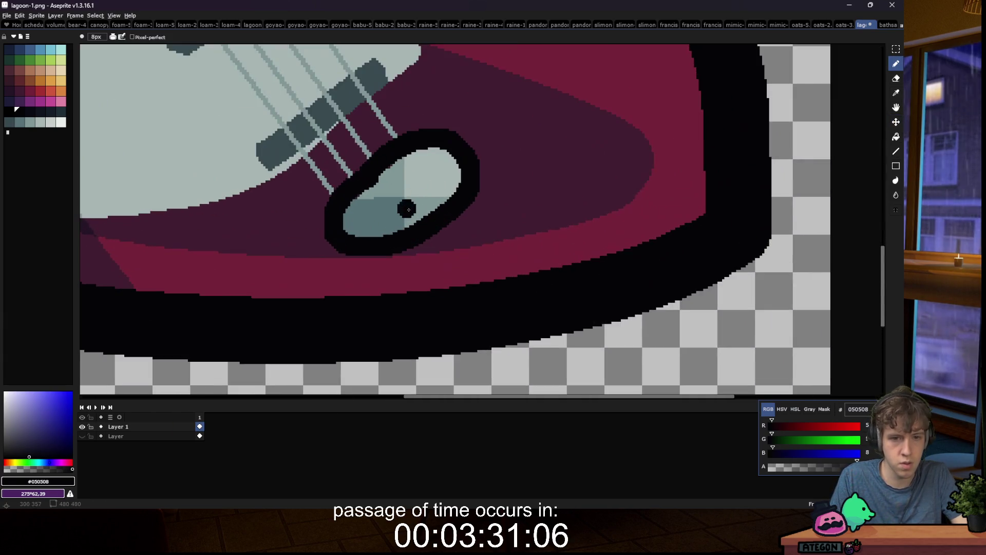
{"action": "key", "text": "ctrl+z"}
{"action": "scroll", "coordinate": [409, 226], "scroll_direction": "down", "scroll_amount": 5}
{"action": "scroll", "coordinate": [380, 164], "scroll_direction": "up", "scroll_amount": 6}
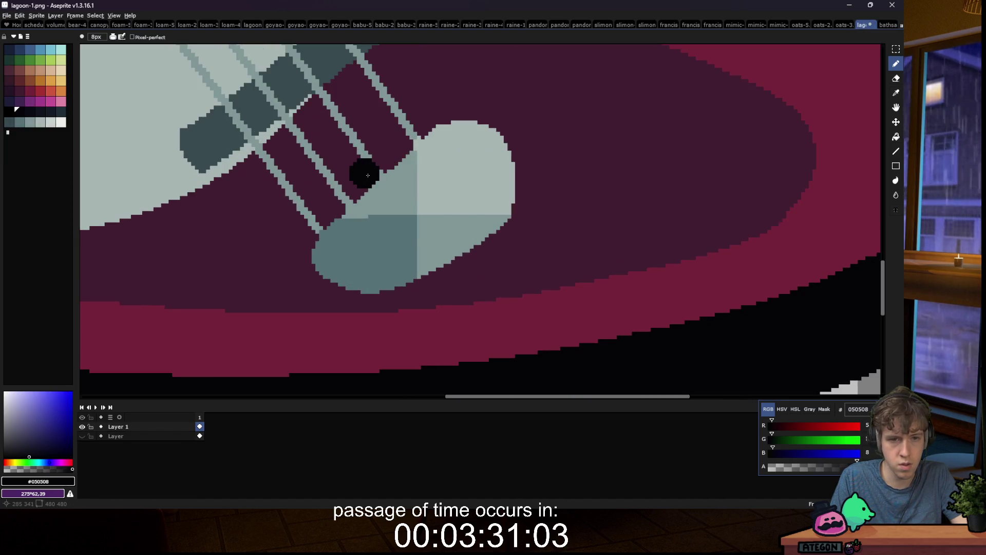
{"action": "mouse_move", "coordinate": [368, 176]}
{"action": "left_mouse_down"}
{"action": "mouse_move", "coordinate": [359, 177]}
{"action": "mouse_move", "coordinate": [488, 119]}
{"action": "mouse_move", "coordinate": [506, 149]}
{"action": "mouse_move", "coordinate": [501, 239]}
{"action": "mouse_move", "coordinate": [463, 266]}
{"action": "mouse_move", "coordinate": [311, 288]}
{"action": "mouse_move", "coordinate": [360, 186]}
{"action": "left_mouse_up"}
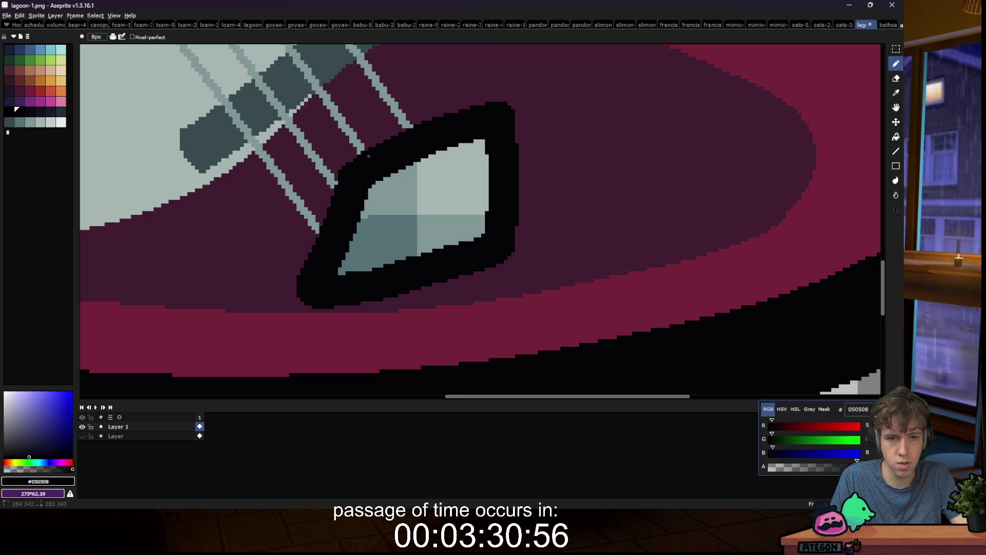
Step: Close the black outline around the tailpiece's bottom edge
{"action": "scroll", "coordinate": [308, 192], "scroll_direction": "down", "scroll_amount": 8}
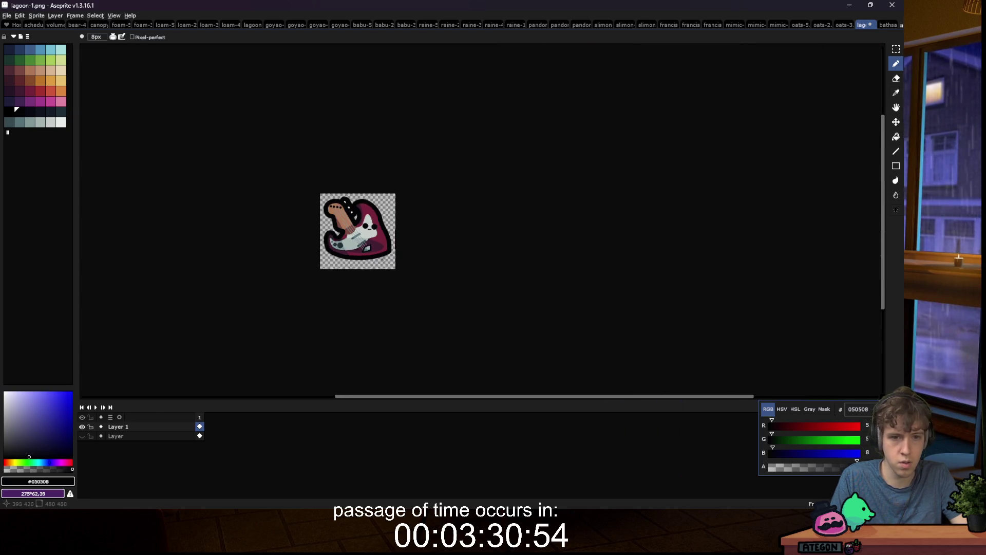
{"action": "scroll", "coordinate": [382, 260], "scroll_direction": "down", "scroll_amount": 1}
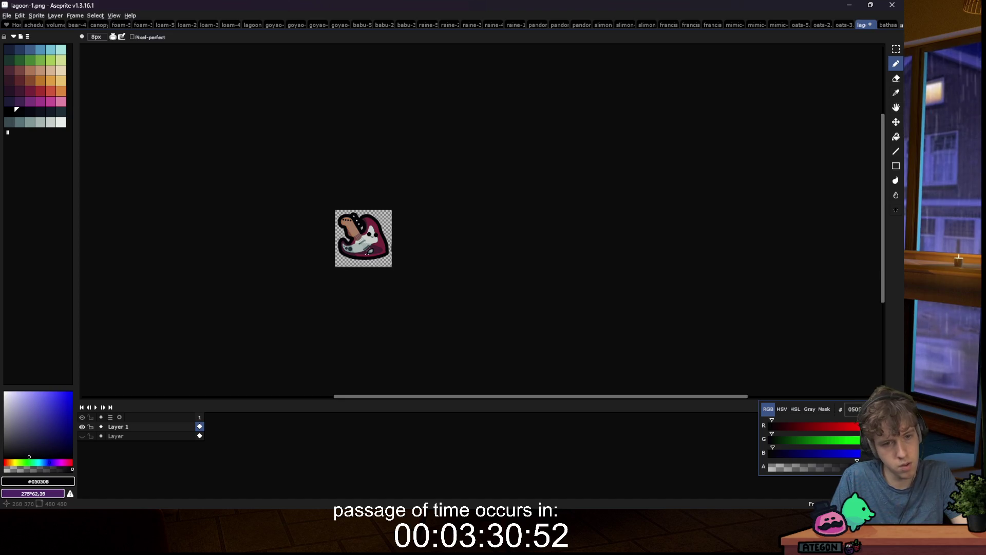
{"action": "scroll", "coordinate": [366, 254], "scroll_direction": "up", "scroll_amount": 3}
{"action": "scroll", "coordinate": [355, 240], "scroll_direction": "down", "scroll_amount": 1}
{"action": "scroll", "coordinate": [315, 198], "scroll_direction": "up", "scroll_amount": 1}
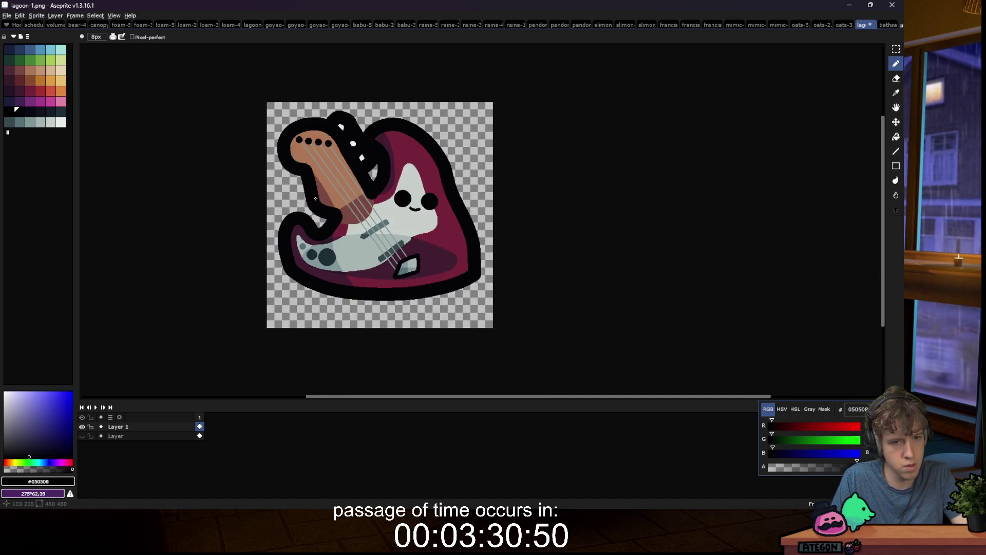
{"action": "scroll", "coordinate": [315, 198], "scroll_direction": "up", "scroll_amount": 1}
{"action": "scroll", "coordinate": [334, 175], "scroll_direction": "down", "scroll_amount": 2}
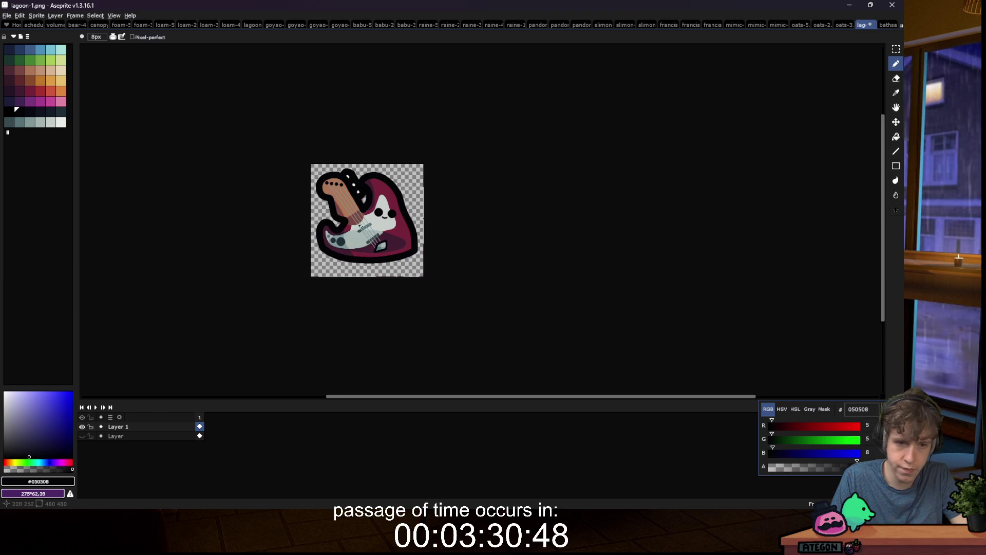
{"action": "scroll", "coordinate": [396, 237], "scroll_direction": "up", "scroll_amount": 2}
{"action": "scroll", "coordinate": [380, 233], "scroll_direction": "down", "scroll_amount": 1}
{"action": "scroll", "coordinate": [460, 226], "scroll_direction": "down", "scroll_amount": 1}
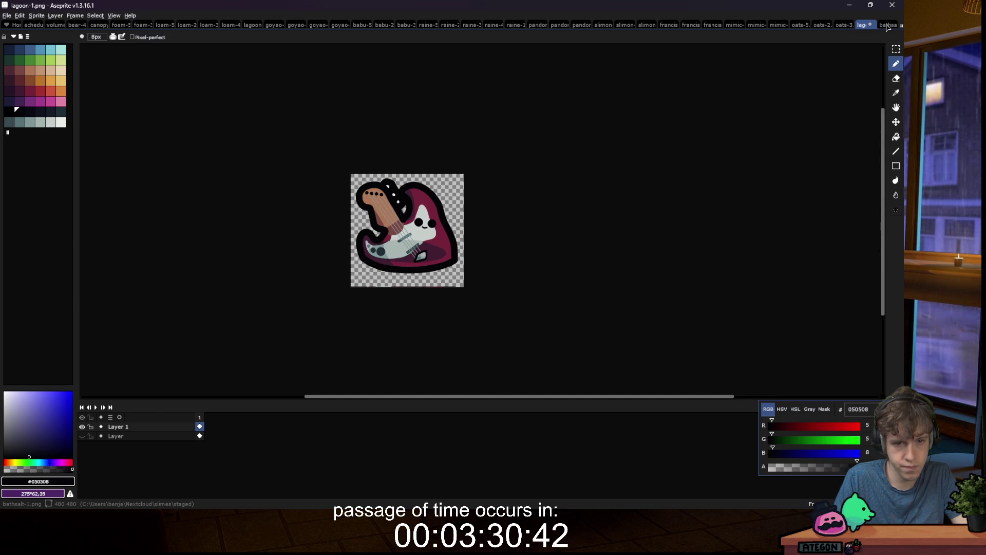
{"action": "scroll", "coordinate": [402, 252], "scroll_direction": "up", "scroll_amount": 3}
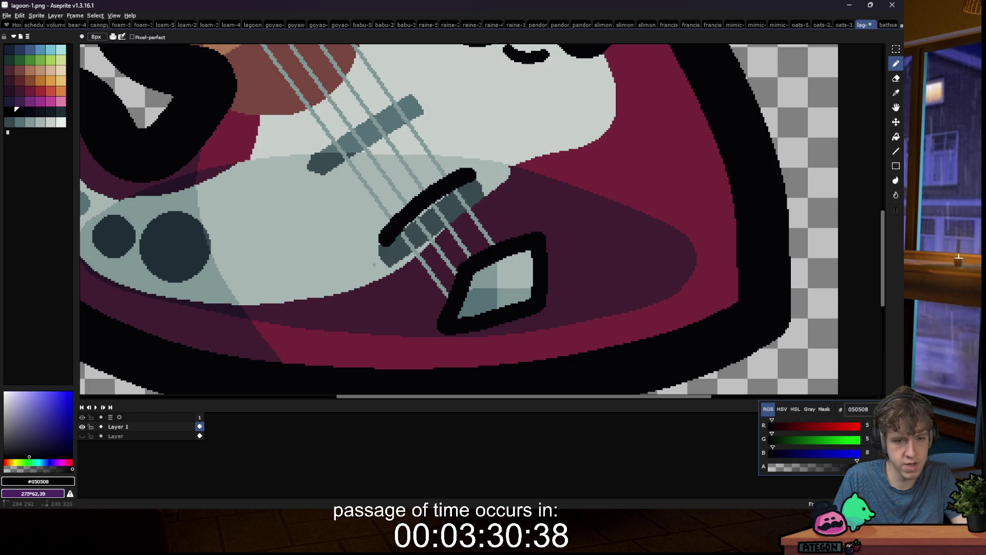
{"action": "mouse_move", "coordinate": [374, 264]}
{"action": "left_mouse_down"}
{"action": "mouse_move", "coordinate": [434, 254]}
{"action": "mouse_move", "coordinate": [497, 178]}
{"action": "left_mouse_up"}
{"action": "scroll", "coordinate": [401, 252], "scroll_direction": "down", "scroll_amount": 5}
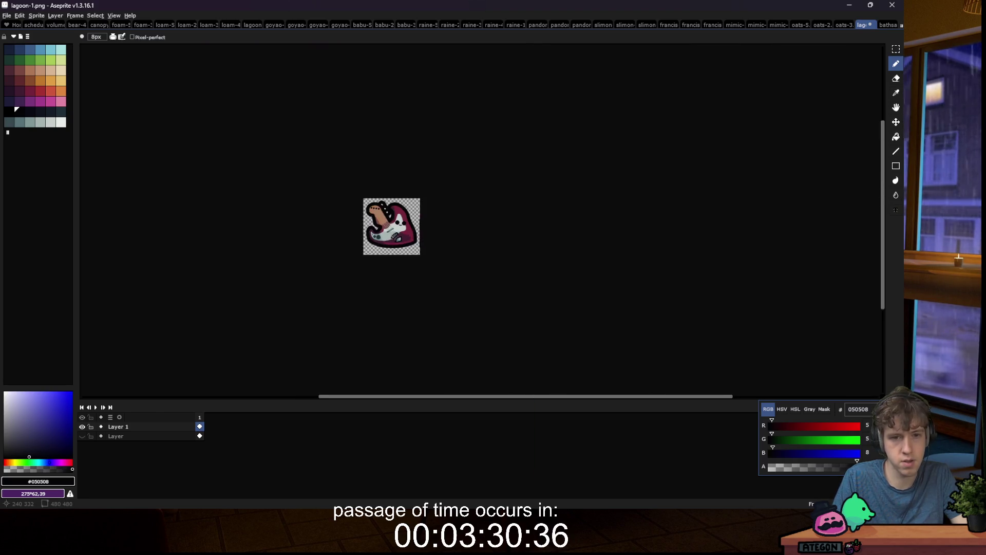
{"action": "scroll", "coordinate": [398, 241], "scroll_direction": "up", "scroll_amount": 6}
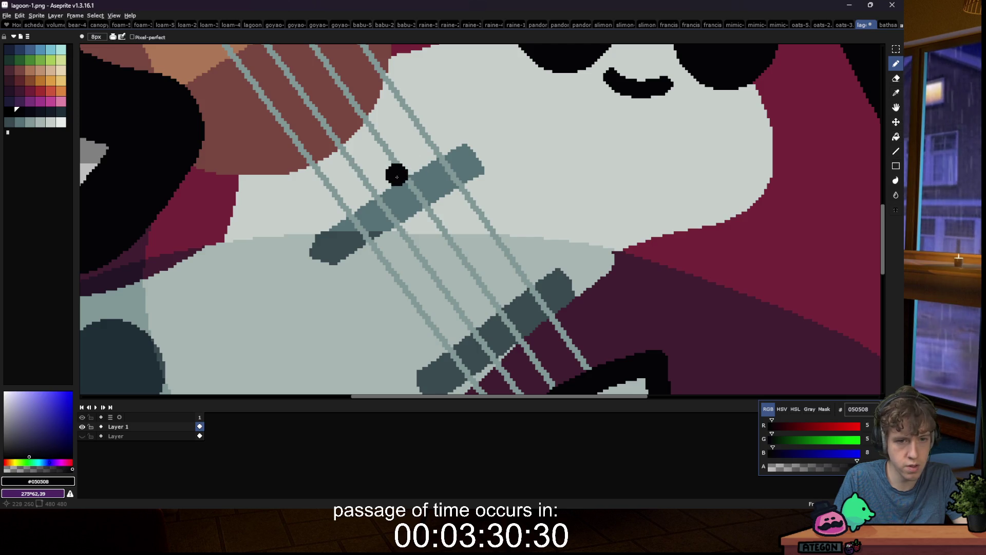
Step: Draw thick black outlines around the upper and lower pickup bars, redoing a stray lower-bar stroke
{"action": "mouse_move", "coordinate": [399, 167]}
{"action": "left_mouse_down"}
{"action": "mouse_move", "coordinate": [314, 234]}
{"action": "mouse_move", "coordinate": [308, 264]}
{"action": "mouse_move", "coordinate": [344, 260]}
{"action": "mouse_move", "coordinate": [482, 173]}
{"action": "left_mouse_up"}
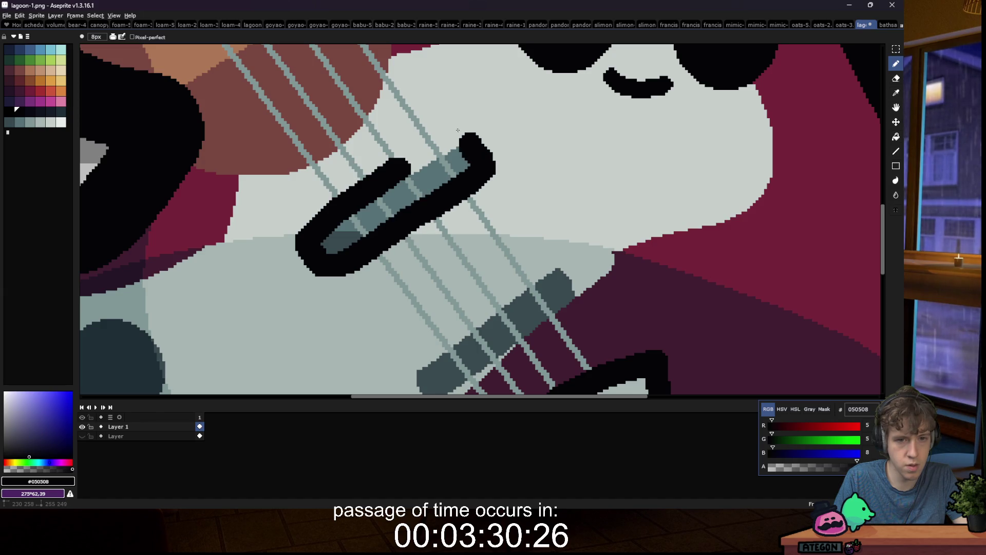
{"action": "left_click_drag", "start_coordinate": [458, 129], "coordinate": [411, 169]}
{"action": "mouse_move", "coordinate": [552, 263]}
{"action": "left_mouse_down"}
{"action": "mouse_move", "coordinate": [412, 367]}
{"action": "mouse_move", "coordinate": [538, 271]}
{"action": "left_mouse_up"}
{"action": "key", "text": "ctrl+z"}
{"action": "left_click_drag", "start_coordinate": [579, 297], "coordinate": [491, 362]}
{"action": "scroll", "coordinate": [447, 367], "scroll_direction": "down", "scroll_amount": 1}
{"action": "left_click", "coordinate": [410, 368]}
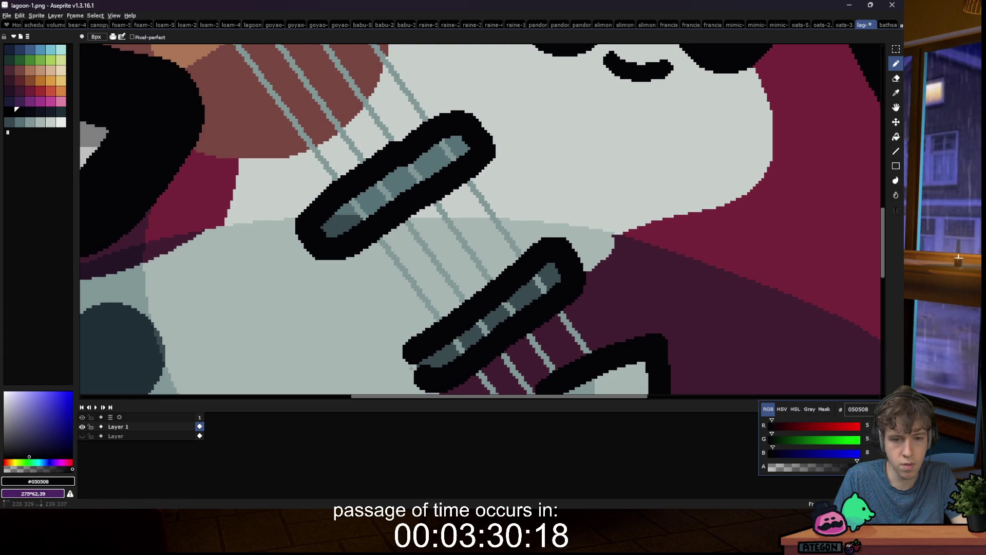
{"action": "scroll", "coordinate": [349, 286], "scroll_direction": "down", "scroll_amount": 10}
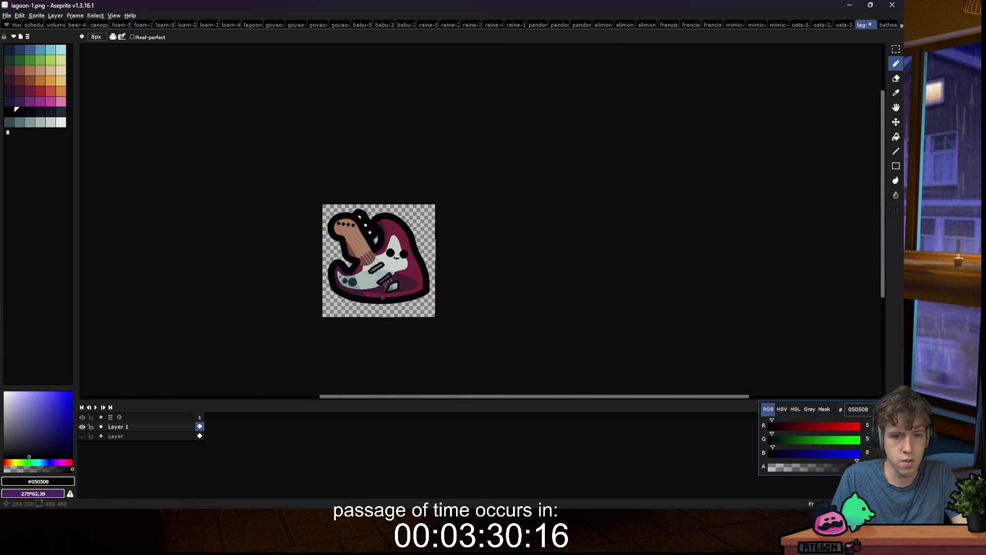
{"action": "scroll", "coordinate": [390, 284], "scroll_direction": "up", "scroll_amount": 5}
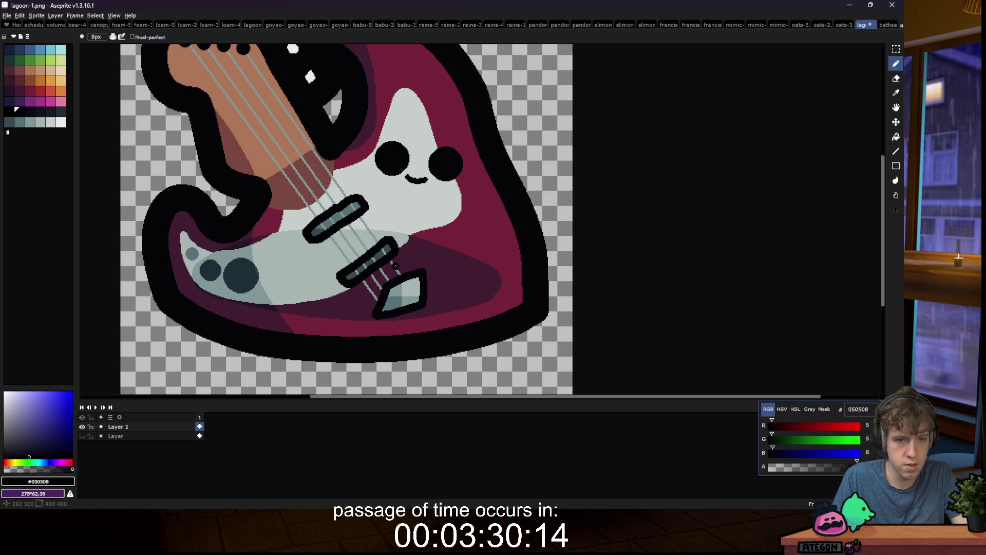
{"action": "scroll", "coordinate": [346, 233], "scroll_direction": "up", "scroll_amount": 2}
Step: Sample the mid grey-teal #577277 from the middle pickup bar
{"action": "left_click", "coordinate": [302, 235], "text": "alt"}
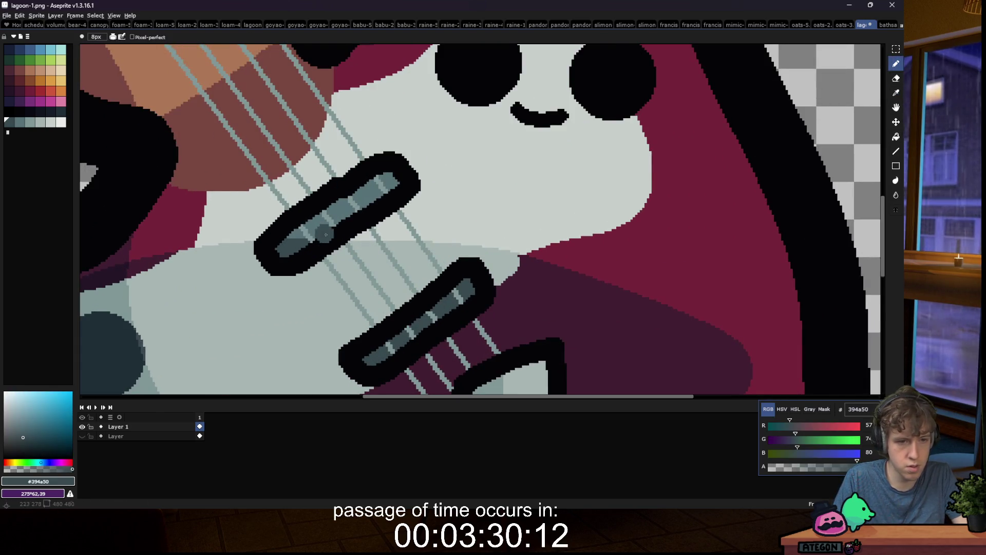
{"action": "key", "text": "g"}
{"action": "scroll", "coordinate": [302, 235], "scroll_direction": "down", "scroll_amount": 2}
{"action": "scroll", "coordinate": [360, 257], "scroll_direction": "up", "scroll_amount": 1}
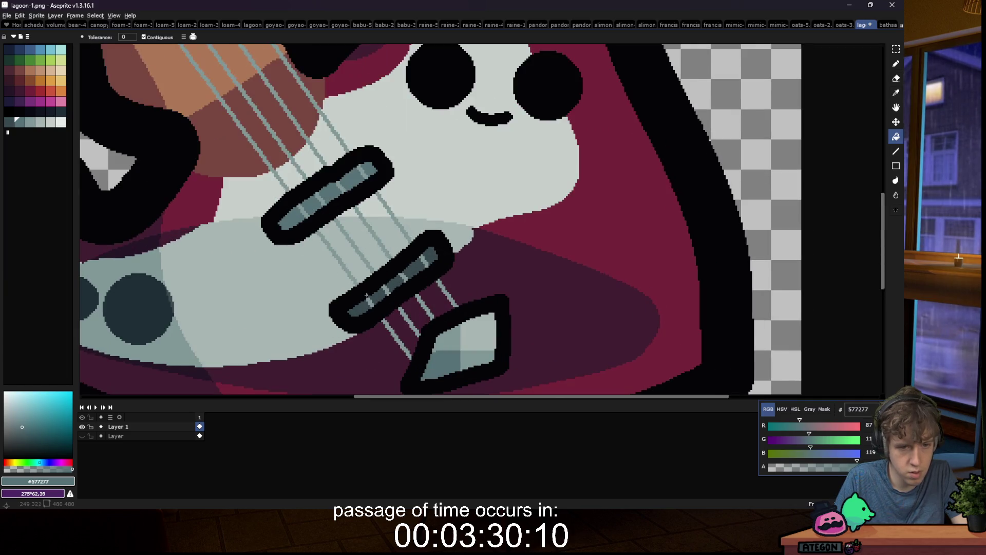
{"action": "left_click", "coordinate": [404, 272], "text": "alt"}
{"action": "scroll", "coordinate": [403, 272], "scroll_direction": "down", "scroll_amount": 2}
{"action": "scroll", "coordinate": [495, 303], "scroll_direction": "up", "scroll_amount": 3}
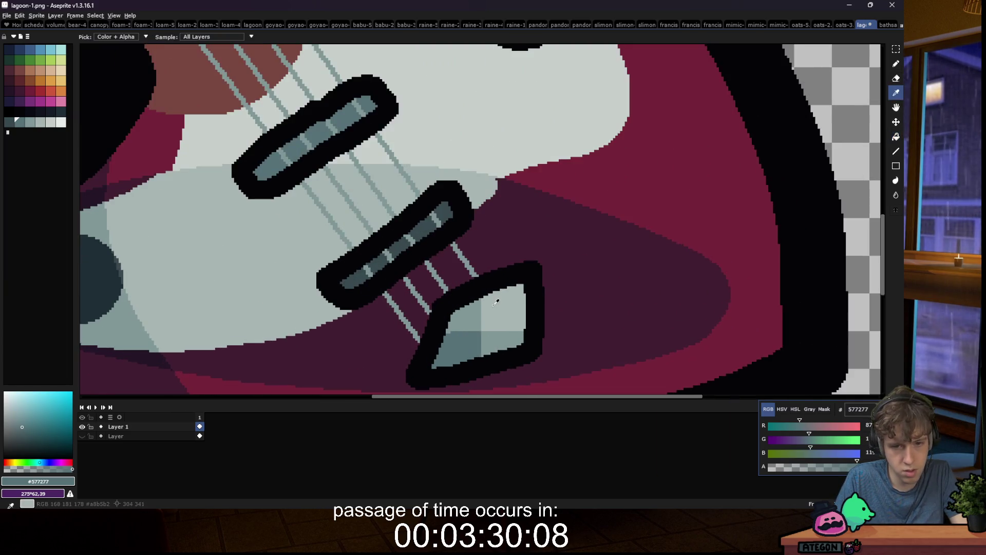
Step: Magic-wand select the middle bar's grey strip and repaint it grey-teal #577277
{"action": "key", "text": "w"}
{"action": "left_click", "coordinate": [403, 246]}
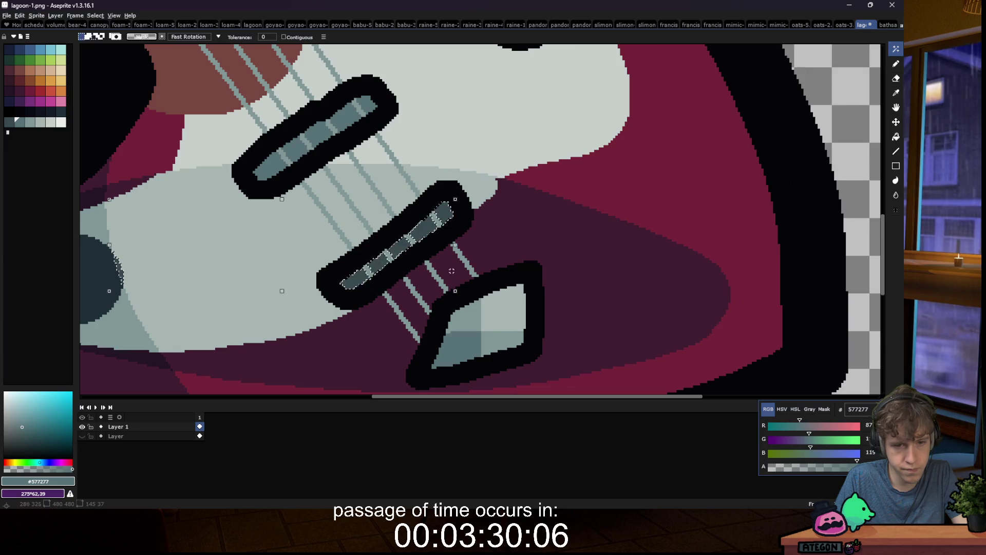
{"action": "key", "text": "i"}
{"action": "key", "text": "b"}
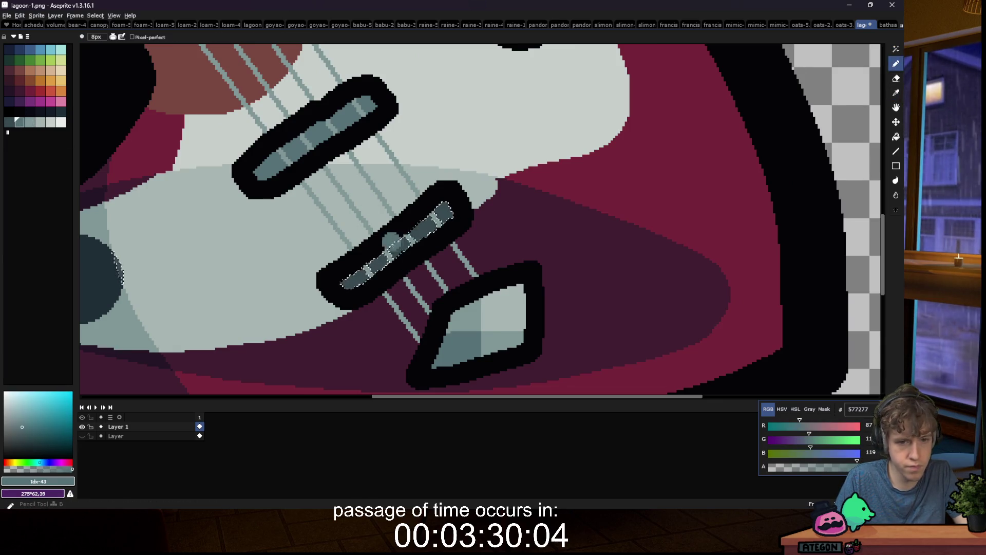
{"action": "scroll", "coordinate": [403, 246], "scroll_direction": "up", "scroll_amount": 1}
{"action": "mouse_move", "coordinate": [404, 242]}
{"action": "left_mouse_down"}
{"action": "mouse_move", "coordinate": [468, 186]}
{"action": "mouse_move", "coordinate": [321, 298]}
{"action": "mouse_move", "coordinate": [470, 187]}
{"action": "mouse_move", "coordinate": [407, 232]}
{"action": "left_mouse_up"}
{"action": "scroll", "coordinate": [414, 221], "scroll_direction": "down", "scroll_amount": 1}
Step: Eyedrop light teal #819796 and paint highlights along the upper pickup bar
{"action": "key", "text": "i"}
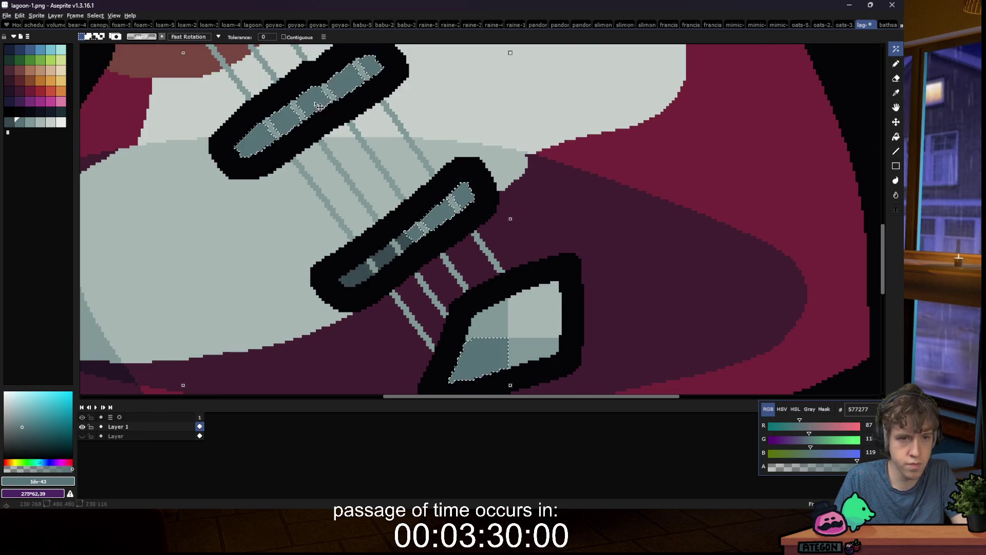
{"action": "left_click", "coordinate": [362, 67]}
{"action": "key", "text": "b"}
{"action": "mouse_move", "coordinate": [359, 69]}
{"action": "left_mouse_down"}
{"action": "mouse_move", "coordinate": [328, 95]}
{"action": "mouse_move", "coordinate": [348, 121]}
{"action": "mouse_move", "coordinate": [329, 98]}
{"action": "mouse_move", "coordinate": [369, 67]}
{"action": "mouse_move", "coordinate": [246, 144]}
{"action": "left_mouse_up"}
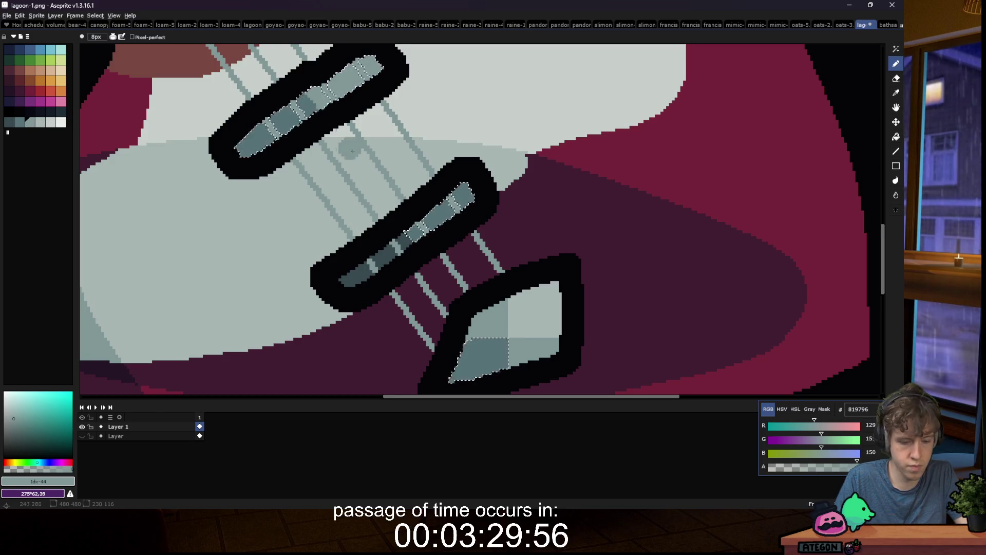
{"action": "scroll", "coordinate": [469, 205], "scroll_direction": "down", "scroll_amount": 2}
{"action": "key", "text": "m"}
{"action": "scroll", "coordinate": [384, 244], "scroll_direction": "down", "scroll_amount": 3}
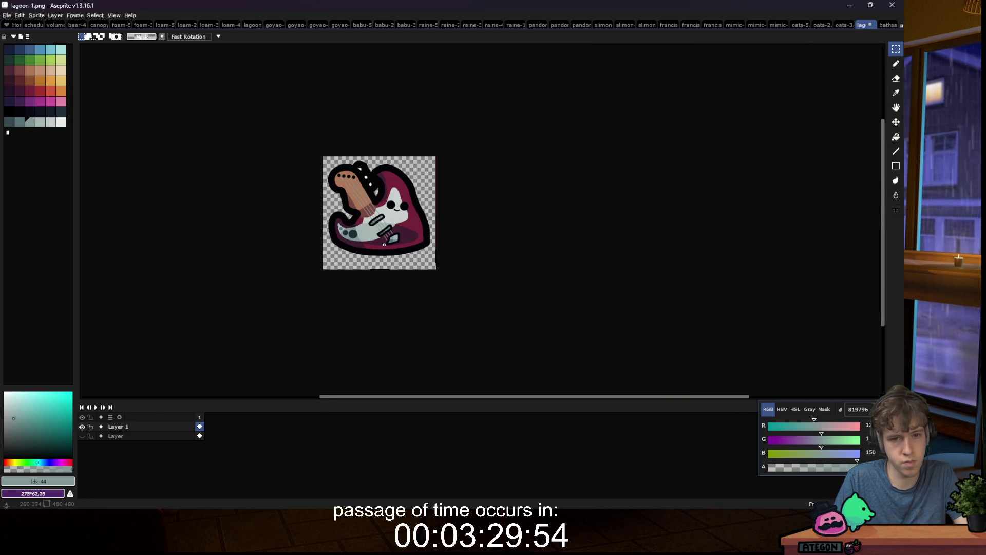
{"action": "scroll", "coordinate": [384, 244], "scroll_direction": "up", "scroll_amount": 5}
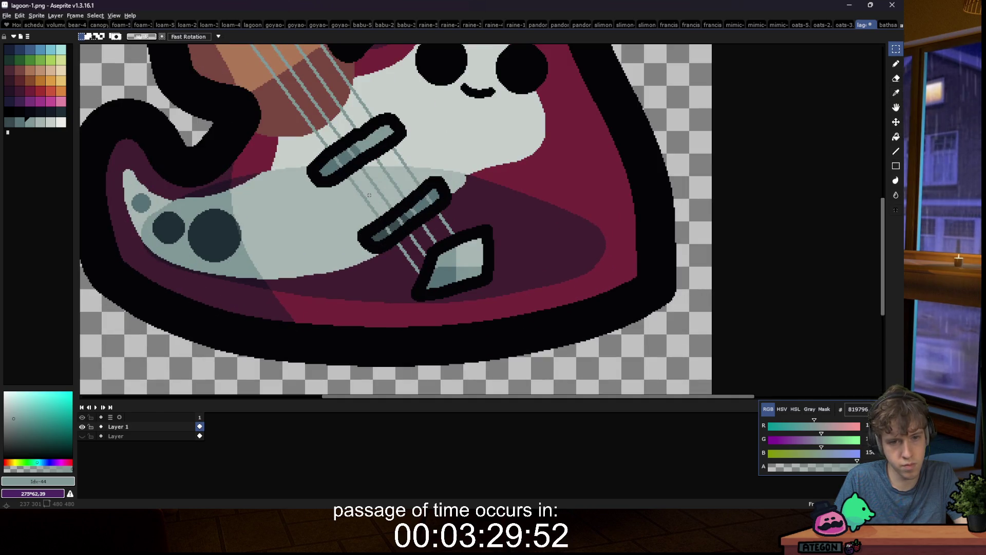
{"action": "scroll", "coordinate": [369, 196], "scroll_direction": "down", "scroll_amount": 4}
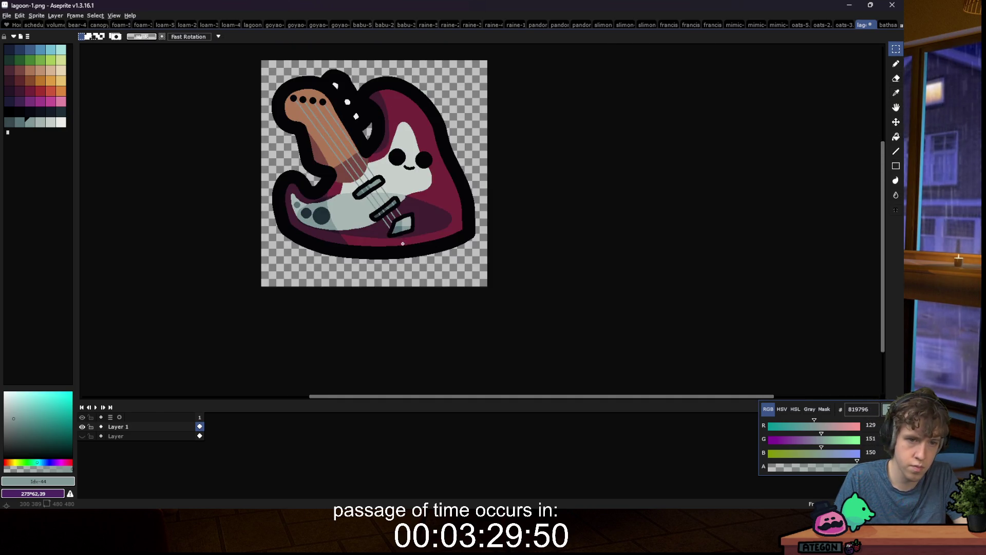
{"action": "scroll", "coordinate": [402, 243], "scroll_direction": "up", "scroll_amount": 6}
Step: Sample the dark grey and mid grey-teal colours from the bridge bars
{"action": "left_click", "coordinate": [391, 217], "text": "alt"}
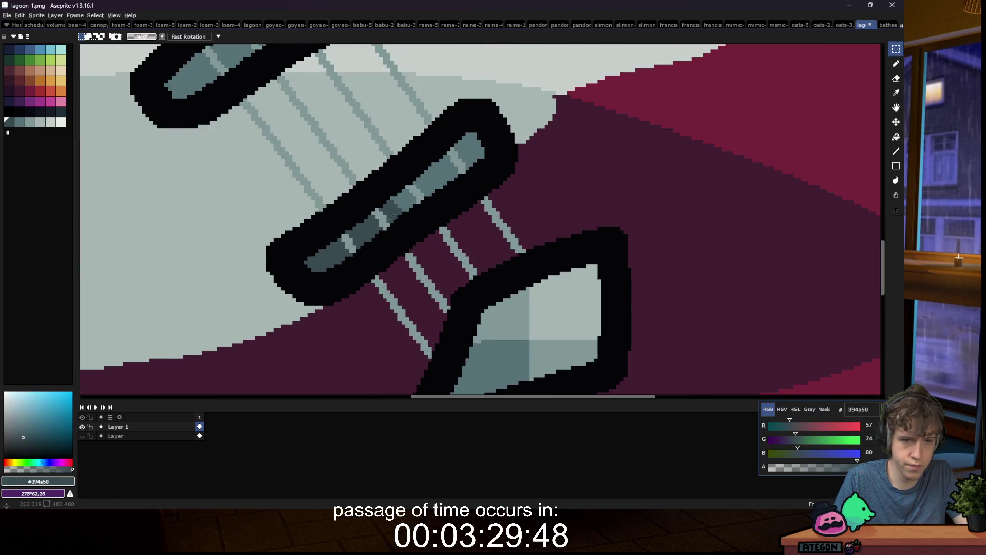
{"action": "key", "text": "g"}
{"action": "left_click", "coordinate": [458, 161], "text": "alt"}
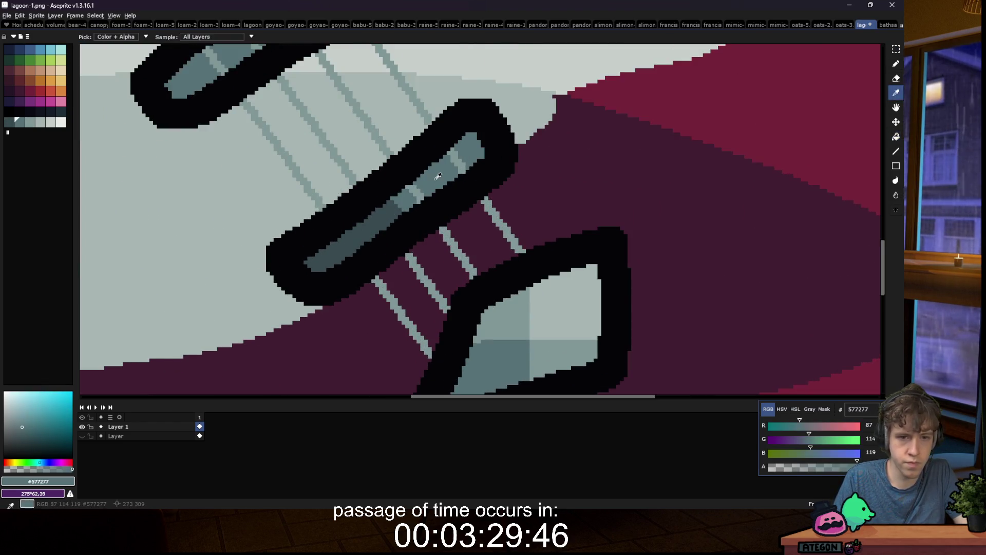
{"action": "scroll", "coordinate": [454, 171], "scroll_direction": "down", "scroll_amount": 5}
{"action": "scroll", "coordinate": [348, 162], "scroll_direction": "up", "scroll_amount": 5}
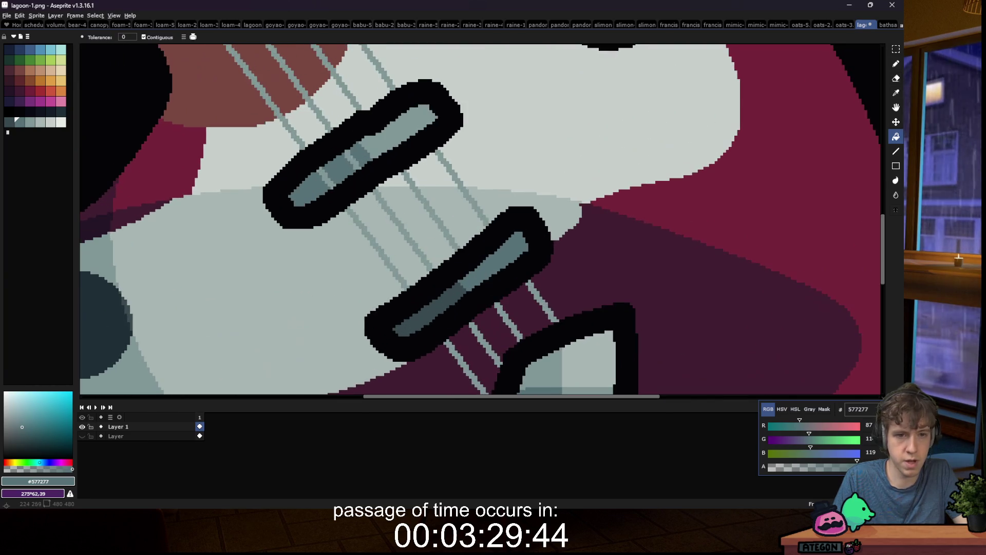
{"action": "scroll", "coordinate": [337, 177], "scroll_direction": "down", "scroll_amount": 5}
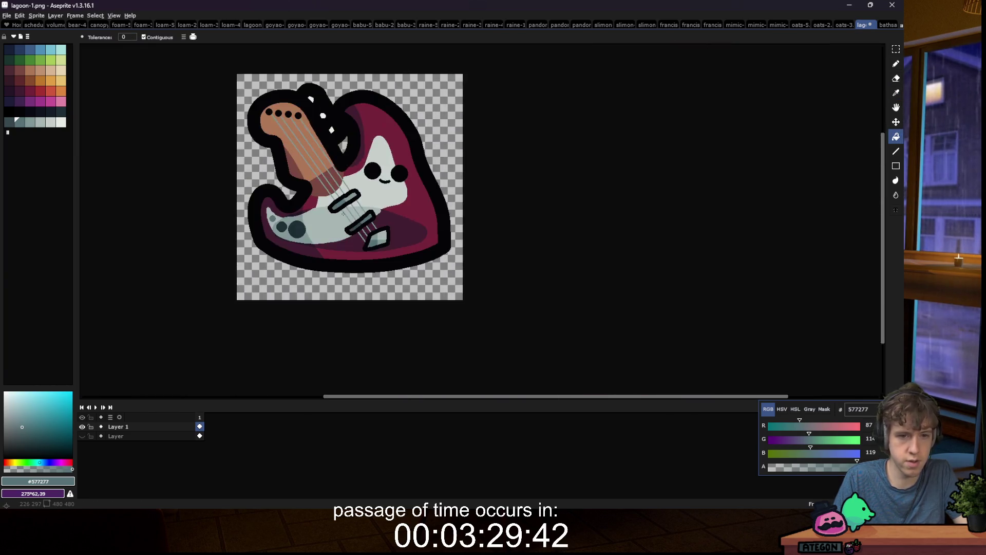
{"action": "scroll", "coordinate": [347, 205], "scroll_direction": "up", "scroll_amount": 5}
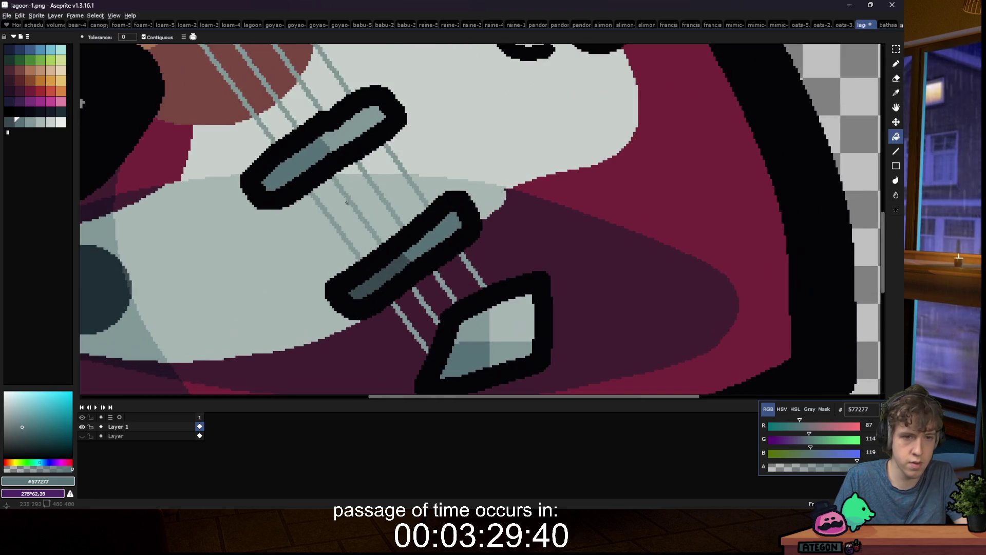
Step: Select the mid-grey bridge areas and paint a darker teal 394a50 patch on them
{"action": "key", "text": "w"}
{"action": "left_click", "coordinate": [325, 158]}
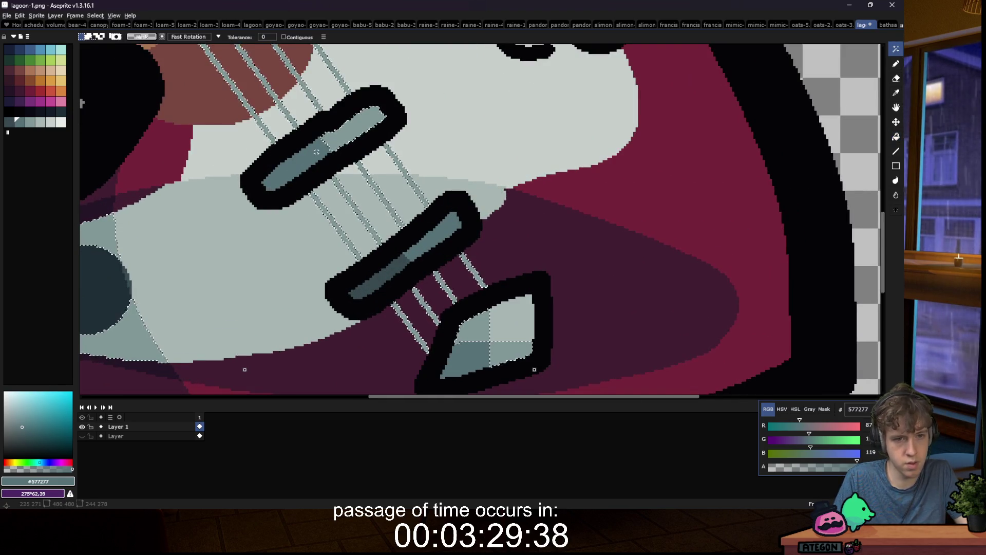
{"action": "key", "text": "b"}
{"action": "key", "text": "bracketleft"}
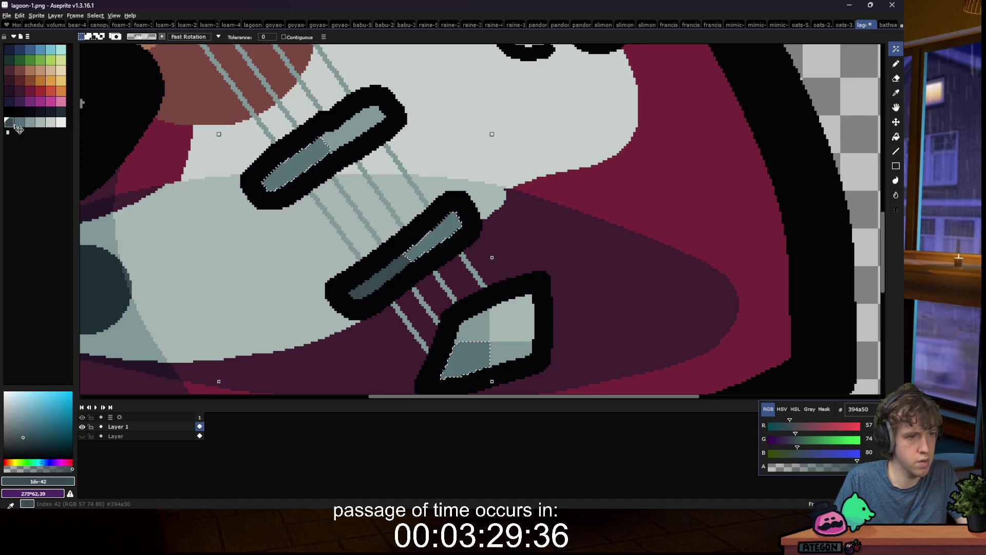
{"action": "left_click", "coordinate": [324, 161]}
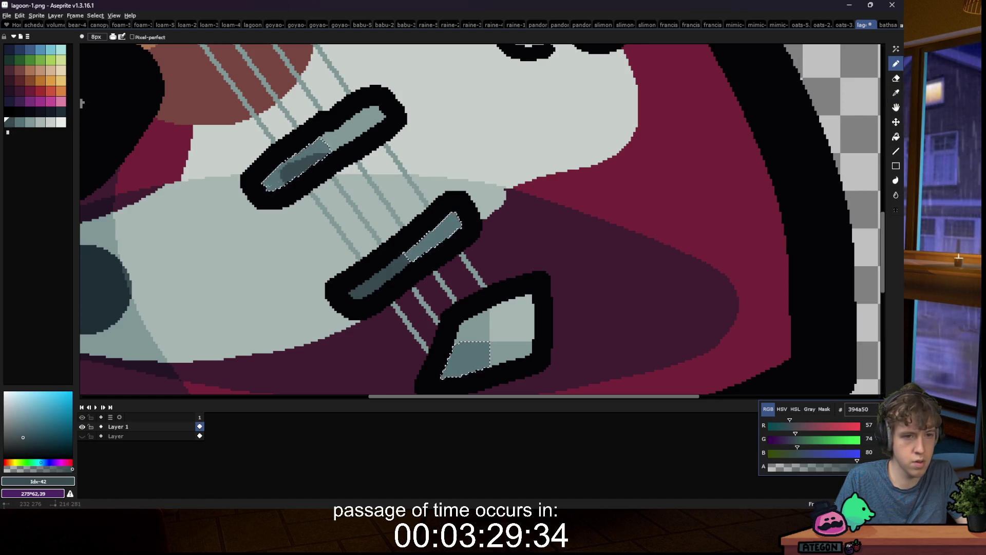
Step: Darken the lower-left part of the lower bridge with deeper teal 202e37
{"action": "key", "text": "w"}
{"action": "left_click", "coordinate": [396, 268]}
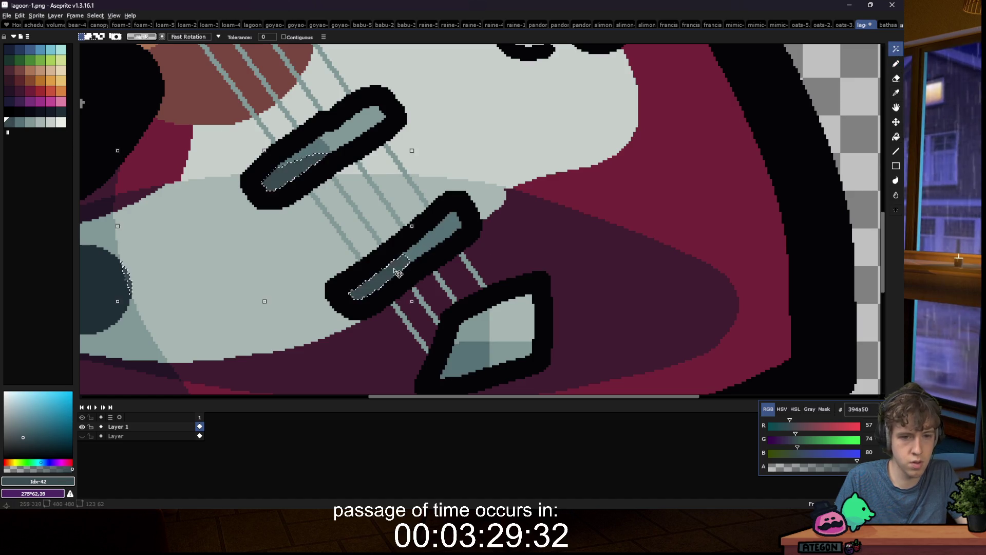
{"action": "left_click", "coordinate": [64, 113]}
{"action": "key", "text": "b"}
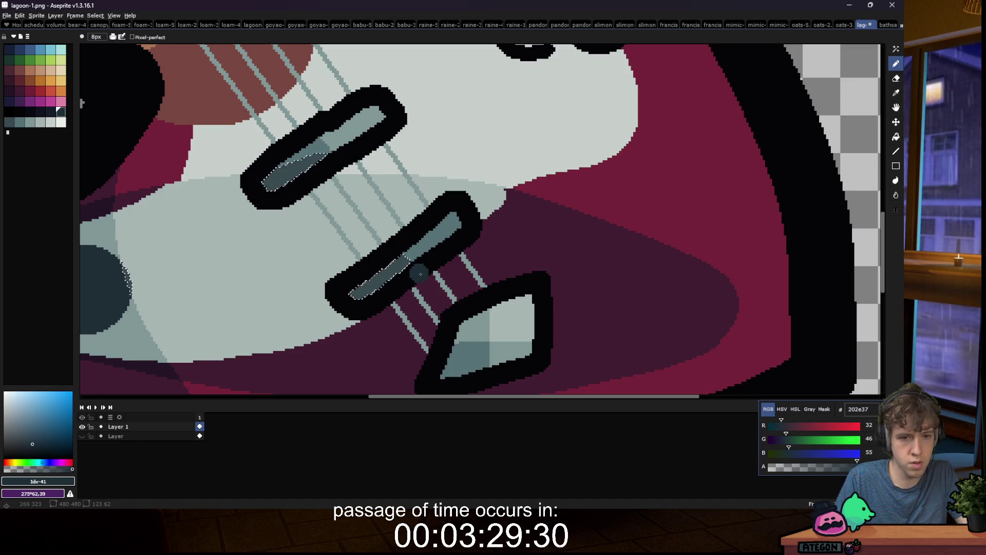
{"action": "left_click_drag", "start_coordinate": [353, 295], "coordinate": [411, 281]}
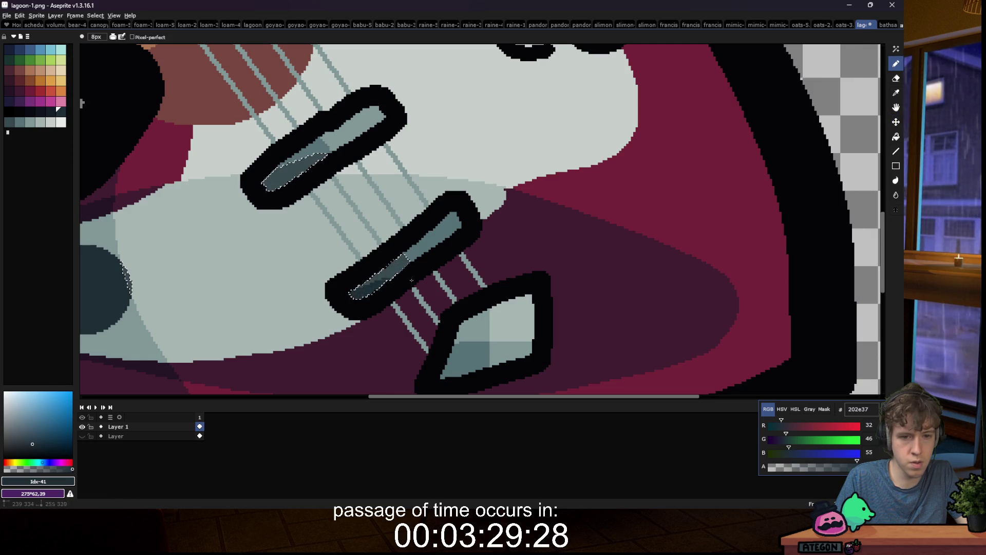
Step: Select the light teal and 819796 grey bridge highlights and pick mid teal 577277
{"action": "key", "text": "w"}
{"action": "left_click", "coordinate": [444, 246]}
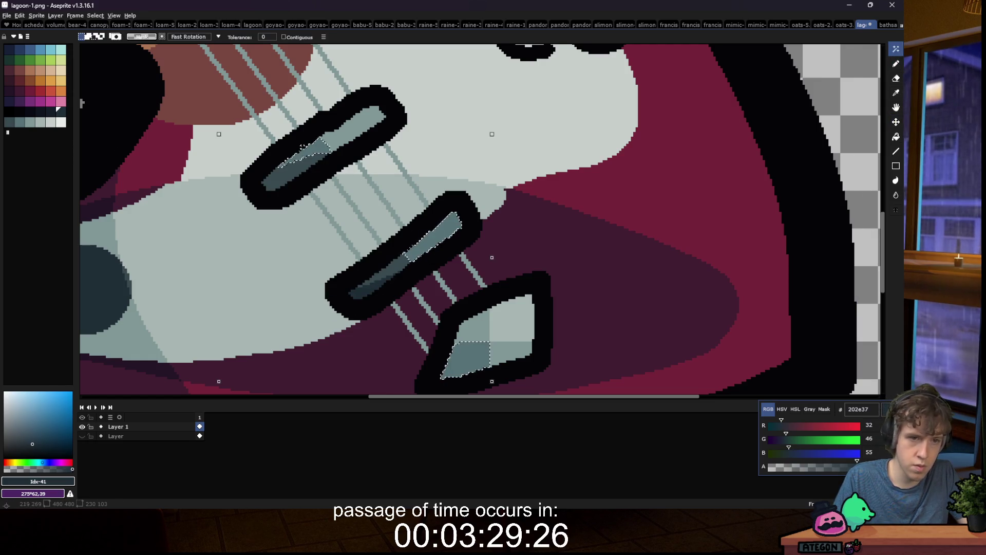
{"action": "left_click", "coordinate": [239, 112], "text": "alt"}
{"action": "left_click", "coordinate": [239, 112]}
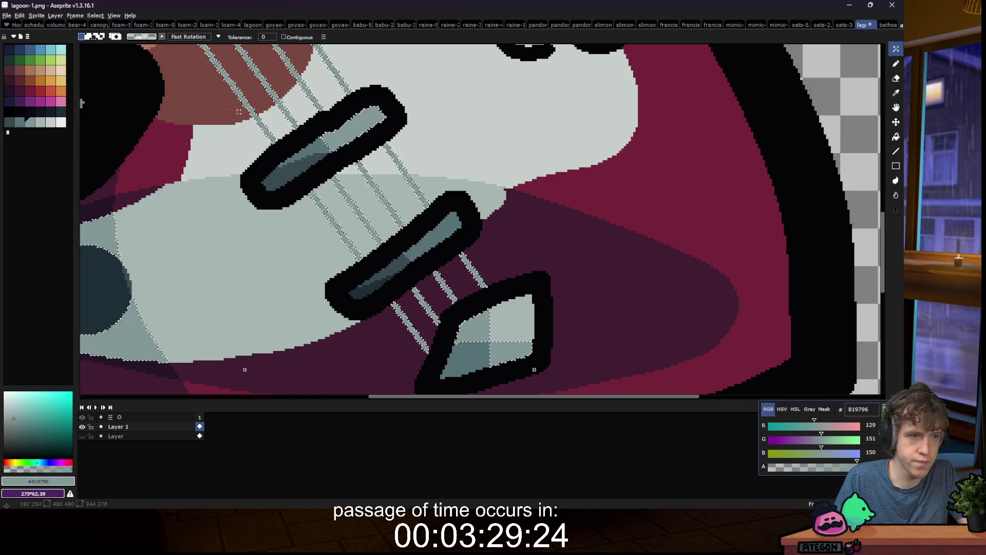
{"action": "left_click", "coordinate": [322, 149], "text": "alt"}
{"action": "key", "text": "b"}
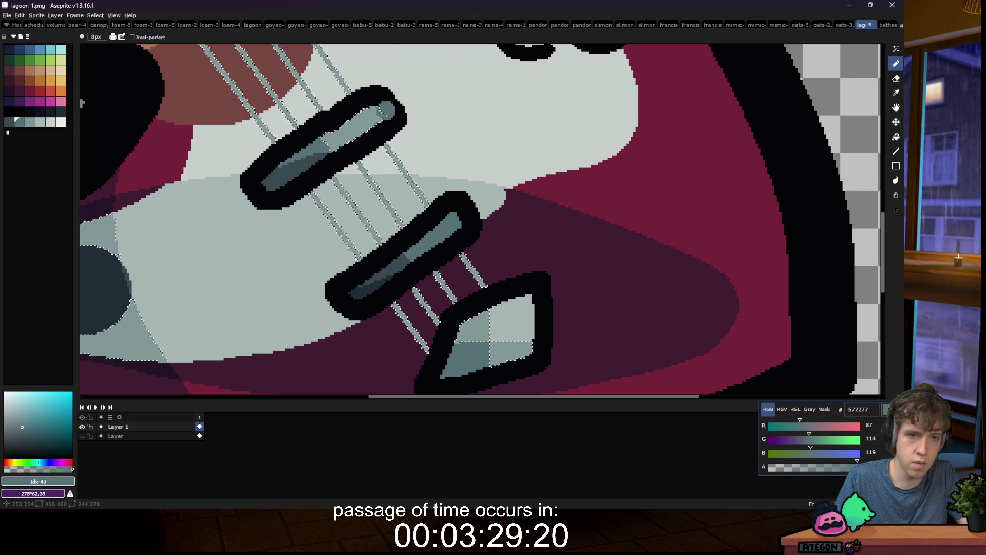
Step: Fill the white bridge highlights with mid teal, then undo a trial 819796 light-grey stroke
{"action": "key", "text": "w"}
{"action": "left_click", "coordinate": [446, 233]}
{"action": "key", "text": "f"}
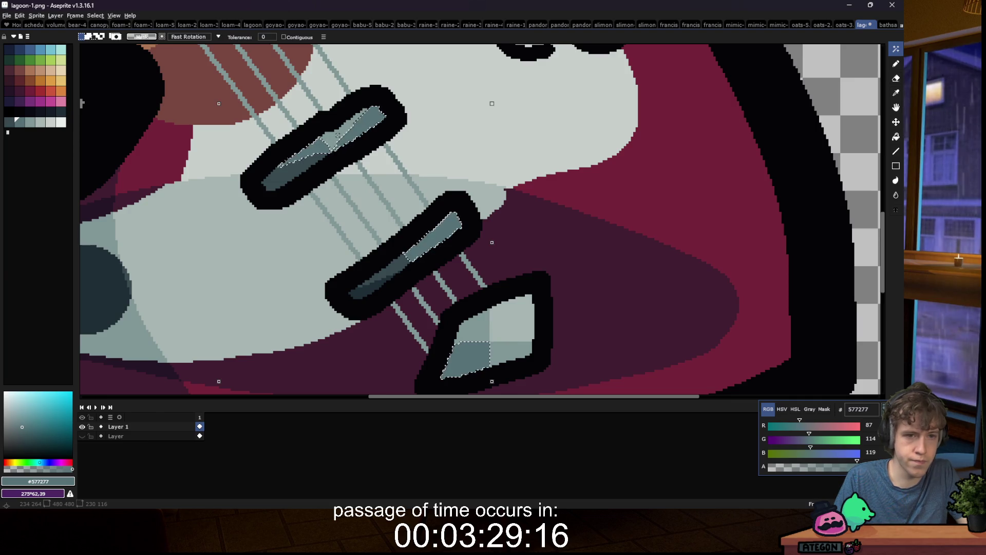
{"action": "key", "text": "b"}
{"action": "left_click", "coordinate": [454, 217], "text": "alt"}
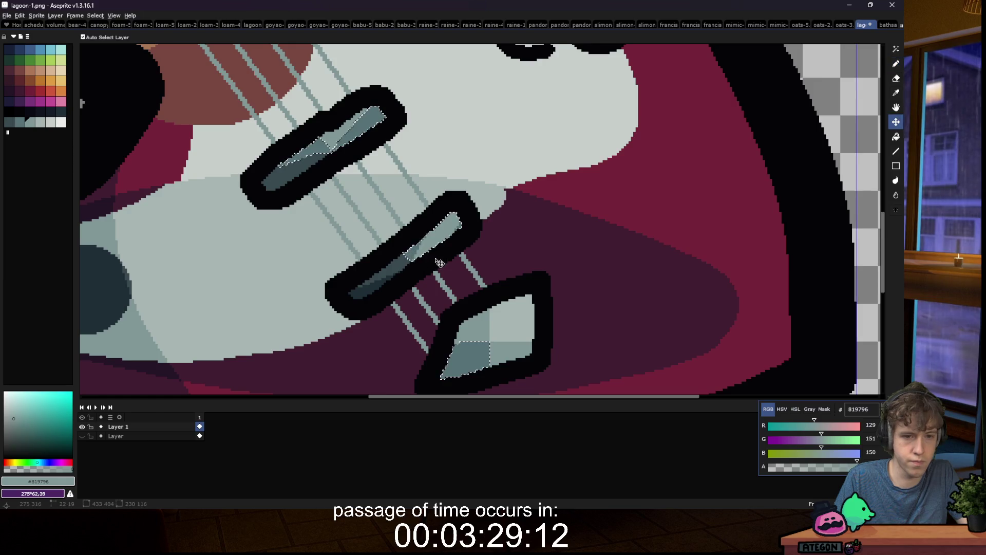
{"action": "left_click", "coordinate": [400, 260], "text": "alt"}
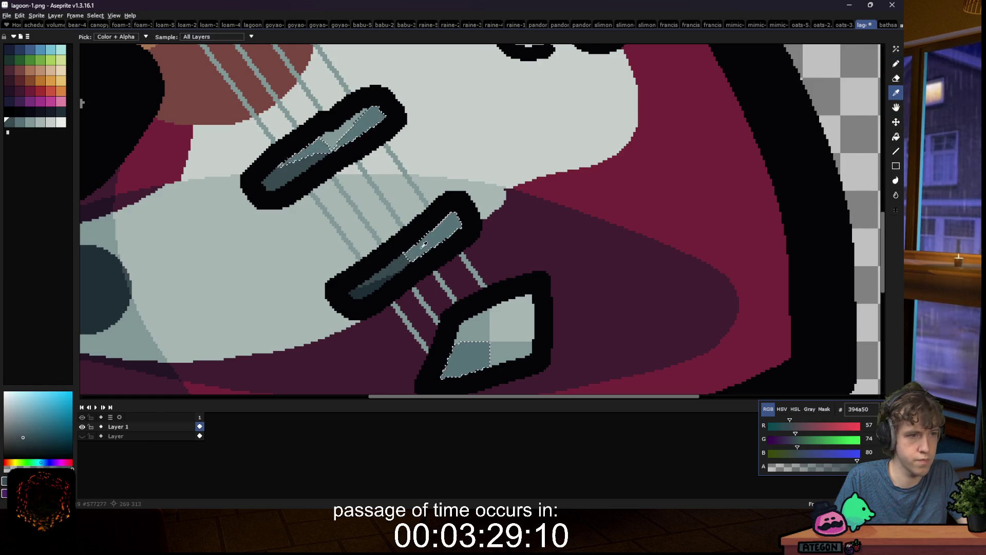
{"action": "left_click", "coordinate": [464, 221], "text": "alt"}
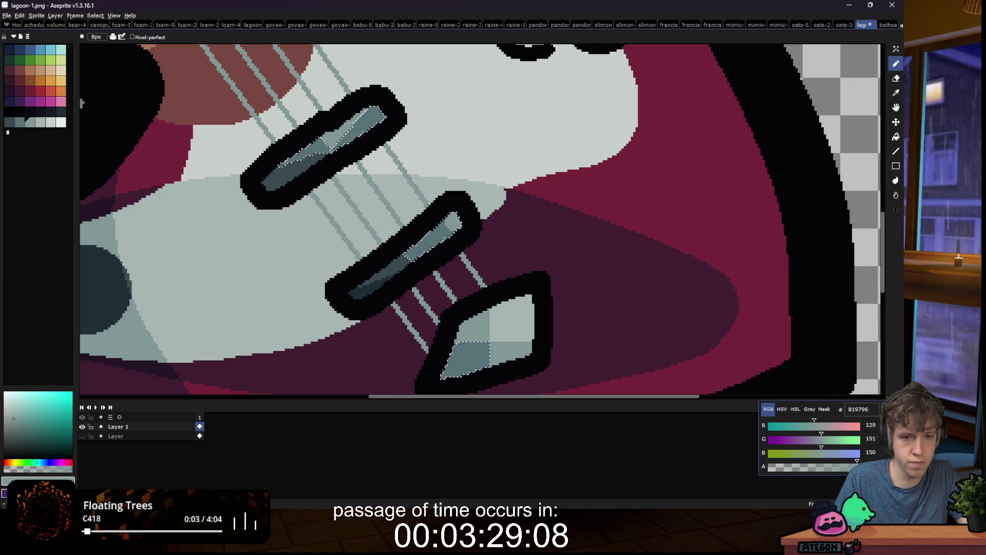
{"action": "key", "text": "ctrl+z"}
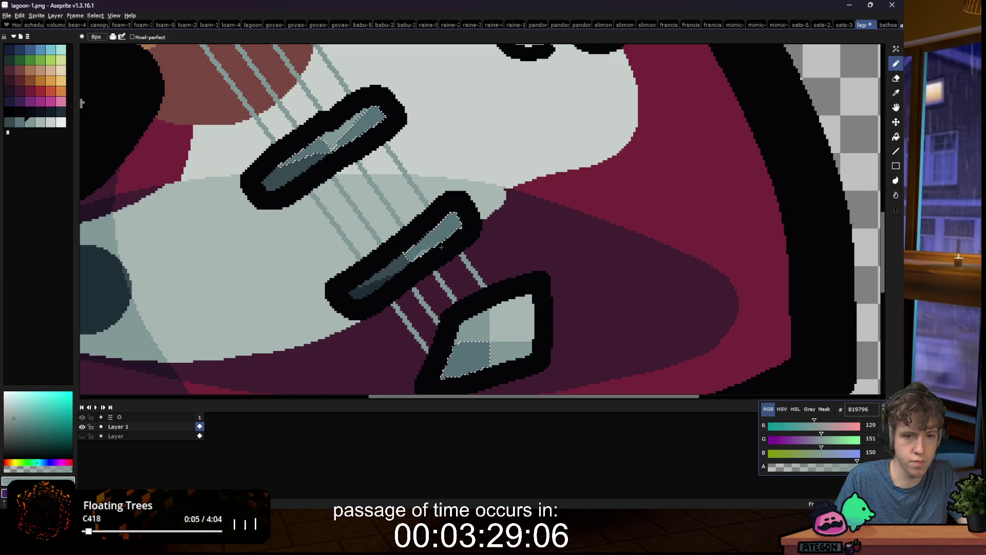
{"action": "scroll", "coordinate": [481, 194], "scroll_direction": "down", "scroll_amount": 5}
Step: Recolour the outlines of the three bridge pieces dark navy 10141f
{"action": "key", "text": "m"}
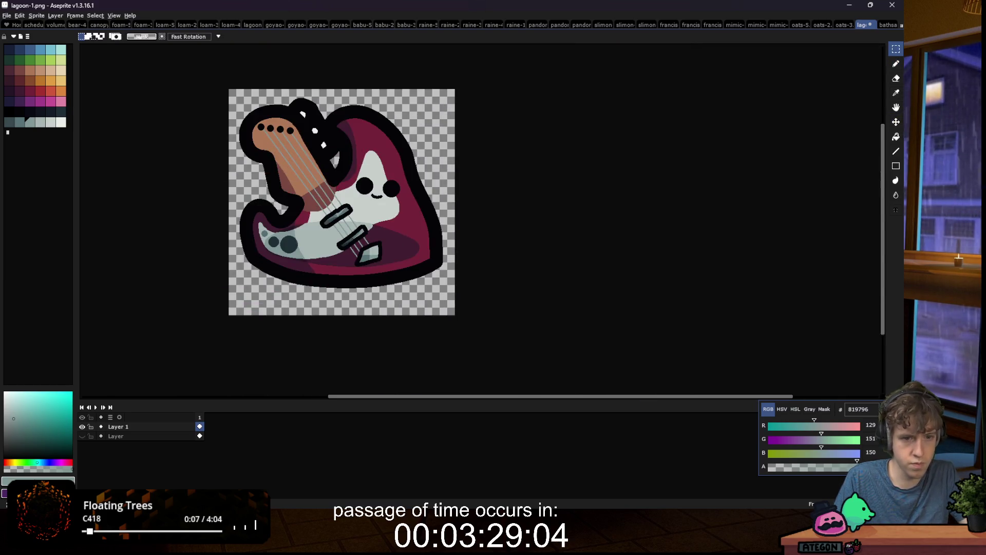
{"action": "scroll", "coordinate": [324, 253], "scroll_direction": "down", "scroll_amount": 3}
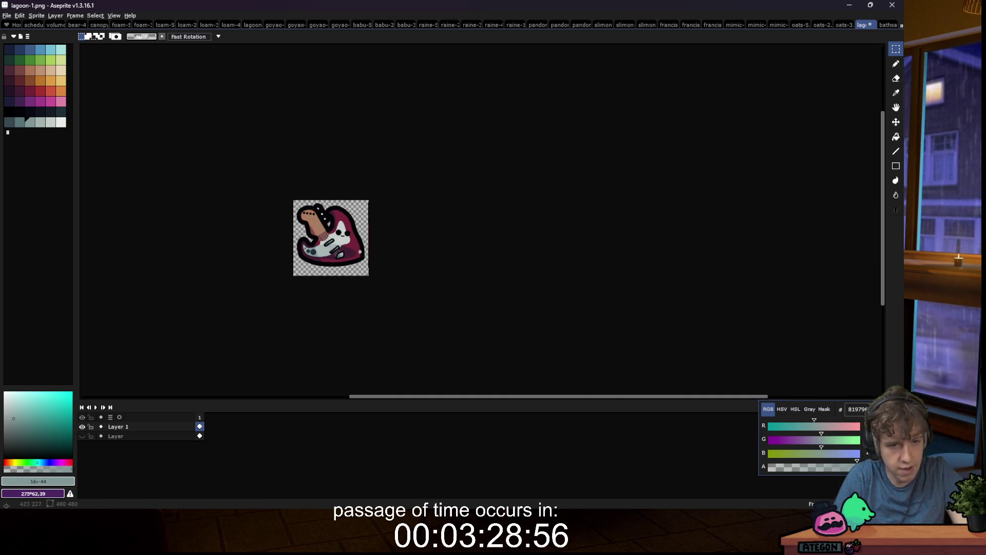
{"action": "scroll", "coordinate": [359, 251], "scroll_direction": "up", "scroll_amount": 10}
{"action": "key", "text": "i"}
{"action": "left_click", "coordinate": [232, 158]}
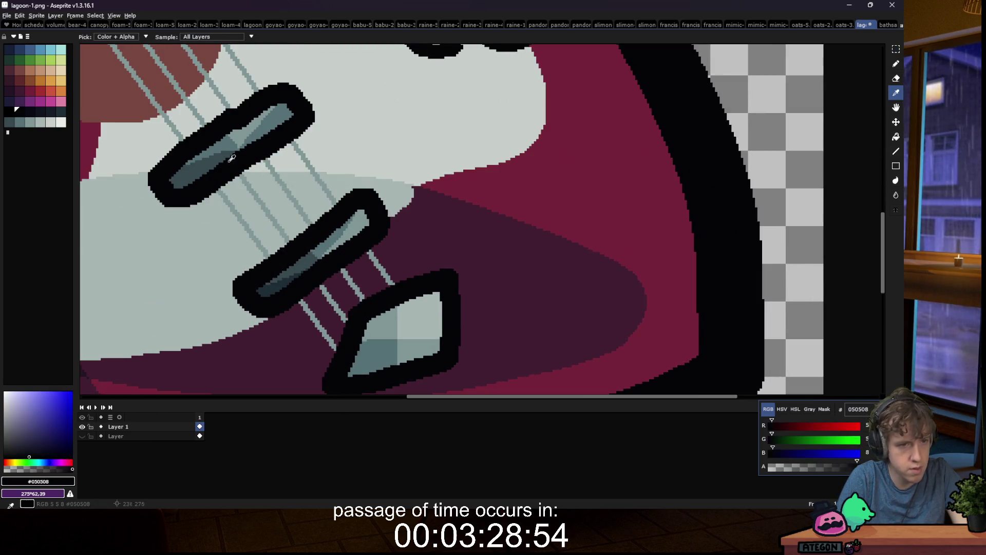
{"action": "key", "text": "m"}
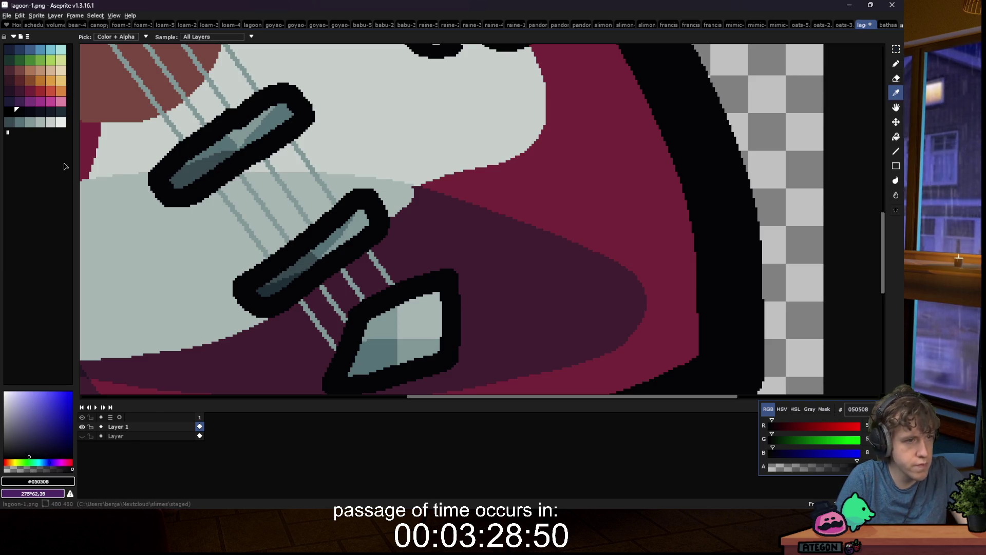
{"action": "left_click", "coordinate": [39, 111]}
{"action": "key", "text": "g"}
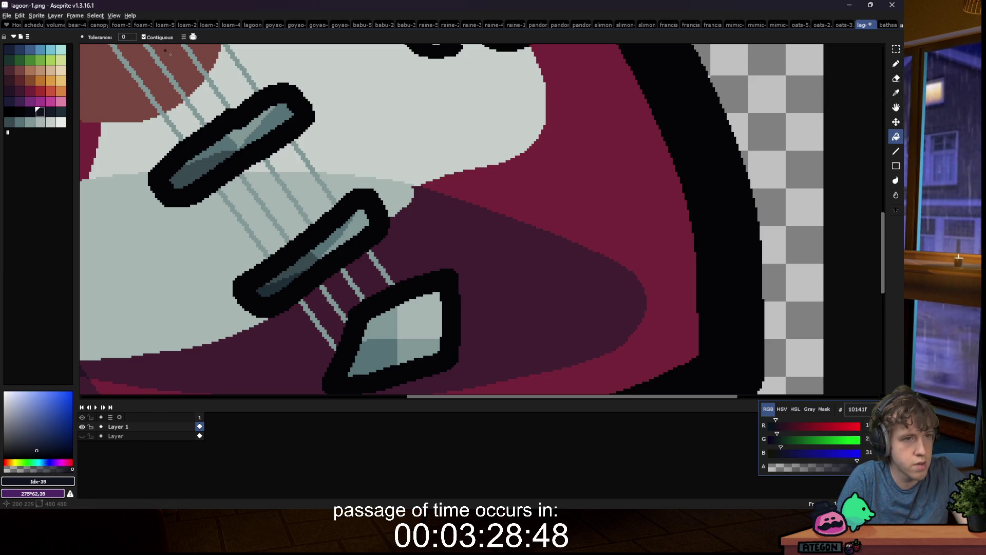
{"action": "left_click", "coordinate": [246, 118]}
{"action": "left_click", "coordinate": [331, 251]}
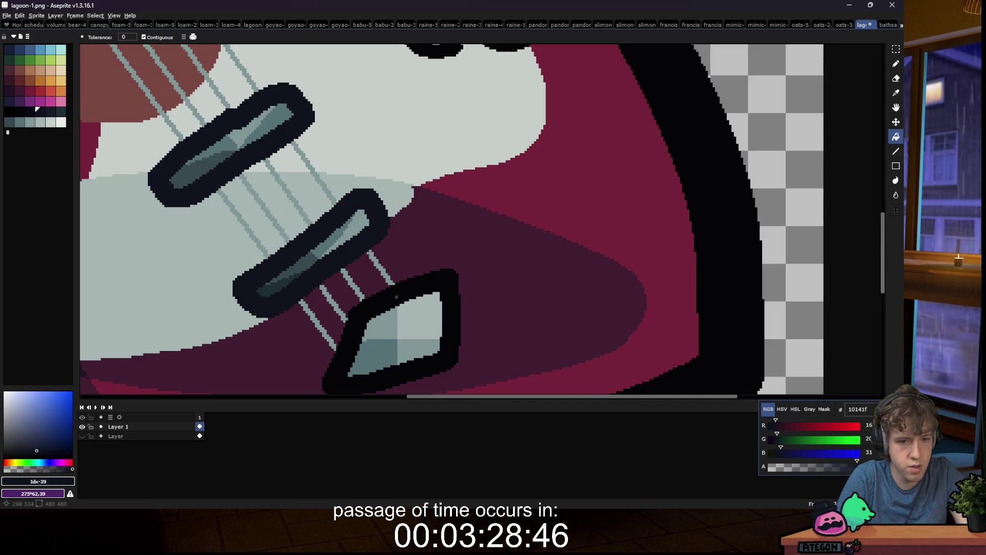
{"action": "left_click", "coordinate": [396, 296]}
Step: Try filling the sprite's outer outline navy, then undo it
{"action": "scroll", "coordinate": [295, 319], "scroll_direction": "down", "scroll_amount": 8}
{"action": "scroll", "coordinate": [275, 308], "scroll_direction": "up", "scroll_amount": 1}
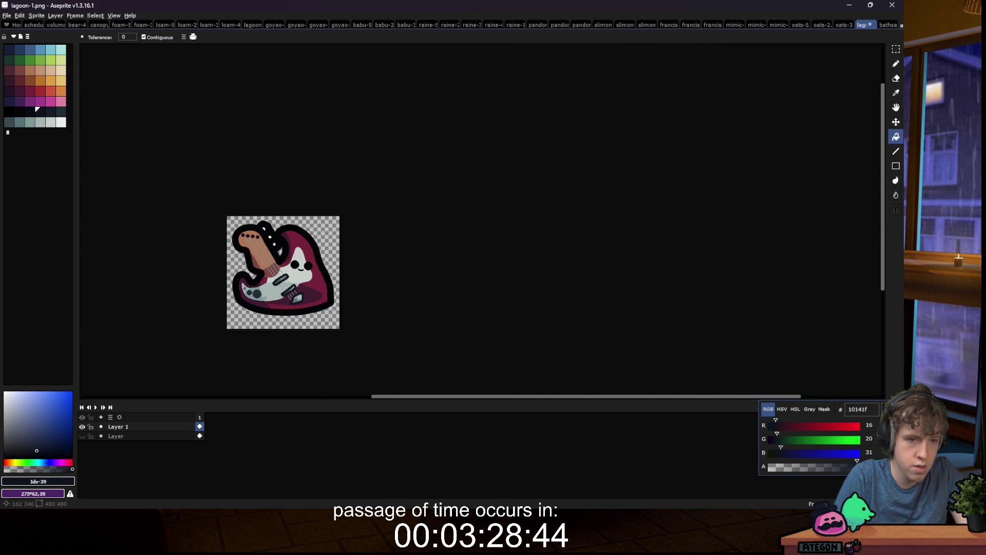
{"action": "left_click", "coordinate": [320, 264]}
{"action": "key", "text": "ctrl+z"}
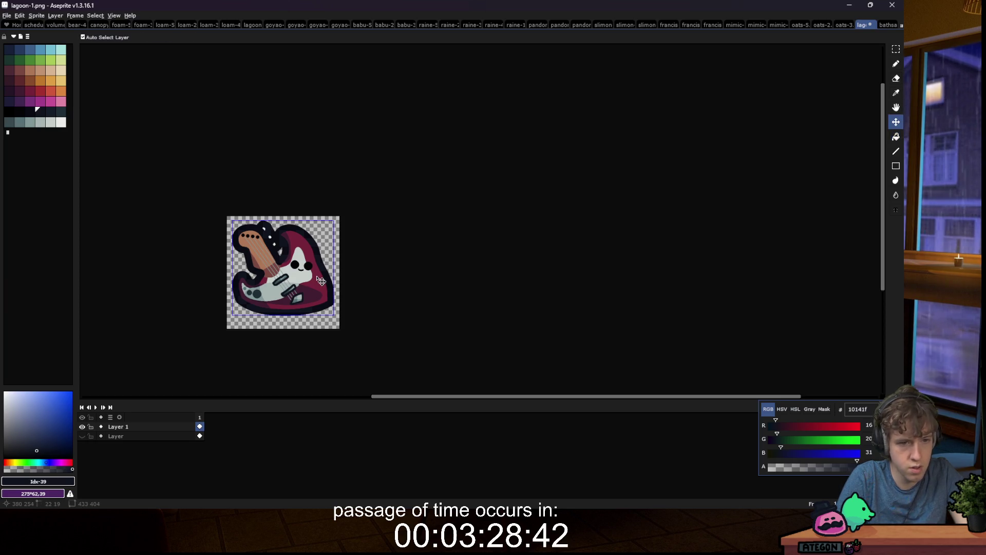
{"action": "scroll", "coordinate": [113, 140], "scroll_direction": "up", "scroll_amount": 5}
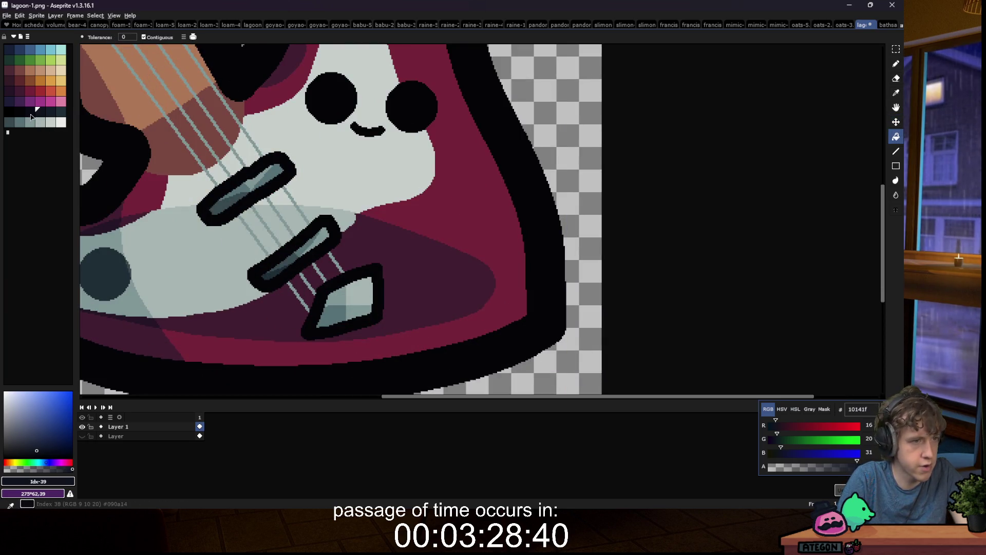
Step: Set the Paint Bucket to replace all matching colours and choose dark navy 10141f
{"action": "key", "text": "i"}
{"action": "left_click", "coordinate": [82, 142]}
{"action": "left_click", "coordinate": [32, 113]}
{"action": "key", "text": "g"}
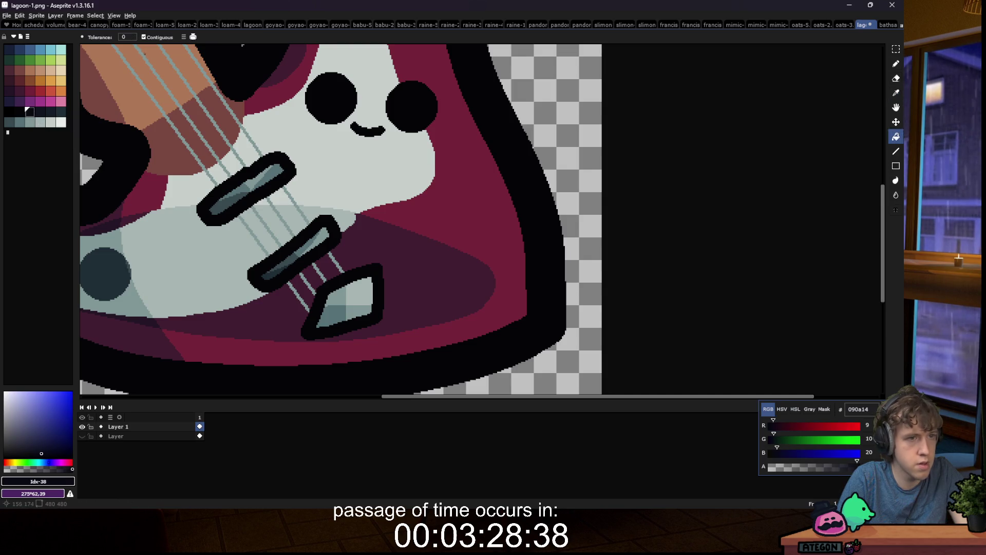
{"action": "left_click", "coordinate": [160, 37]}
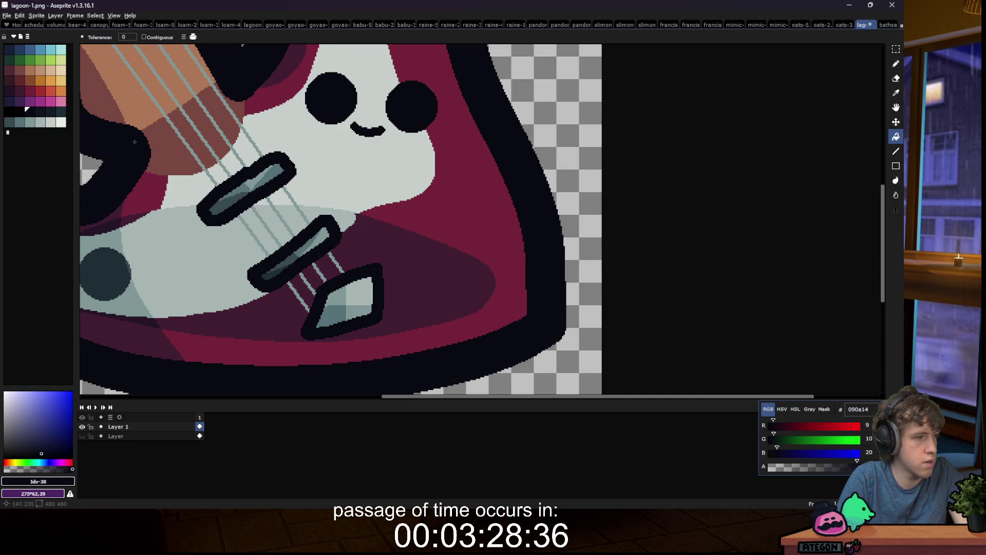
{"action": "scroll", "coordinate": [452, 261], "scroll_direction": "down", "scroll_amount": 3}
{"action": "key", "text": "v"}
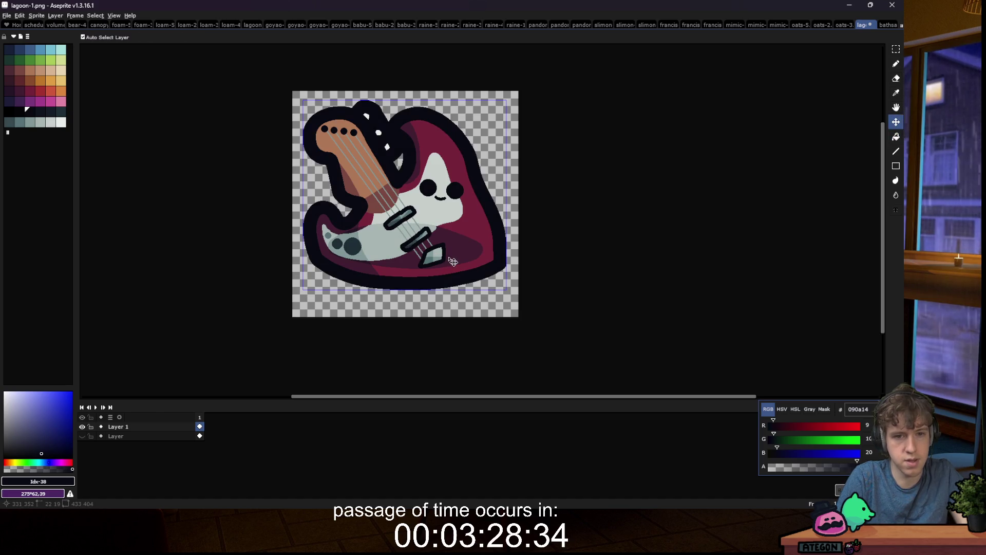
{"action": "key", "text": "g"}
{"action": "key", "text": "bracketright"}
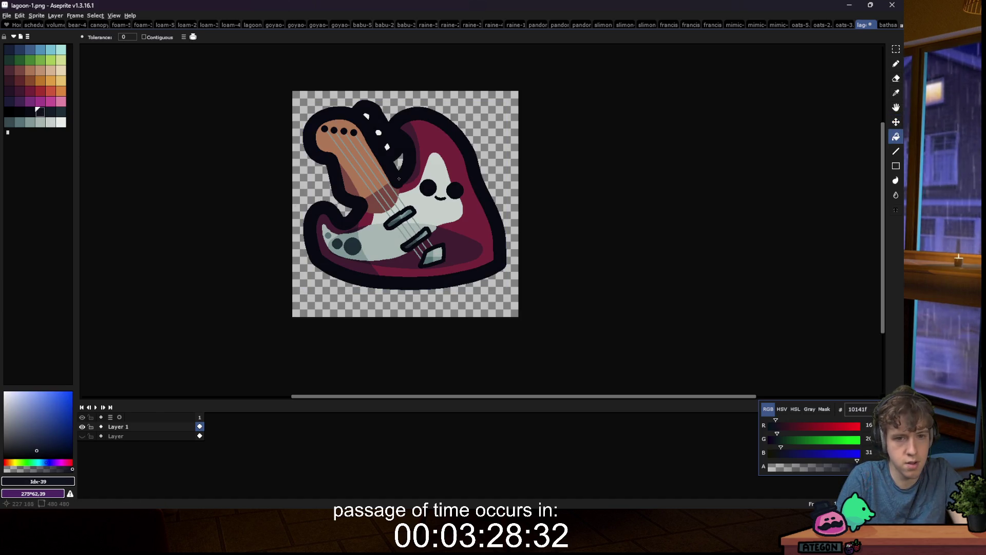
Step: Magic Wand-select the dark knob circles and pickup shading
{"action": "scroll", "coordinate": [363, 261], "scroll_direction": "down", "scroll_amount": 1}
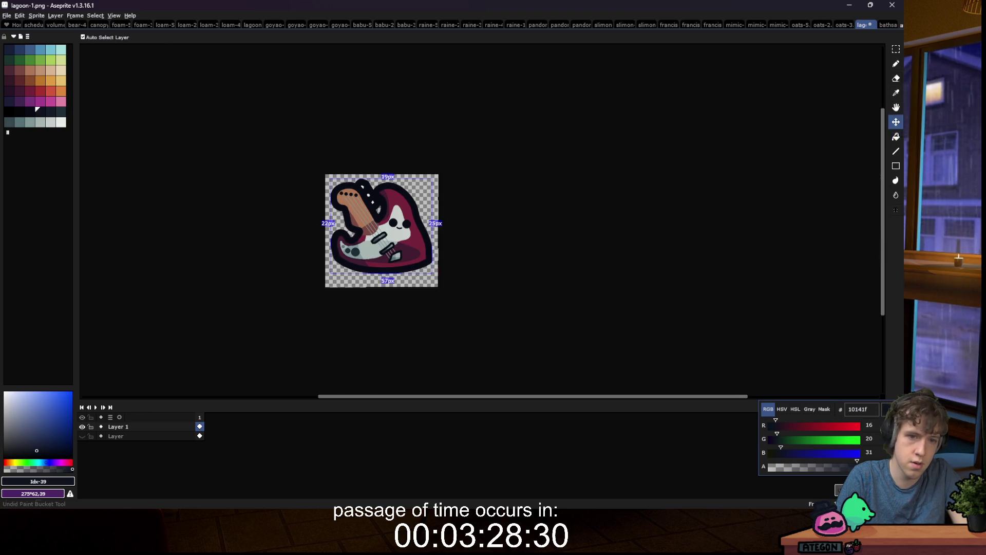
{"action": "scroll", "coordinate": [403, 261], "scroll_direction": "up", "scroll_amount": 2}
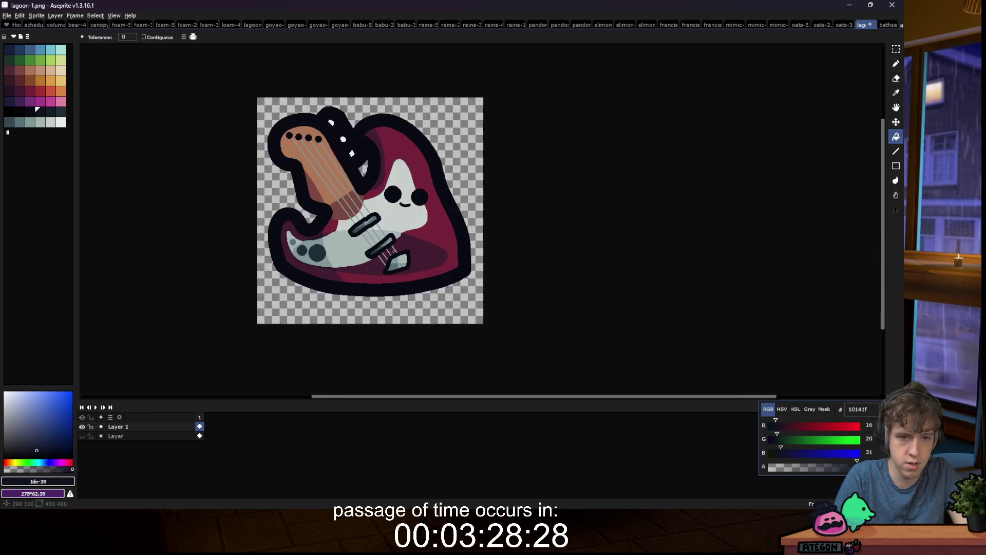
{"action": "scroll", "coordinate": [179, 255], "scroll_direction": "up", "scroll_amount": 1}
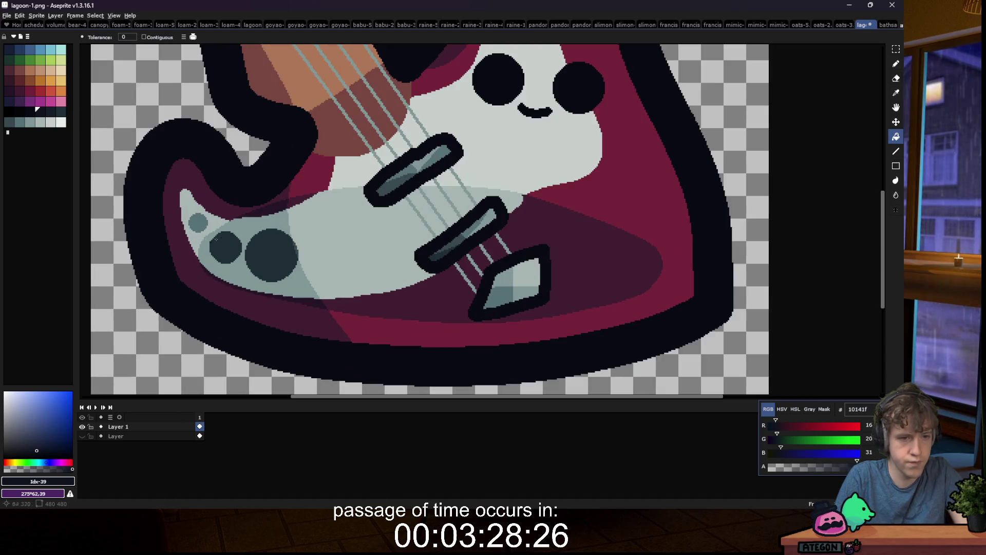
{"action": "key", "text": "w"}
{"action": "left_click", "coordinate": [269, 254]}
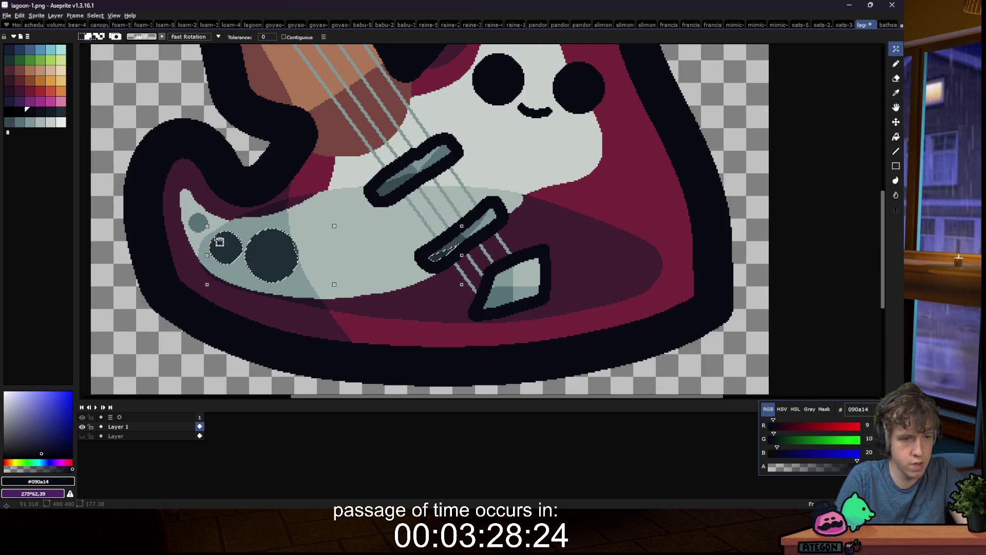
Step: Add the darker pickup inserts to the selection and expand it outward
{"action": "scroll", "coordinate": [275, 242], "scroll_direction": "up", "scroll_amount": 1}
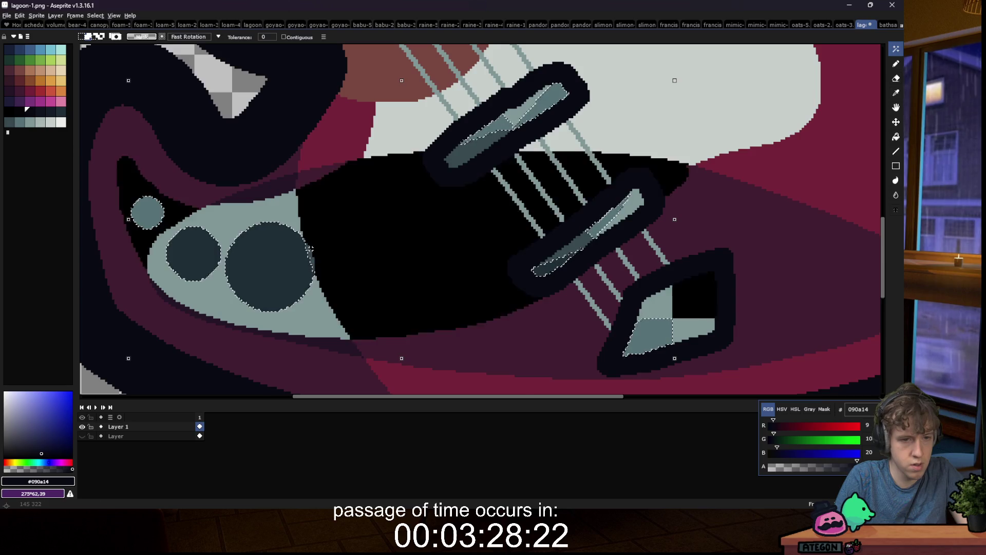
{"action": "left_click", "coordinate": [475, 149], "text": "shift"}
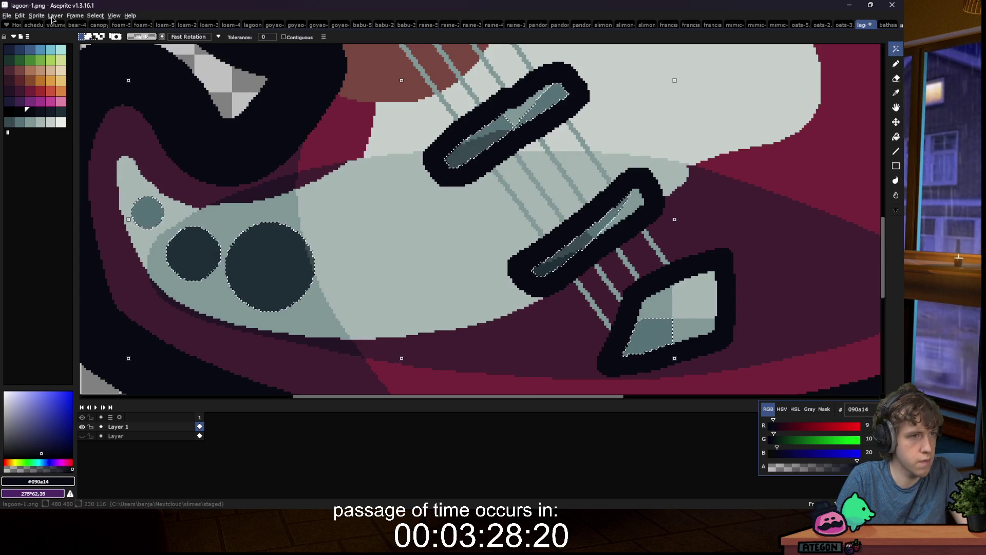
{"action": "left_click", "coordinate": [75, 15]}
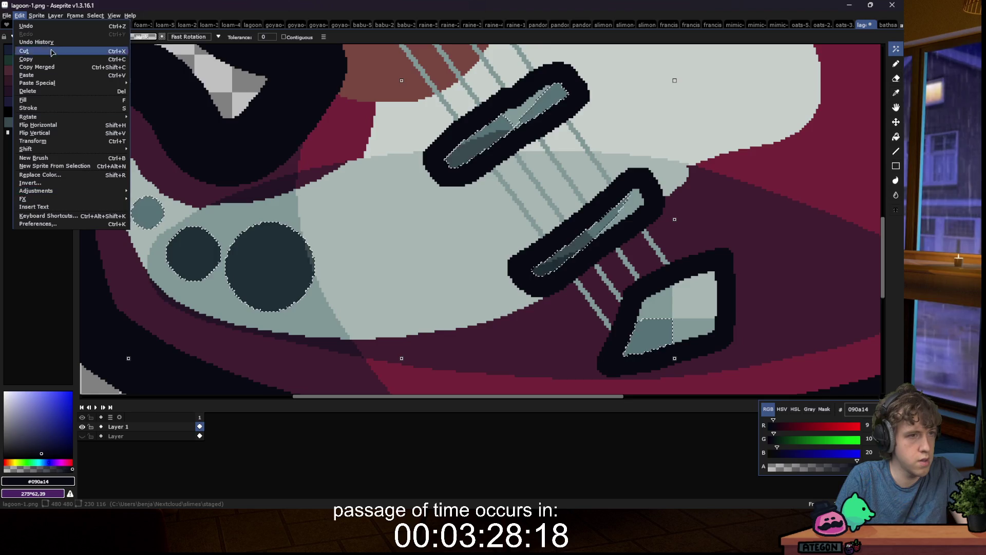
{"action": "mouse_move", "coordinate": [108, 70]}
{"action": "left_click", "coordinate": [174, 75]}
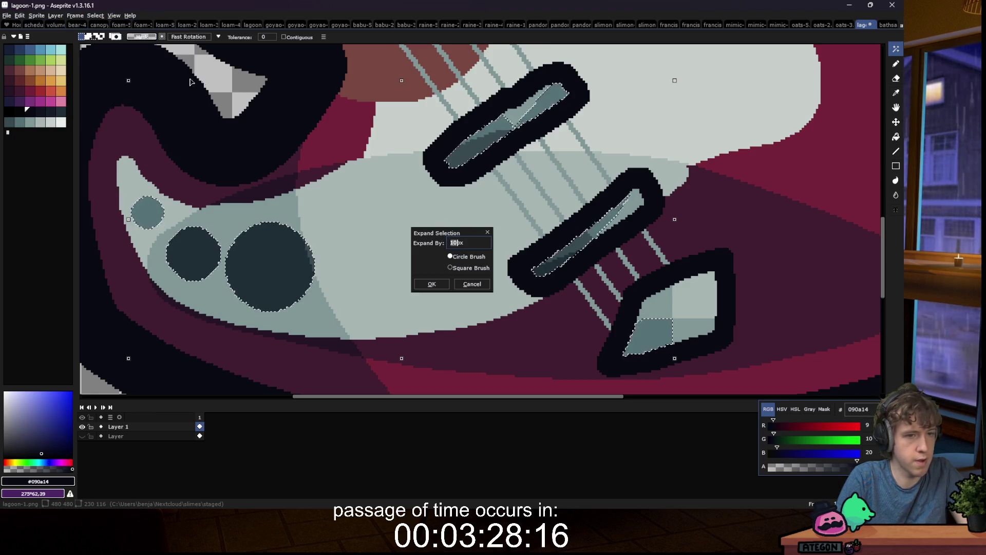
{"action": "key", "text": "Return"}
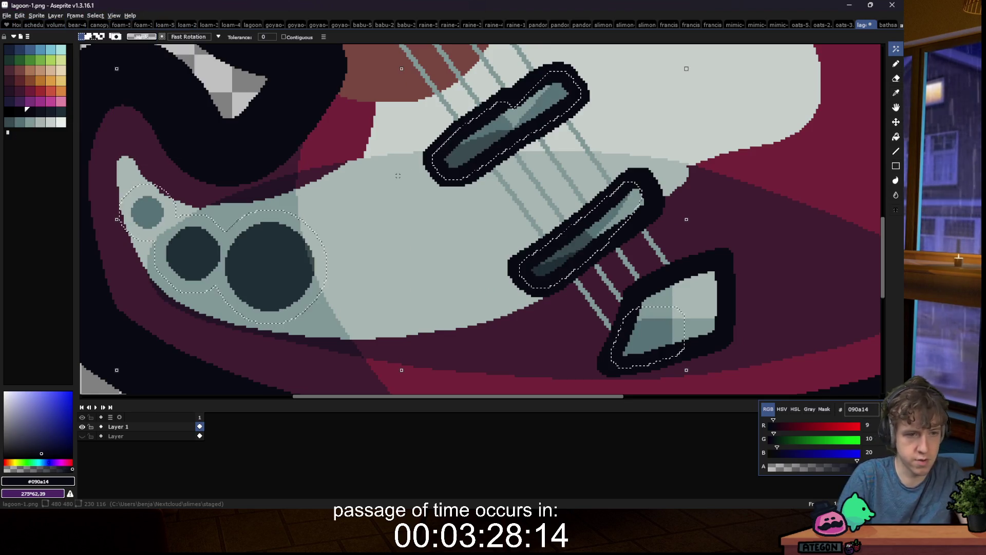
Step: Fill the expanded area around the circles and pickups with the dark colour
{"action": "key", "text": "i"}
{"action": "key", "text": "g"}
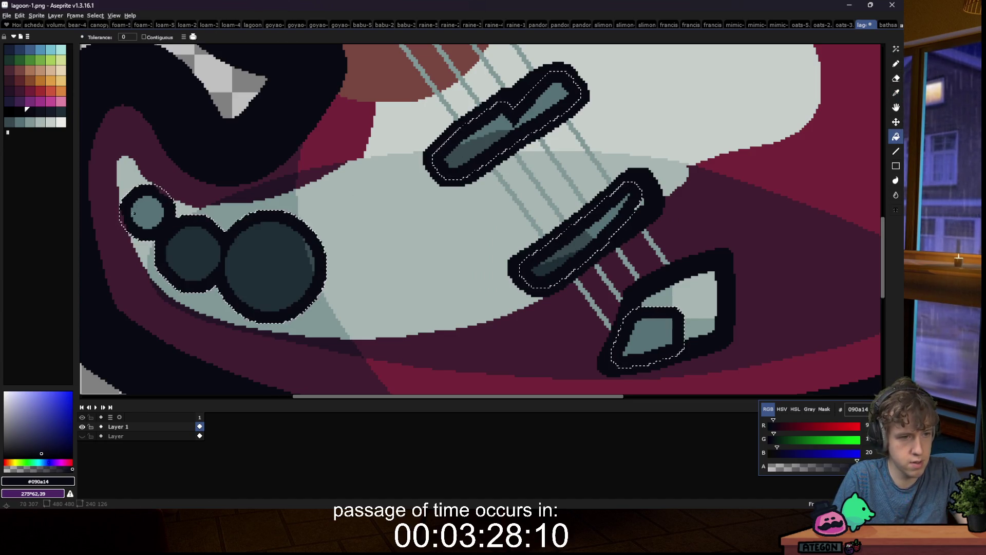
{"action": "scroll", "coordinate": [189, 217], "scroll_direction": "down", "scroll_amount": 1}
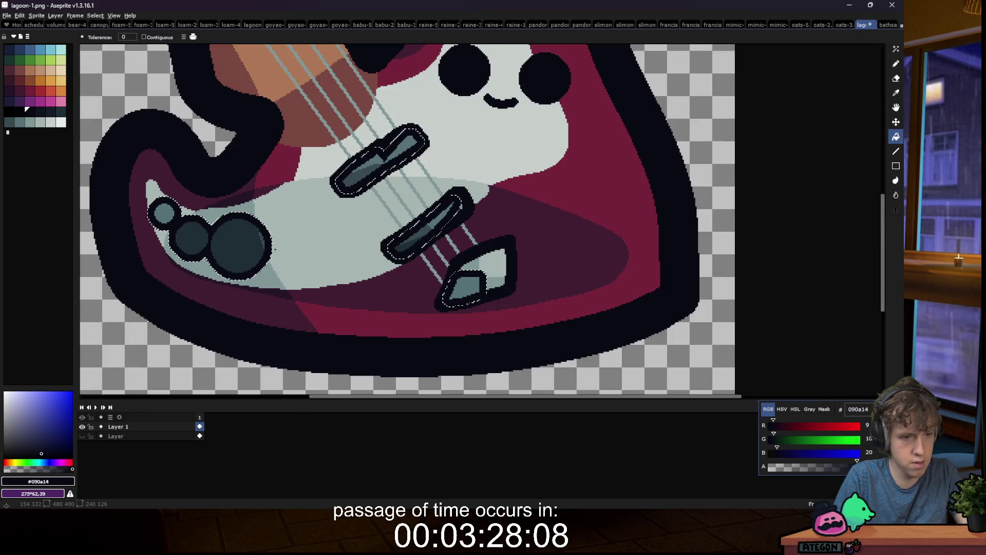
{"action": "key", "text": "m"}
{"action": "scroll", "coordinate": [186, 339], "scroll_direction": "down", "scroll_amount": 8}
{"action": "scroll", "coordinate": [185, 339], "scroll_direction": "down", "scroll_amount": 1}
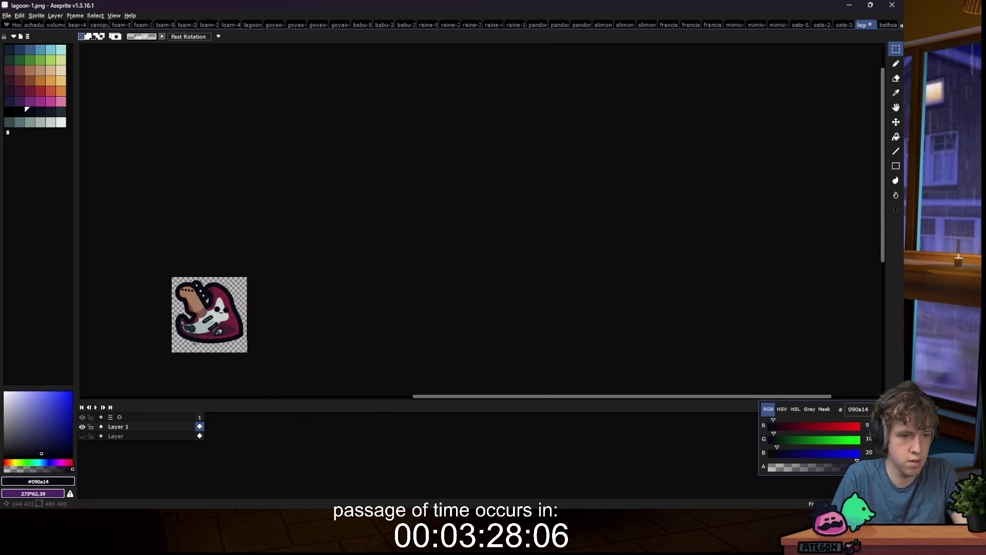
{"action": "scroll", "coordinate": [193, 344], "scroll_direction": "up", "scroll_amount": 5}
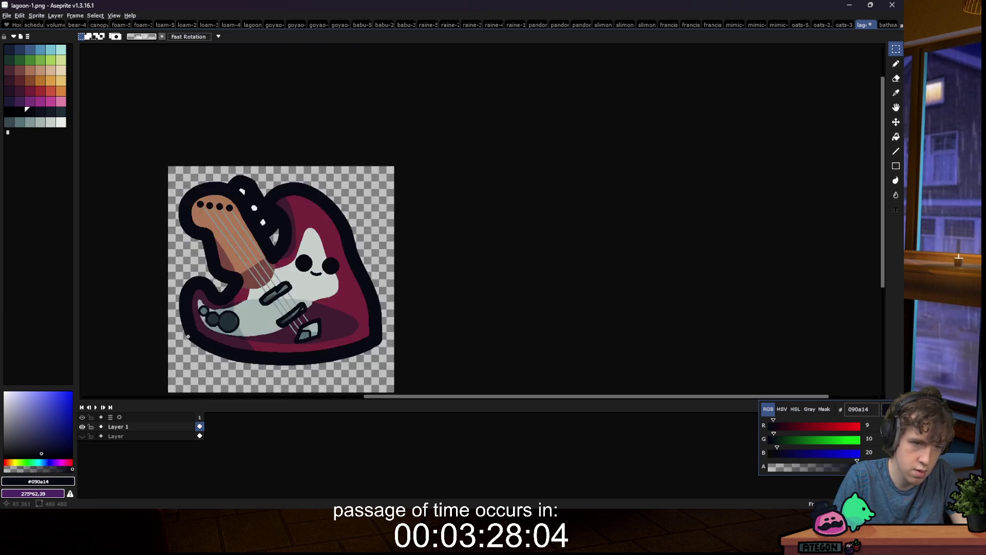
{"action": "scroll", "coordinate": [193, 351], "scroll_direction": "up", "scroll_amount": 2}
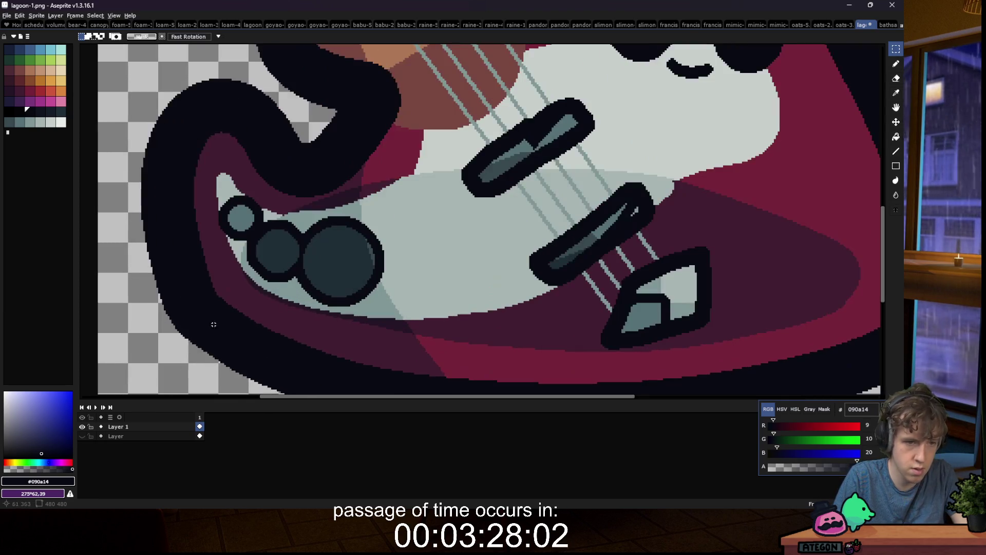
Step: Magic Wand-select only the connected dark outline around the circles
{"action": "key", "text": "w"}
{"action": "left_click", "coordinate": [303, 272]}
{"action": "left_click", "coordinate": [283, 37]}
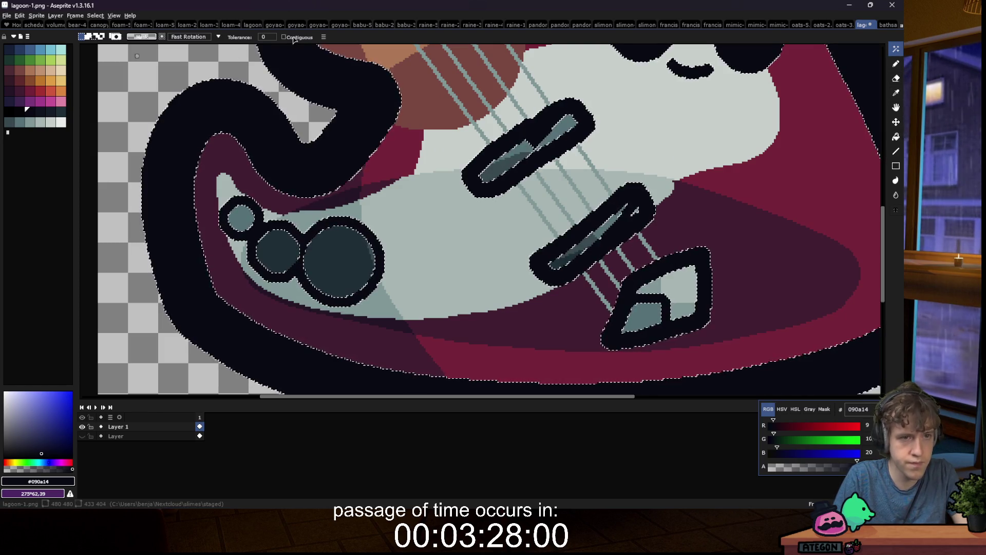
{"action": "left_click", "coordinate": [381, 230]}
Step: Undo and redo to restore the dark outline fill, then deselect
{"action": "key", "text": "ctrl+z"}
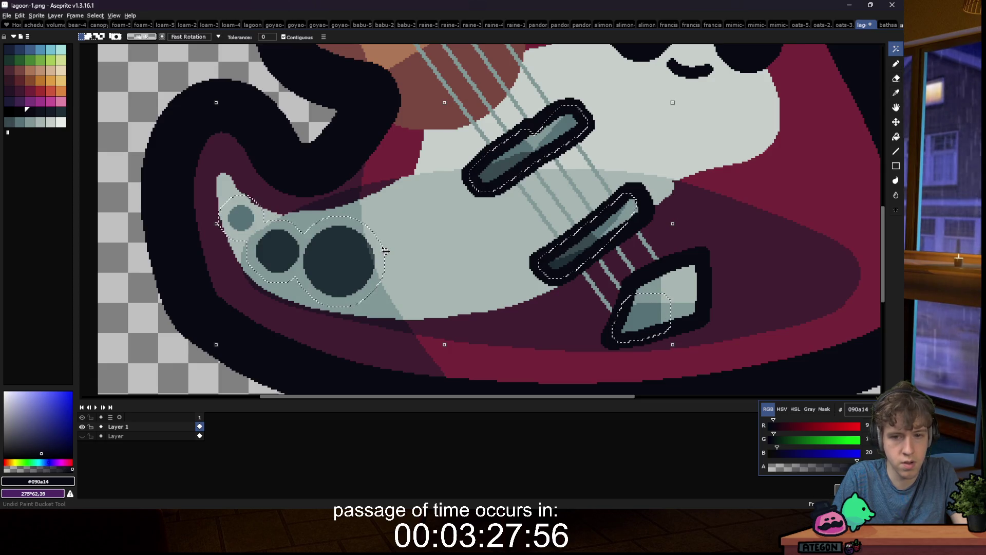
{"action": "key", "text": "ctrl+z"}
{"action": "key", "text": "ctrl+y"}
{"action": "key", "text": "ctrl+y"}
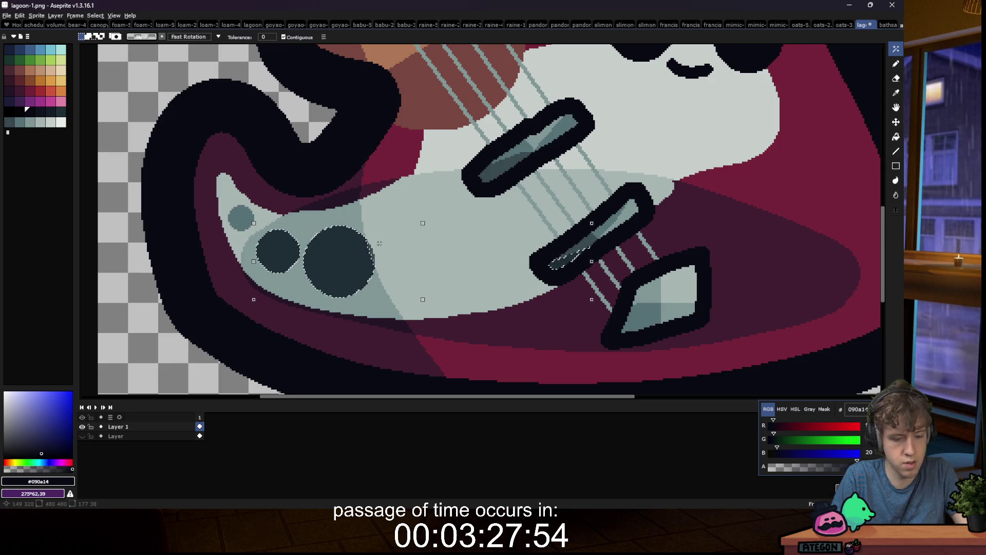
{"action": "key", "text": "m"}
{"action": "scroll", "coordinate": [281, 265], "scroll_direction": "down", "scroll_amount": 1}
{"action": "key", "text": "ctrl+d"}
{"action": "scroll", "coordinate": [292, 276], "scroll_direction": "down", "scroll_amount": 8}
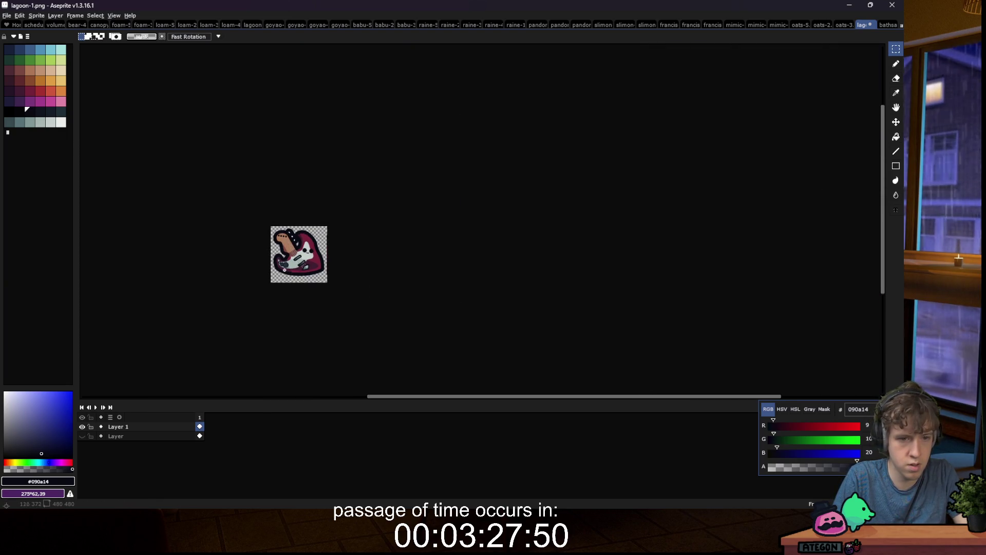
{"action": "scroll", "coordinate": [284, 269], "scroll_direction": "up", "scroll_amount": 6}
Step: Expand the circle selection and fill the enlarged ring with the dark colour
{"action": "key", "text": "w"}
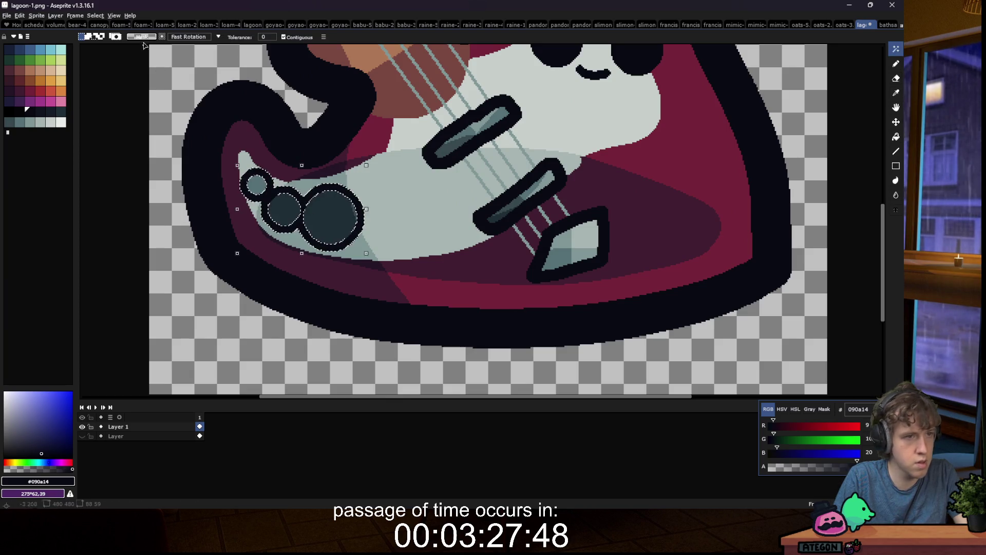
{"action": "left_click", "coordinate": [95, 15]}
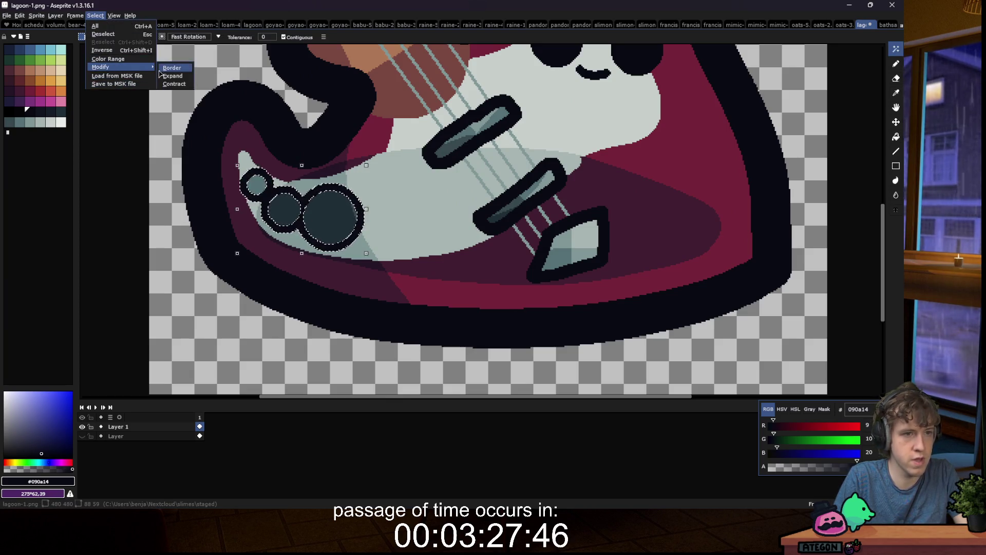
{"action": "left_click", "coordinate": [163, 75]}
{"action": "key", "text": "Return"}
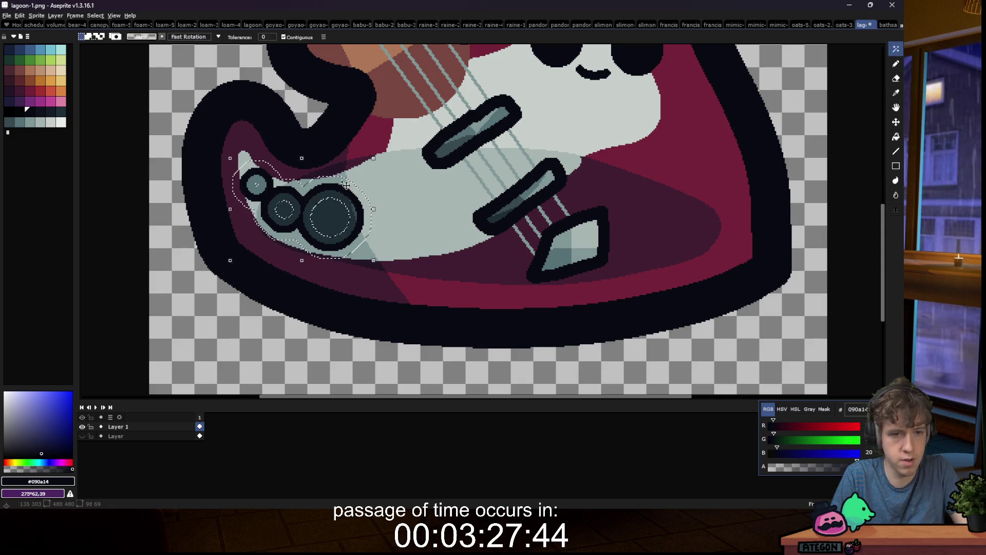
{"action": "key", "text": "g"}
{"action": "left_click", "coordinate": [271, 169]}
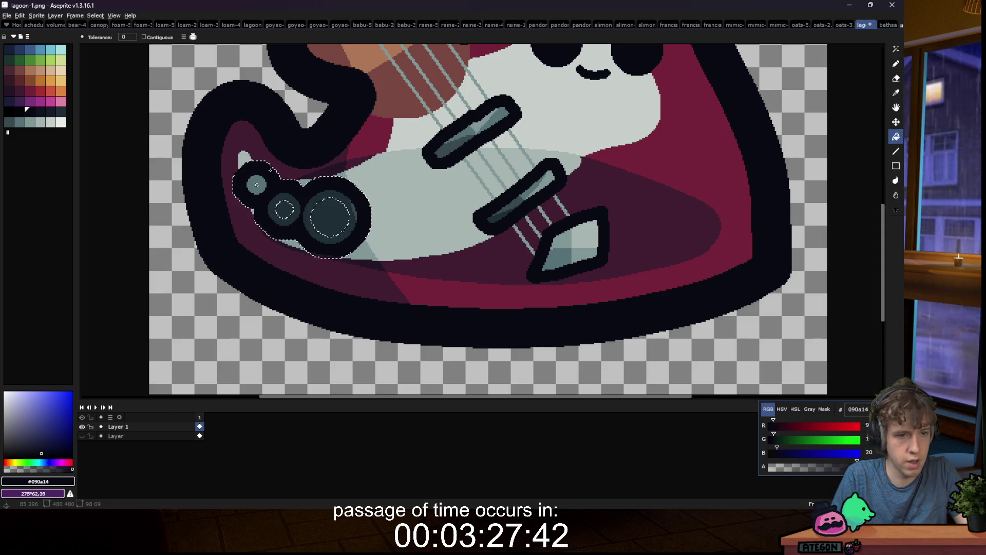
Step: Magic Wand-select the dark knob circles again, adding the second circle
{"action": "scroll", "coordinate": [339, 274], "scroll_direction": "down", "scroll_amount": 6}
{"action": "key", "text": "m"}
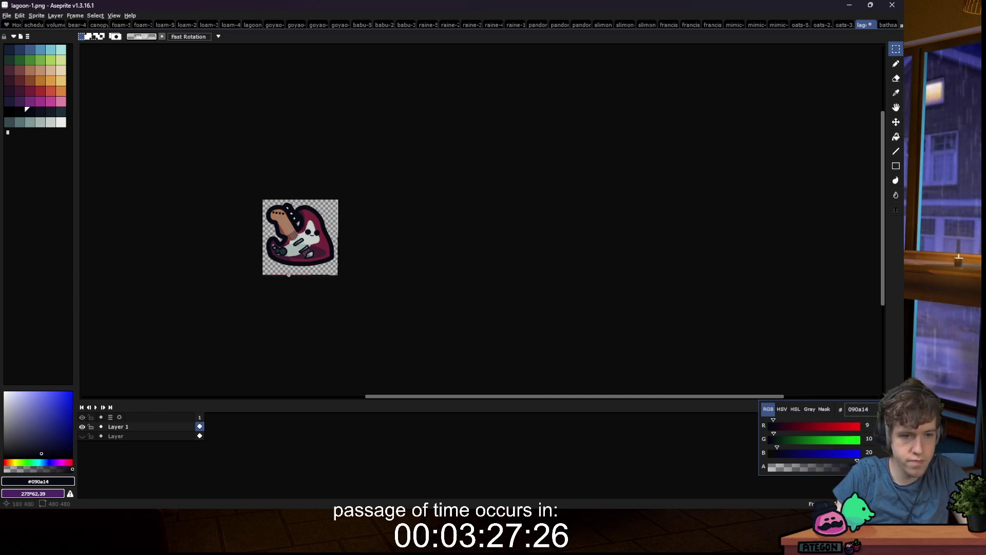
{"action": "scroll", "coordinate": [288, 275], "scroll_direction": "up", "scroll_amount": 5}
{"action": "key", "text": "w"}
{"action": "left_click", "coordinate": [337, 182]}
{"action": "left_click", "coordinate": [275, 172], "text": "shift"}
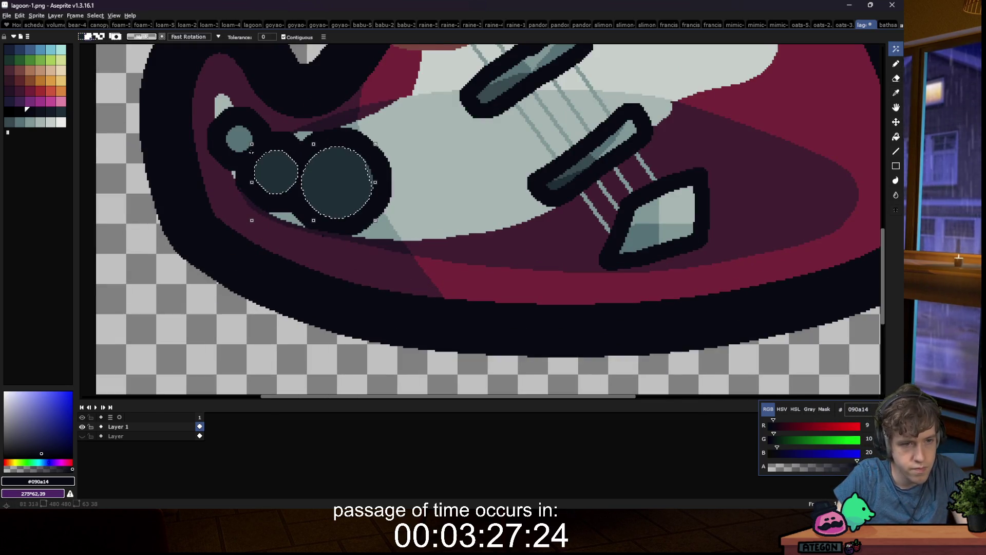
Step: Magic-wand the three knob circles and pick the lighter 394a50 grey-blue colour
{"action": "key", "text": "ctrl+d"}
{"action": "key", "text": "m"}
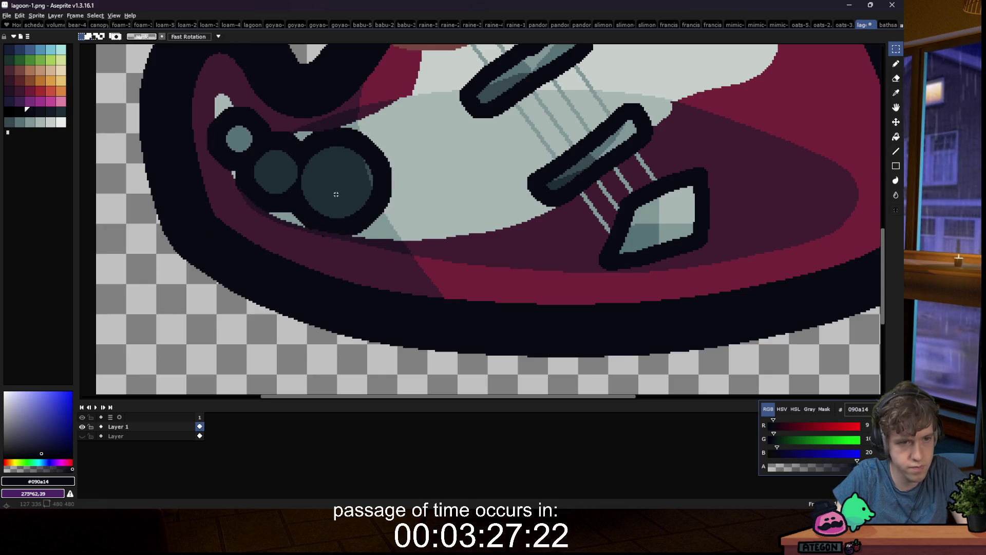
{"action": "key", "text": "w"}
{"action": "left_click", "coordinate": [336, 194]}
{"action": "left_click", "coordinate": [276, 172], "text": "shift"}
{"action": "left_click", "coordinate": [238, 139], "text": "shift"}
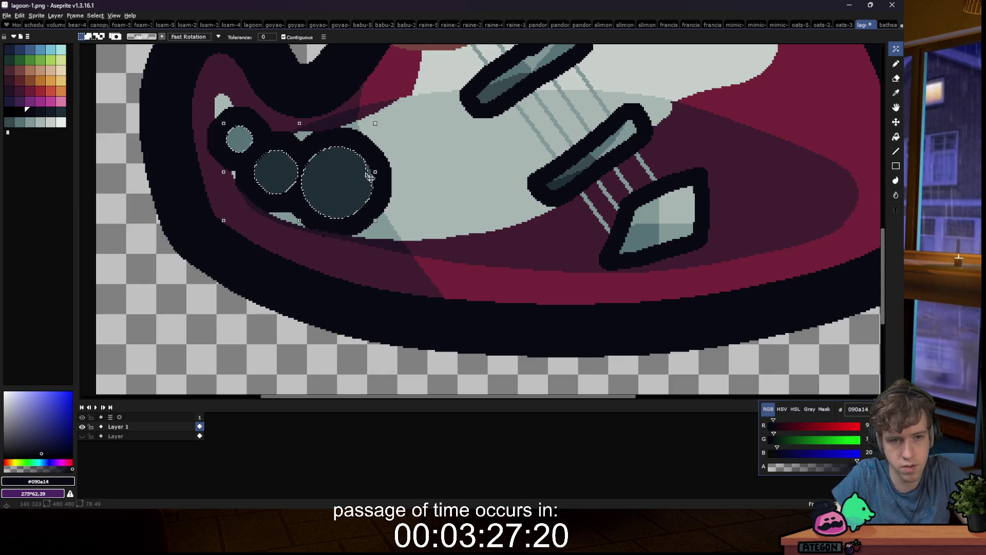
{"action": "key", "text": "i"}
{"action": "left_click", "coordinate": [351, 180]}
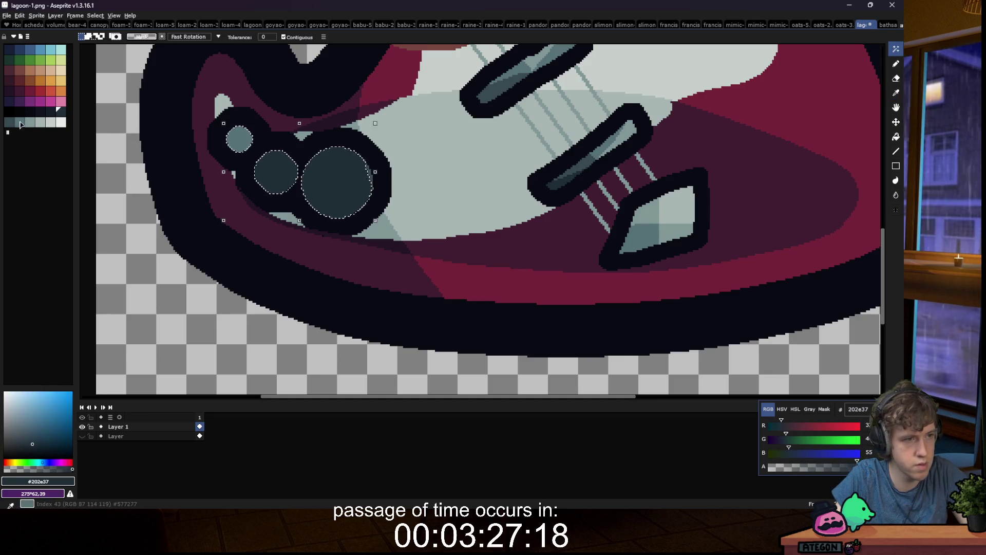
Step: Try shading the big knob's lower part with the lighter colour, then undo it
{"action": "key", "text": "v"}
{"action": "scroll", "coordinate": [311, 194], "scroll_direction": "up", "scroll_amount": 1}
{"action": "key", "text": "b"}
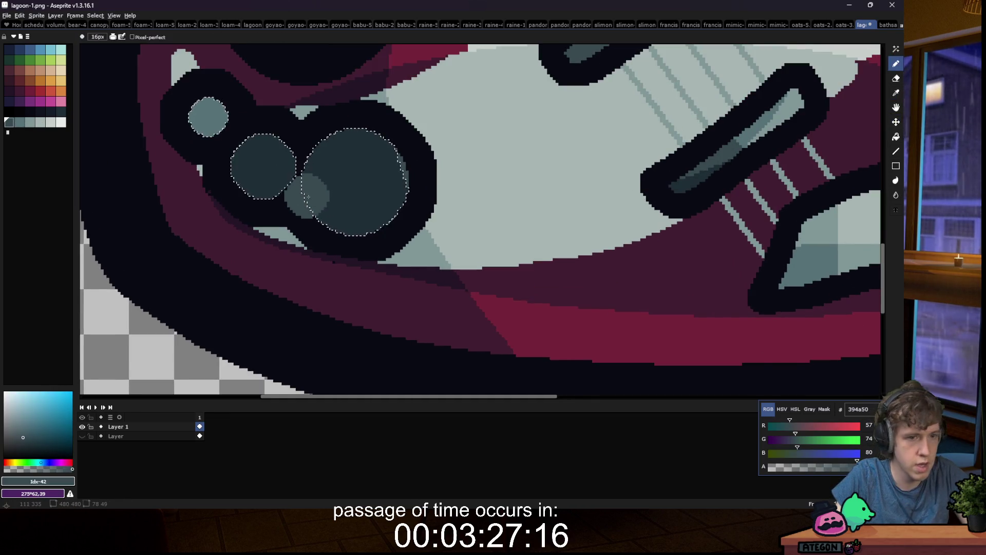
{"action": "left_click", "coordinate": [303, 197]}
{"action": "left_click_drag", "start_coordinate": [450, 197], "coordinate": [300, 239]}
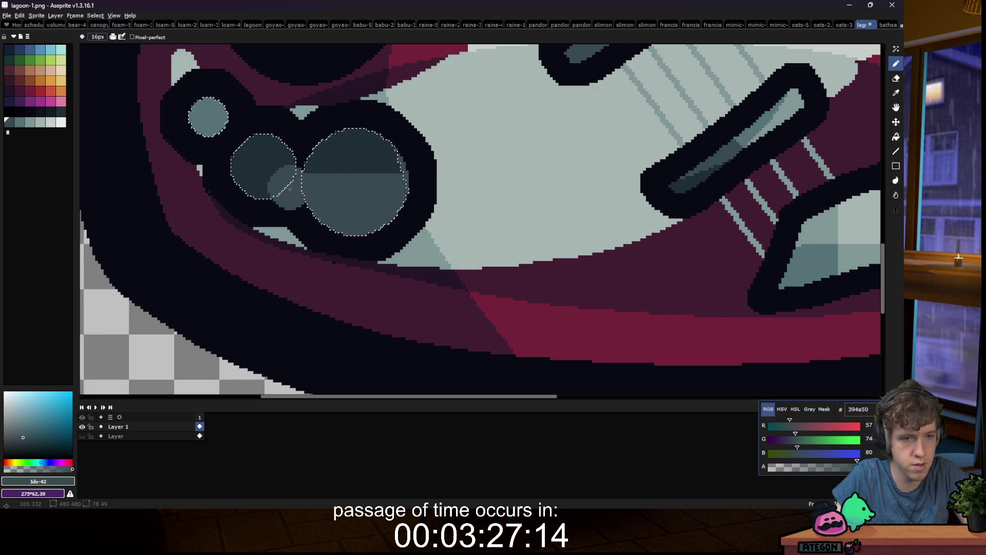
{"action": "key", "text": "ctrl+z"}
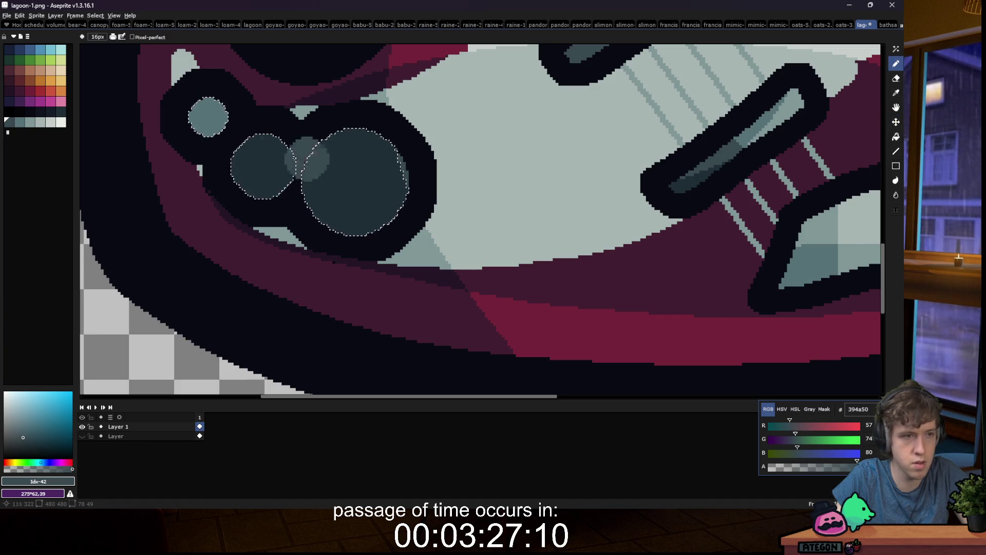
{"action": "key", "text": "ctrl+z"}
Step: Shade the big knob's lower half with darker 151d28, then use a smaller brush and 394a50
{"action": "key", "text": "i"}
{"action": "left_click", "coordinate": [368, 161]}
{"action": "left_click", "coordinate": [50, 111]}
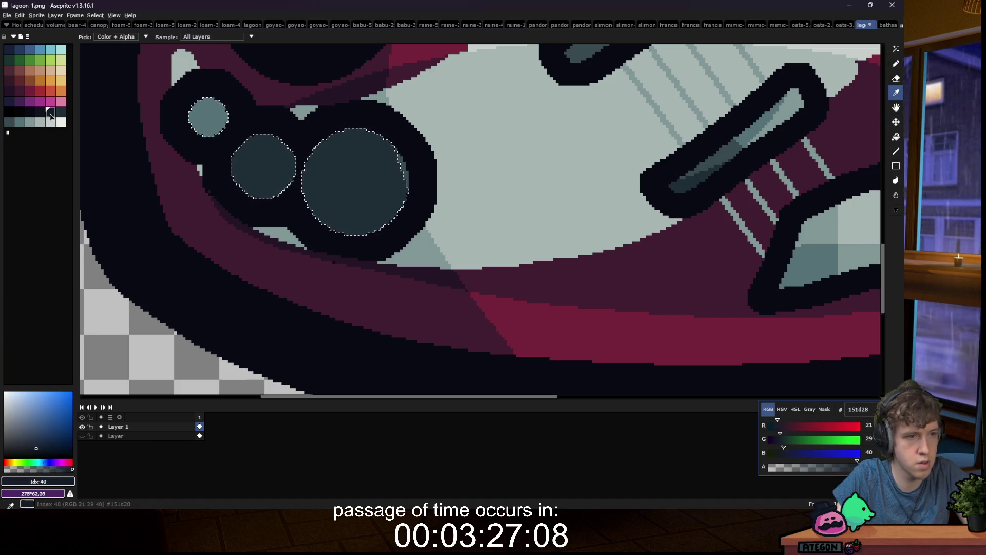
{"action": "key", "text": "b"}
{"action": "mouse_move", "coordinate": [395, 207]}
{"action": "left_mouse_down"}
{"action": "mouse_move", "coordinate": [291, 214]}
{"action": "mouse_move", "coordinate": [251, 190]}
{"action": "left_mouse_up"}
{"action": "key", "text": "minus"}
{"action": "key", "text": "minus"}
{"action": "key", "text": "minus"}
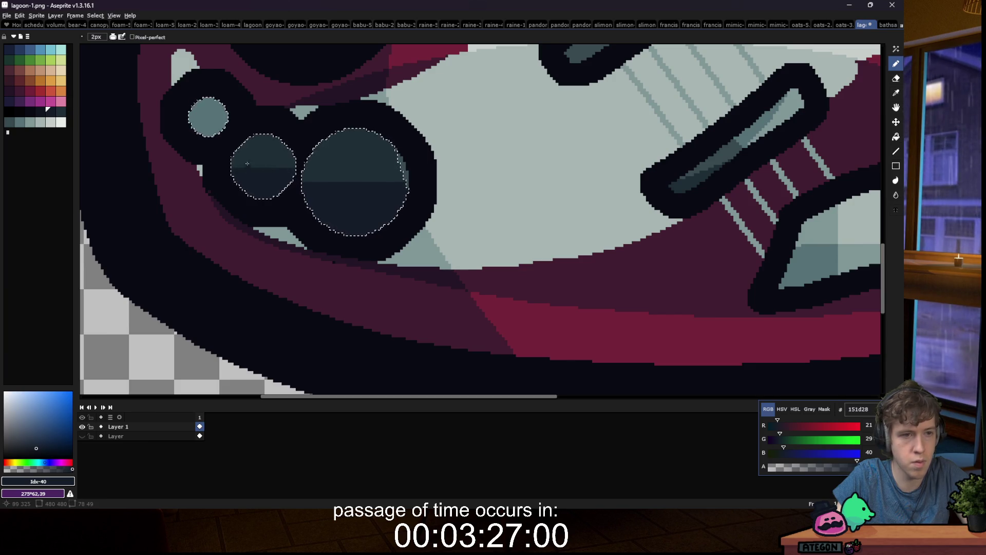
{"action": "left_click", "coordinate": [206, 118], "text": "alt"}
{"action": "left_click", "coordinate": [11, 122]}
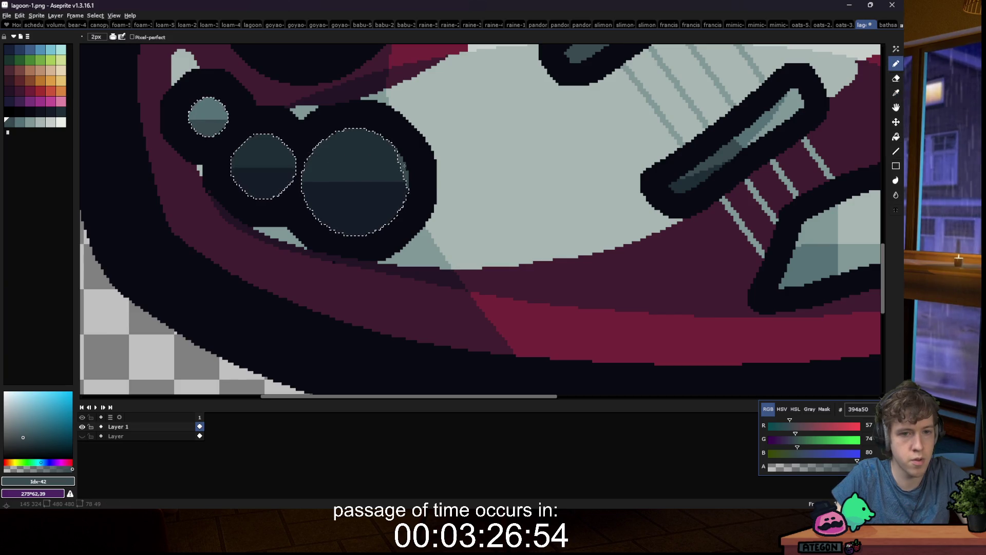
Step: Reselect the upper halves of the large, middle and small knobs by colour
{"action": "key", "text": "m"}
{"action": "left_click", "coordinate": [449, 154]}
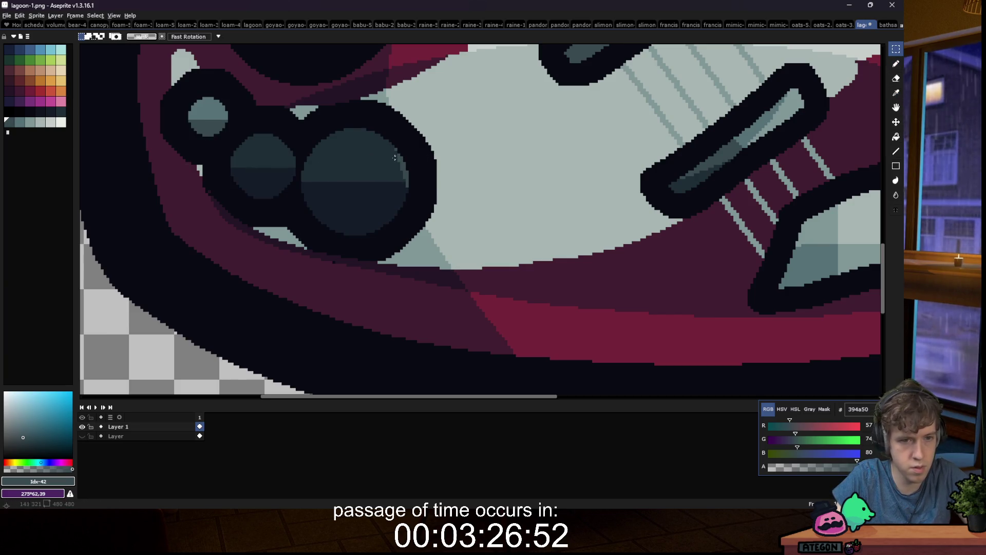
{"action": "key", "text": "w"}
{"action": "left_click", "coordinate": [356, 163]}
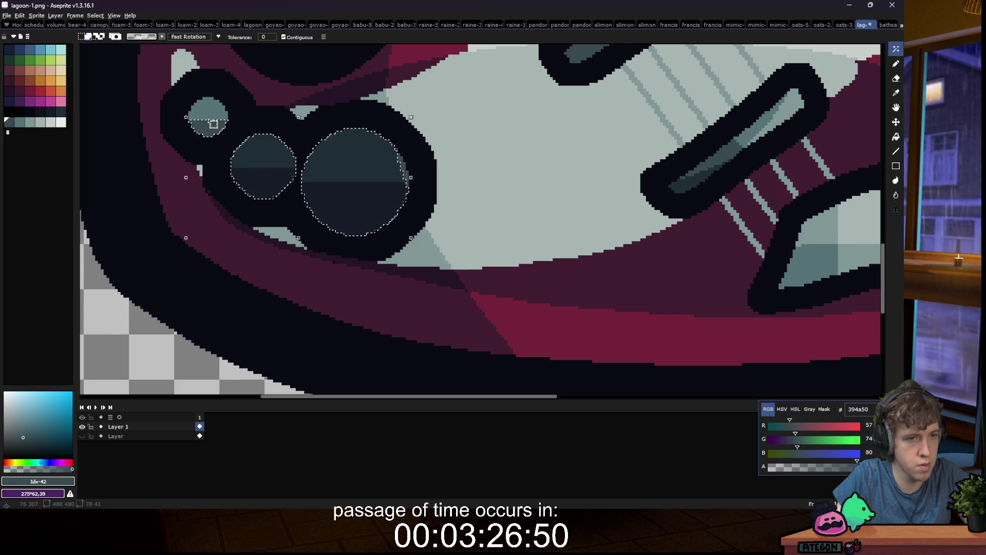
{"action": "left_click", "coordinate": [208, 107]}
{"action": "left_click", "coordinate": [19, 112]}
Step: Paint the three knobs into light and dark facets with Shading ink and a 13px brush
{"action": "key", "text": "b"}
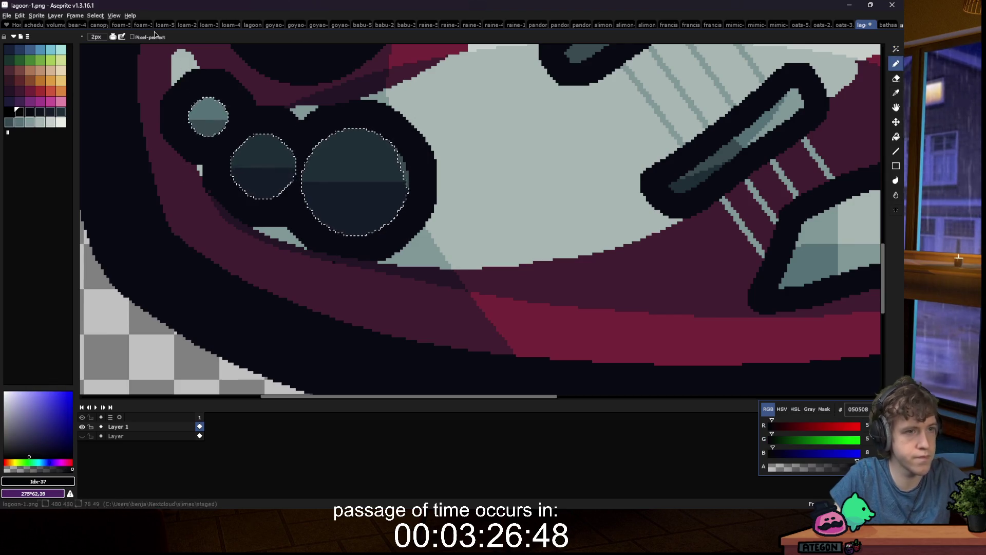
{"action": "left_click", "coordinate": [113, 37]}
{"action": "left_click", "coordinate": [134, 75]}
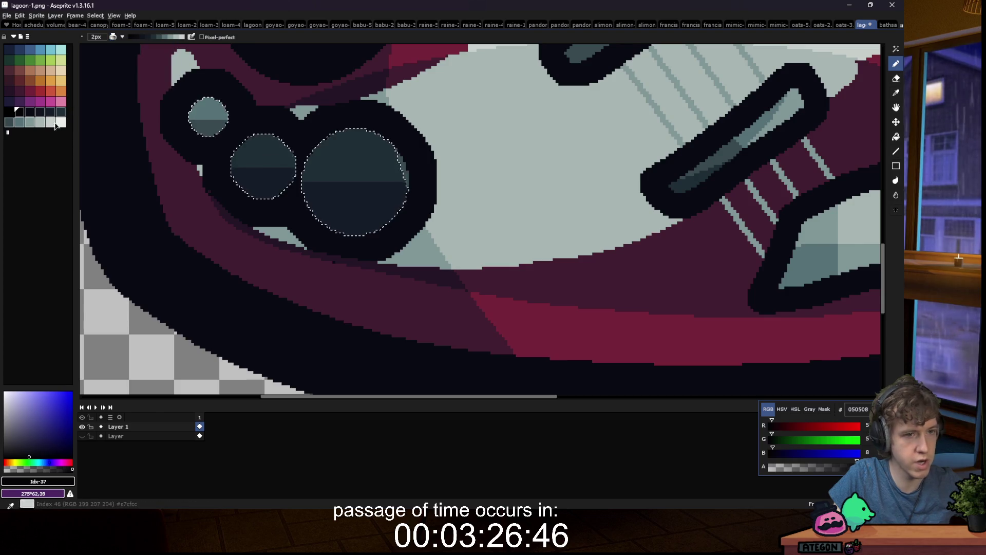
{"action": "left_click", "coordinate": [40, 112]}
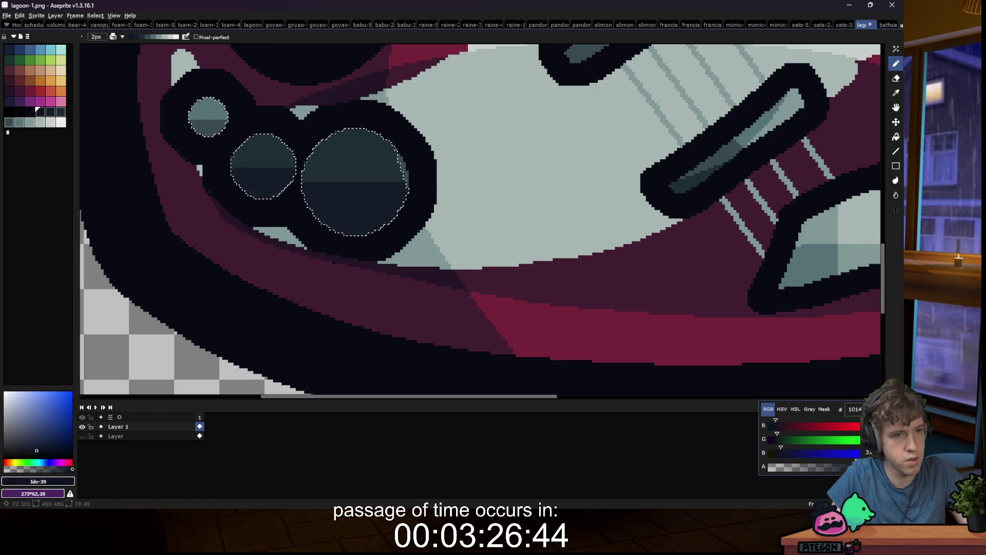
{"action": "key", "text": "plus"}
{"action": "key", "text": "plus"}
{"action": "key", "text": "plus"}
{"action": "left_click", "coordinate": [198, 98]}
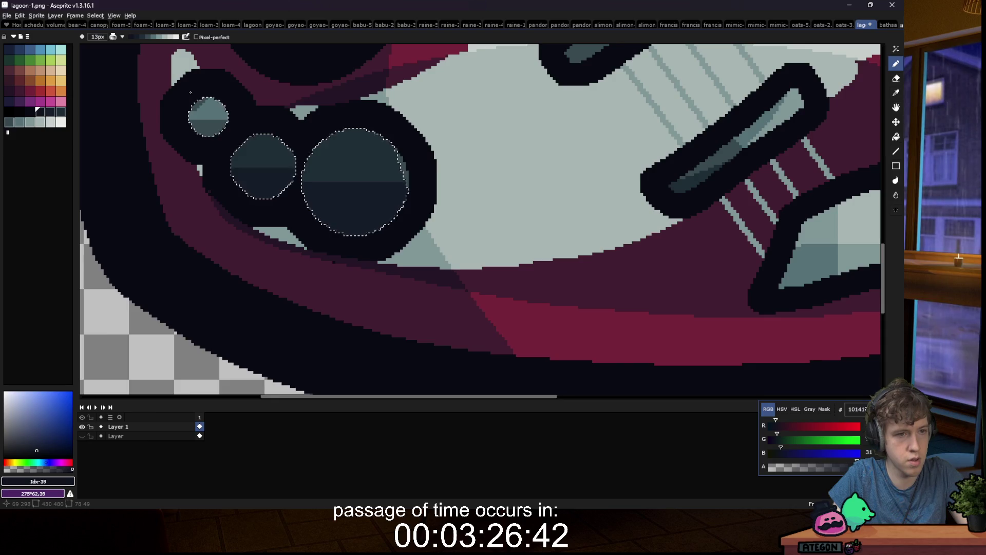
{"action": "left_click_drag", "start_coordinate": [191, 93], "coordinate": [187, 122]}
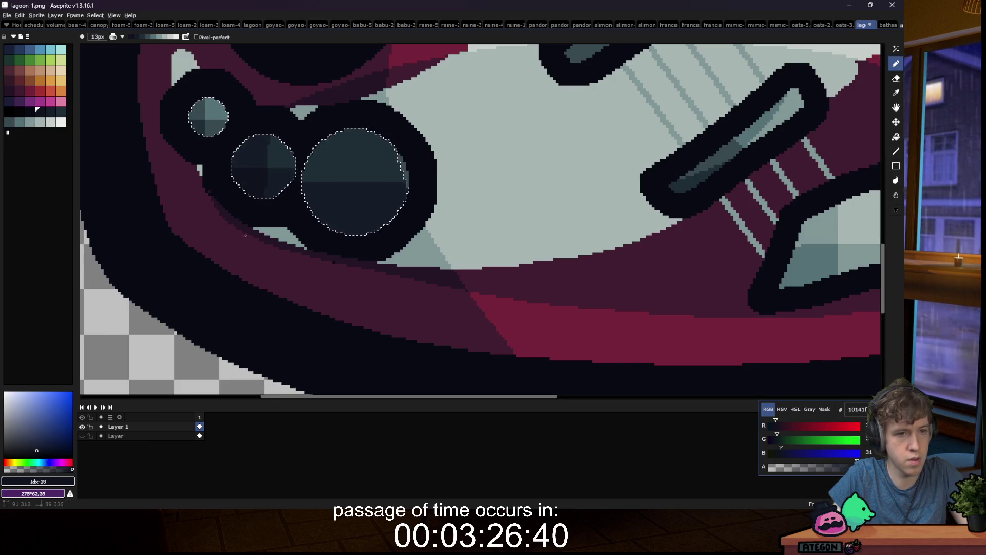
{"action": "left_click_drag", "start_coordinate": [340, 136], "coordinate": [337, 163]}
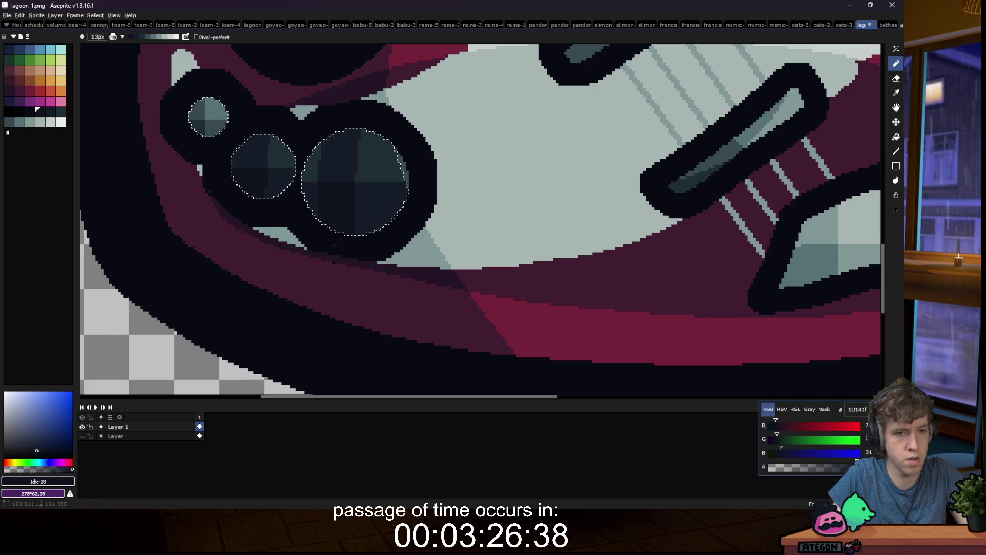
{"action": "scroll", "coordinate": [273, 239], "scroll_direction": "down", "scroll_amount": 4}
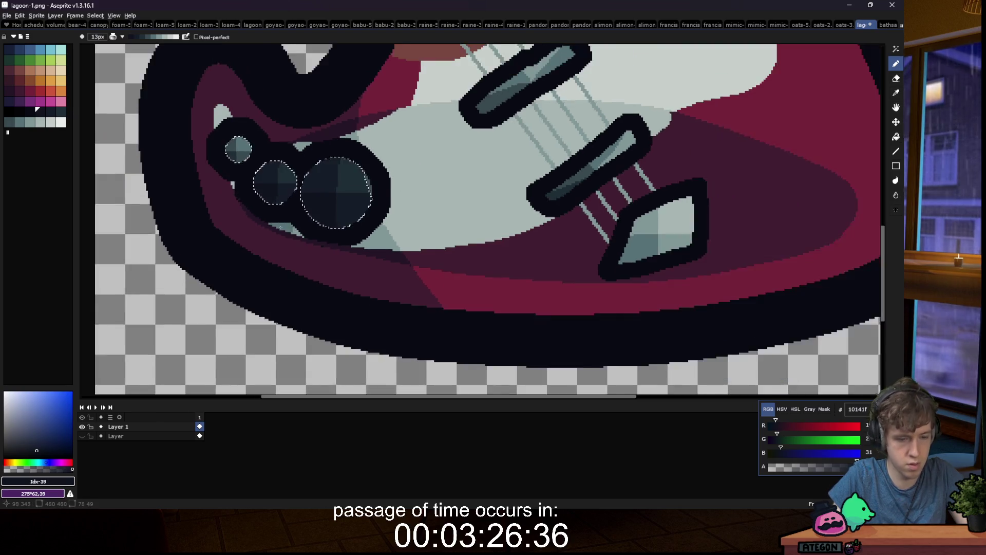
{"action": "key", "text": "m"}
{"action": "scroll", "coordinate": [273, 240], "scroll_direction": "down", "scroll_amount": 3}
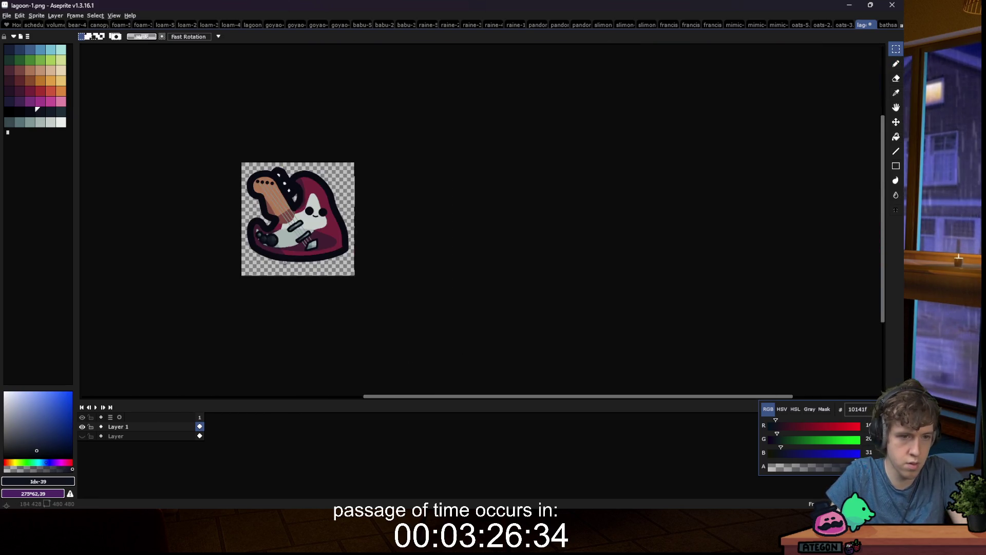
{"action": "scroll", "coordinate": [273, 240], "scroll_direction": "up", "scroll_amount": 5}
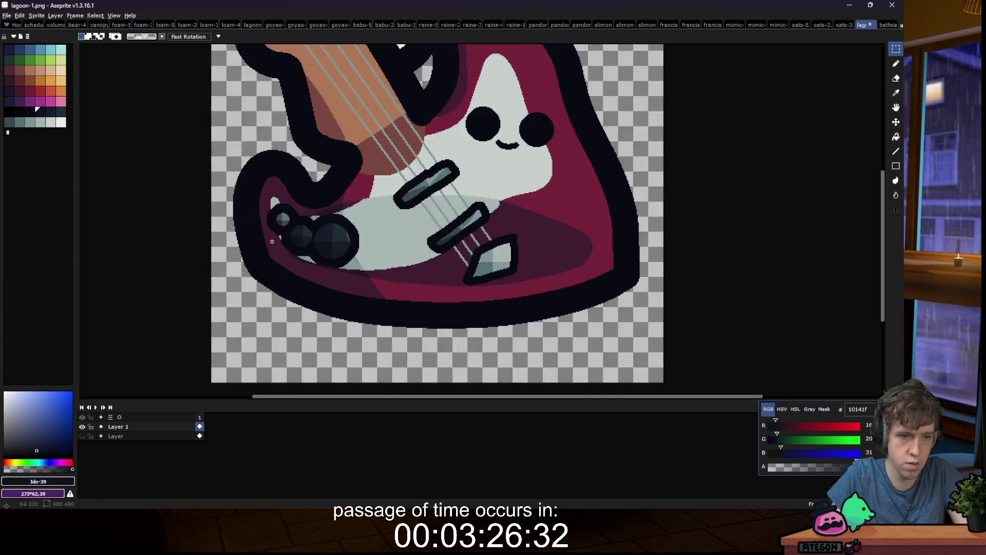
Step: Fill the grey patch above the knobs maroon and the patches below with dark maroon
{"action": "key", "text": "i"}
{"action": "left_click", "coordinate": [298, 111]}
{"action": "key", "text": "g"}
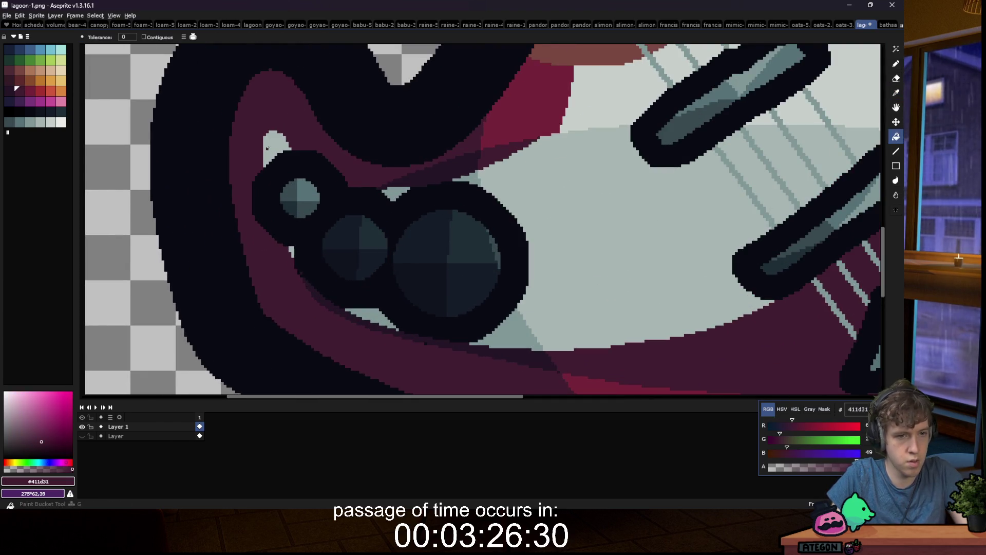
{"action": "left_click", "coordinate": [266, 150]}
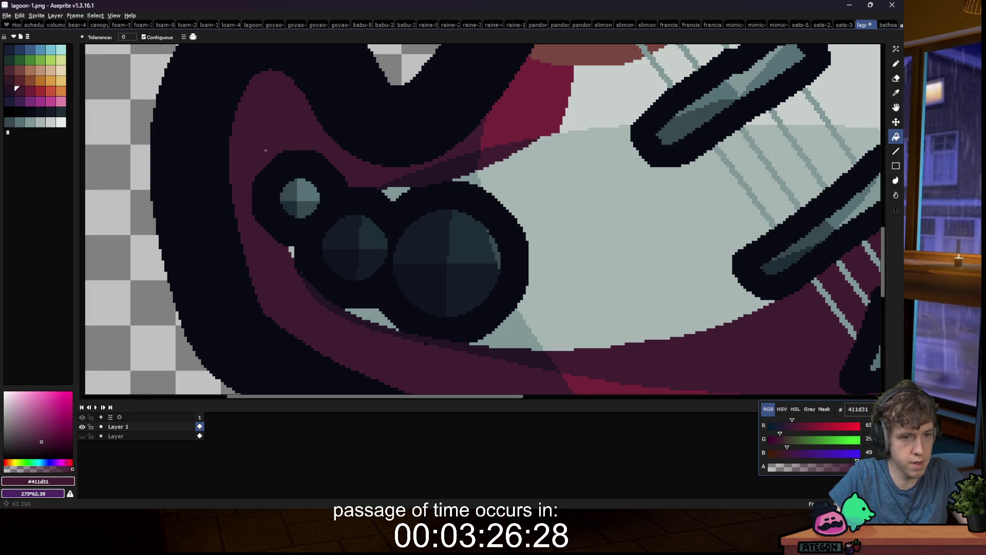
{"action": "left_click", "coordinate": [366, 314]}
{"action": "left_click", "coordinate": [334, 305], "text": "alt"}
{"action": "left_click", "coordinate": [393, 326]}
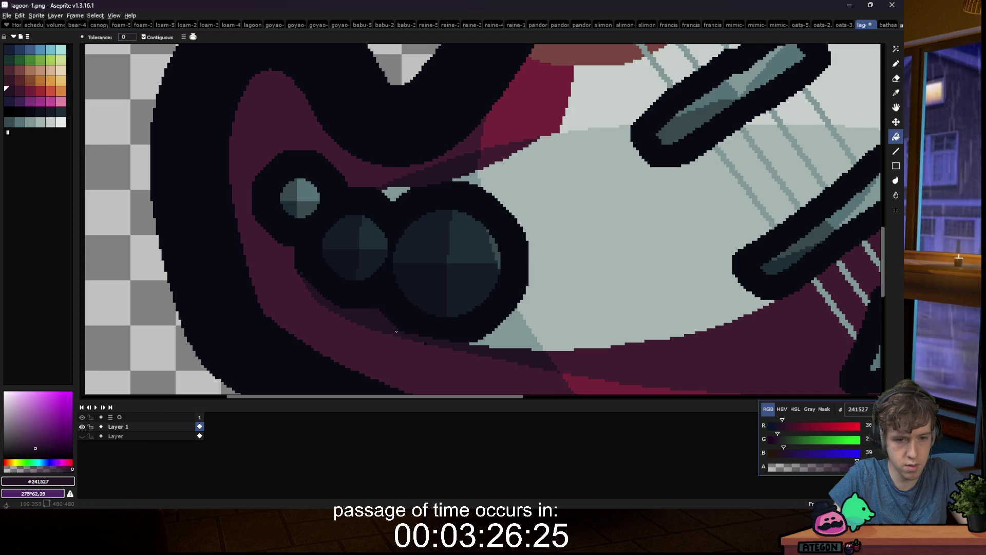
{"action": "left_click", "coordinate": [401, 200]}
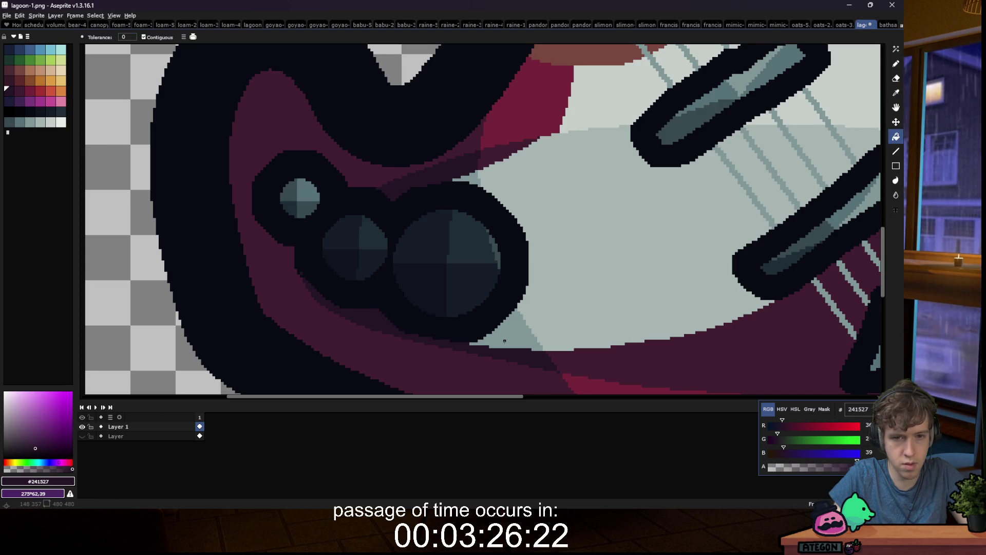
{"action": "scroll", "coordinate": [505, 341], "scroll_direction": "down", "scroll_amount": 8}
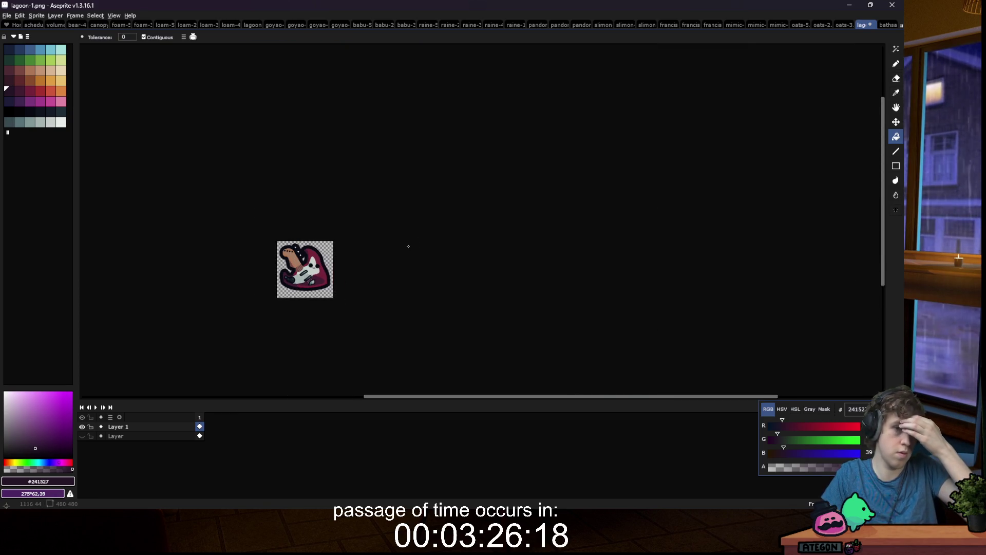
{"action": "scroll", "coordinate": [311, 252], "scroll_direction": "up", "scroll_amount": 5}
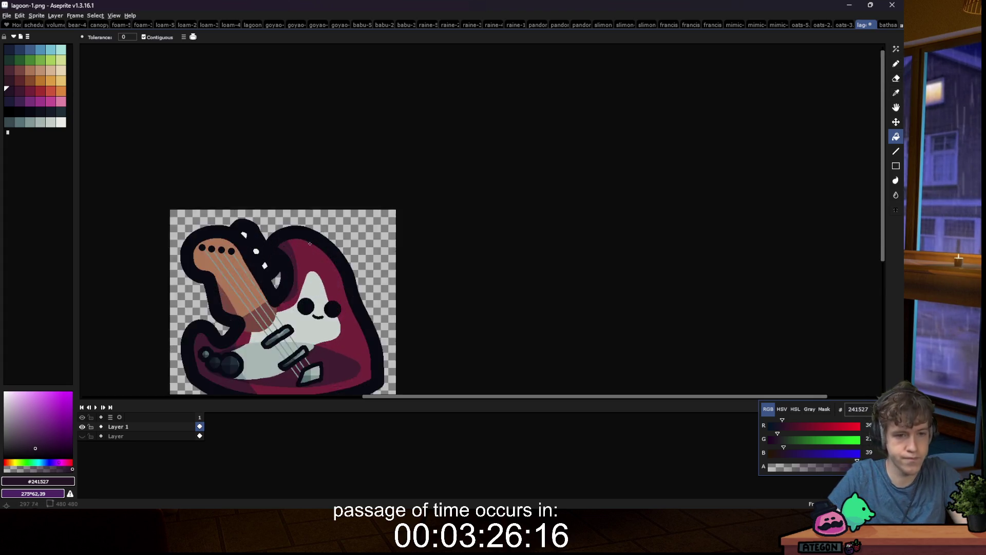
{"action": "scroll", "coordinate": [283, 278], "scroll_direction": "up", "scroll_amount": 2}
Step: Repaint the middle and lower white highlight shapes in c7cfcc pale grey
{"action": "key", "text": "w"}
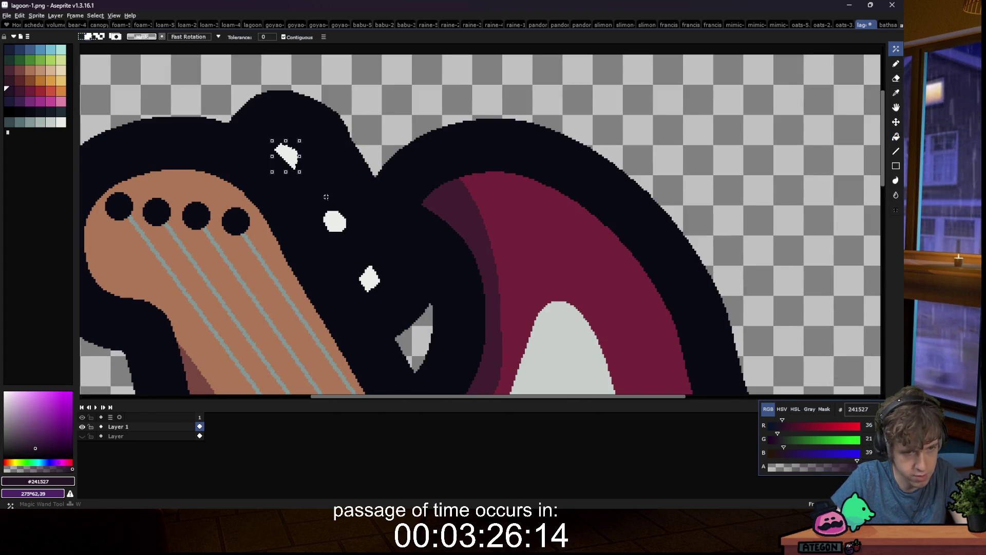
{"action": "left_click", "coordinate": [374, 280], "text": "alt"}
{"action": "key", "text": "b"}
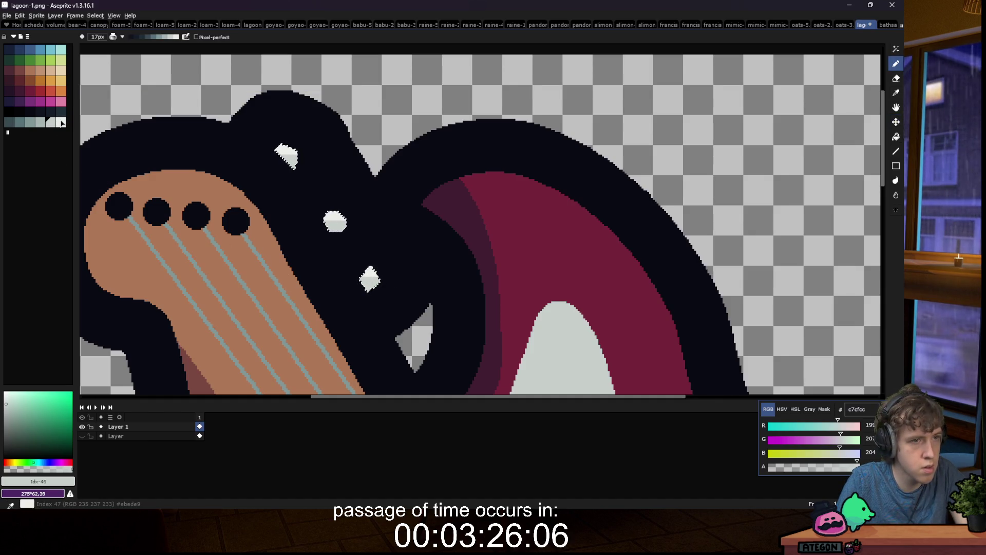
{"action": "left_click", "coordinate": [328, 223]}
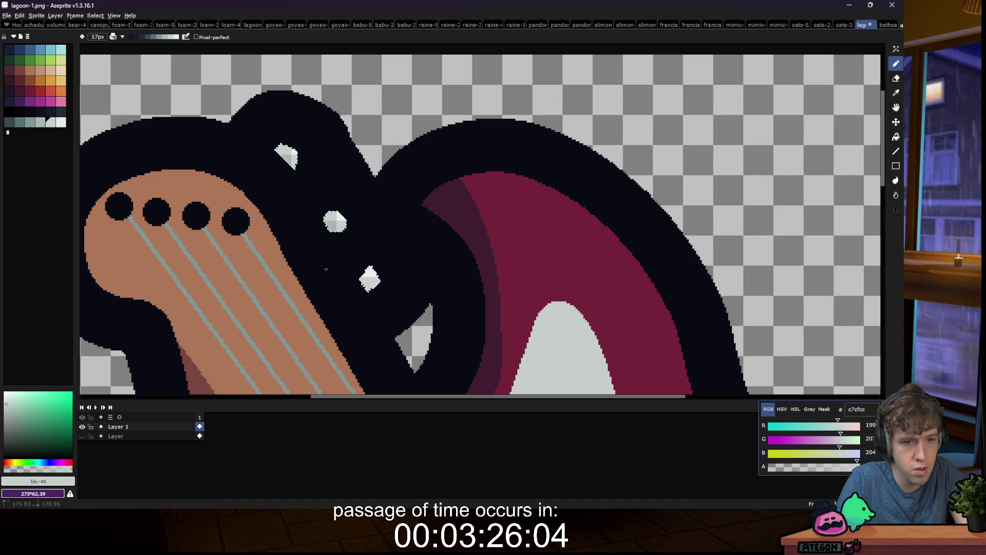
{"action": "left_click", "coordinate": [370, 280]}
Step: Select the orange guitar neck by colour
{"action": "scroll", "coordinate": [353, 326], "scroll_direction": "down", "scroll_amount": 3}
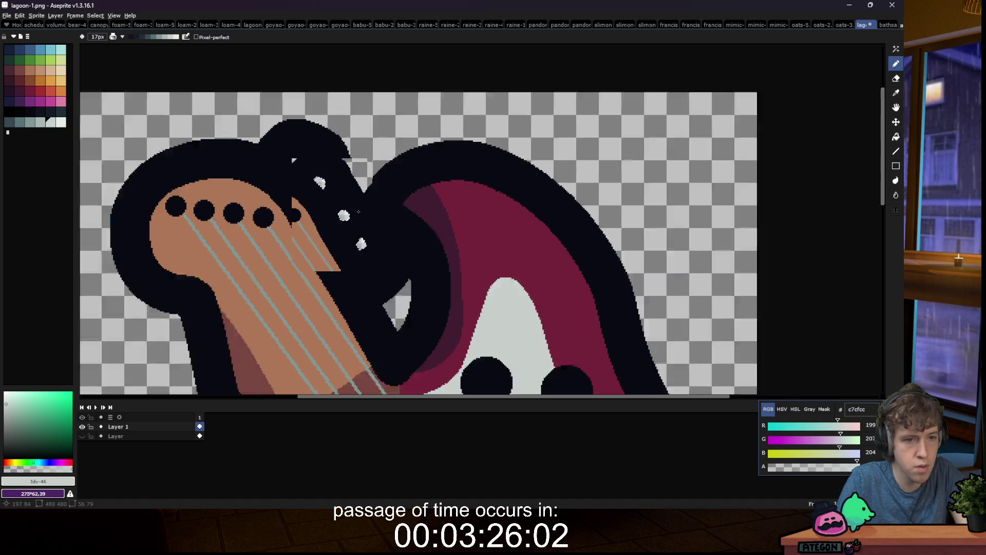
{"action": "key", "text": "w"}
{"action": "scroll", "coordinate": [355, 242], "scroll_direction": "up", "scroll_amount": 2}
{"action": "left_click", "coordinate": [355, 242]}
{"action": "scroll", "coordinate": [355, 242], "scroll_direction": "up", "scroll_amount": 2}
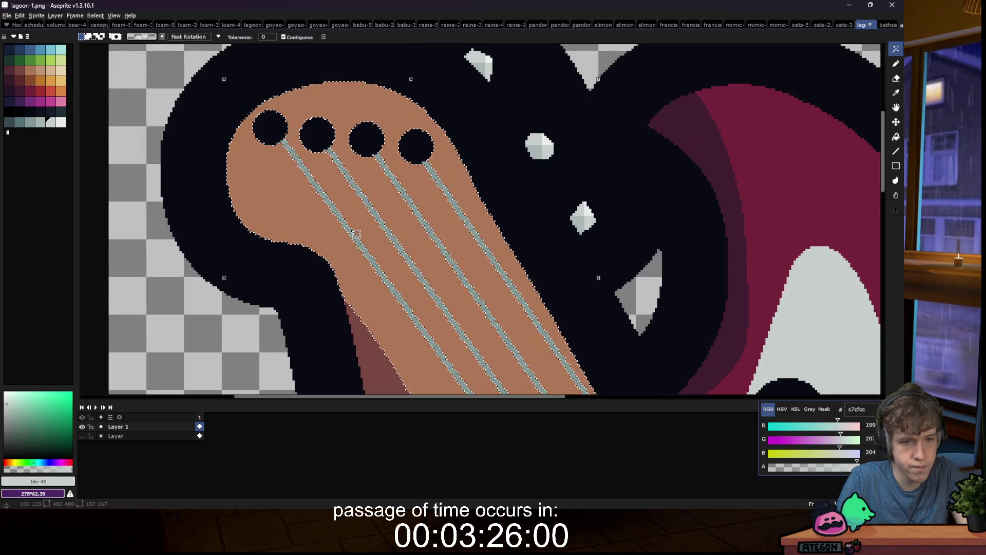
Step: Select the first, third and fourth strings and fill them with a teal-grey gradient
{"action": "left_click", "coordinate": [349, 229]}
{"action": "left_click", "coordinate": [425, 220], "text": "shift"}
{"action": "left_click", "coordinate": [453, 205], "text": "shift"}
{"action": "left_click", "coordinate": [19, 122]}
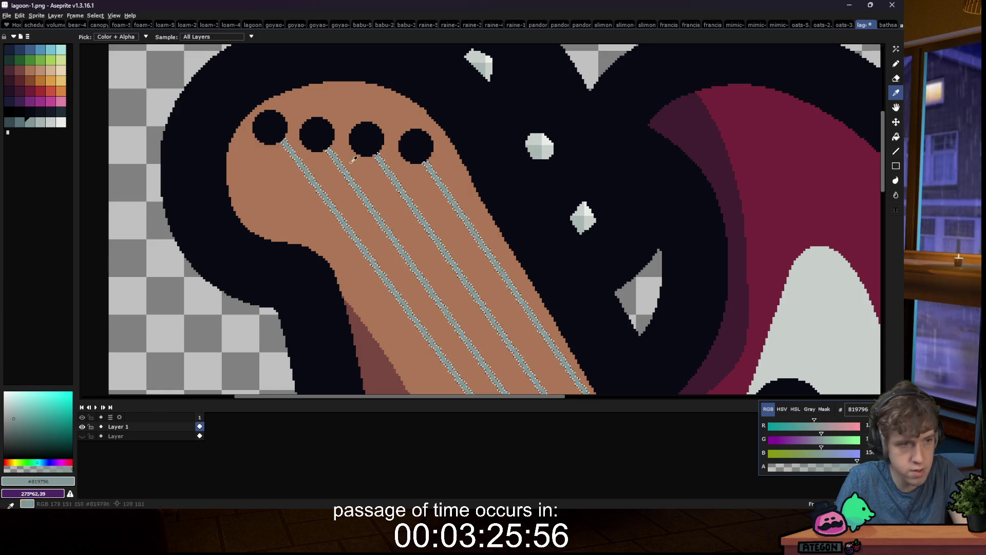
{"action": "left_click_drag", "start_coordinate": [895, 136], "coordinate": [878, 137]}
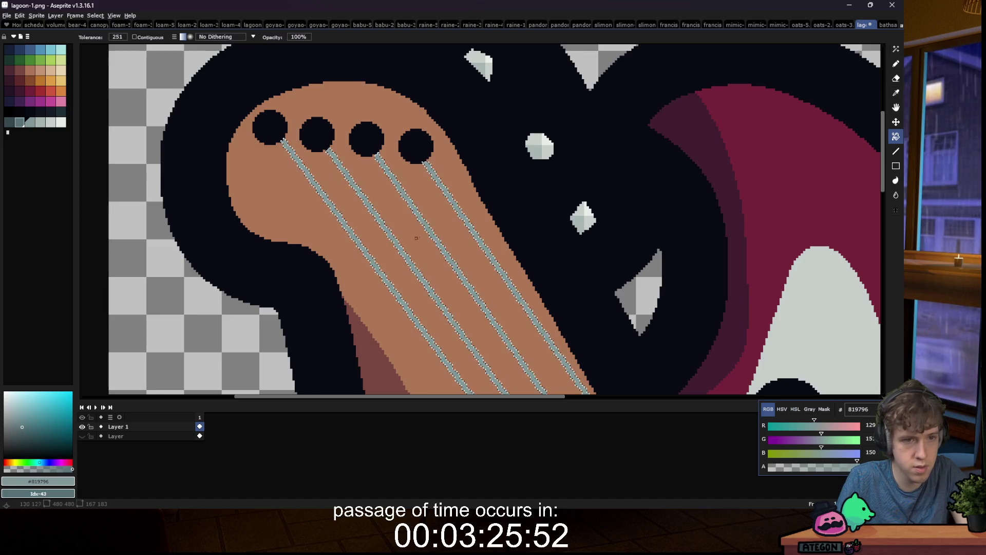
{"action": "left_click_drag", "start_coordinate": [441, 249], "coordinate": [409, 183]}
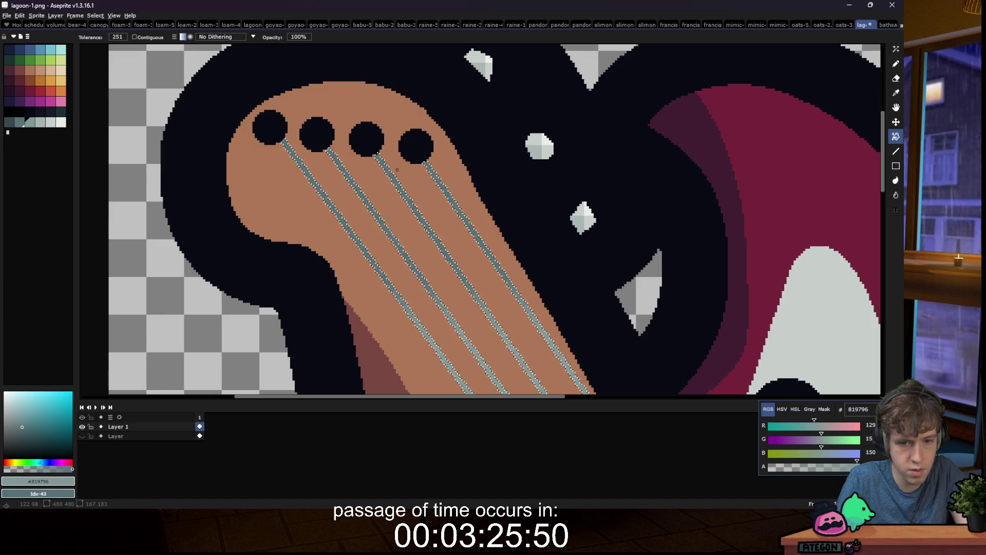
{"action": "scroll", "coordinate": [397, 170], "scroll_direction": "down", "scroll_amount": 5}
{"action": "key", "text": "m"}
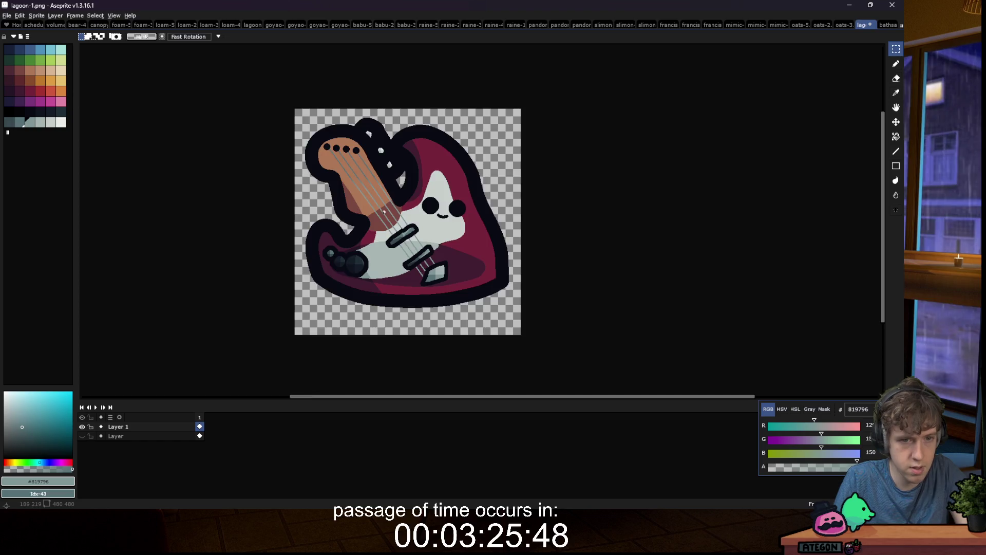
{"action": "scroll", "coordinate": [385, 215], "scroll_direction": "down", "scroll_amount": 2}
{"action": "scroll", "coordinate": [385, 211], "scroll_direction": "up", "scroll_amount": 5}
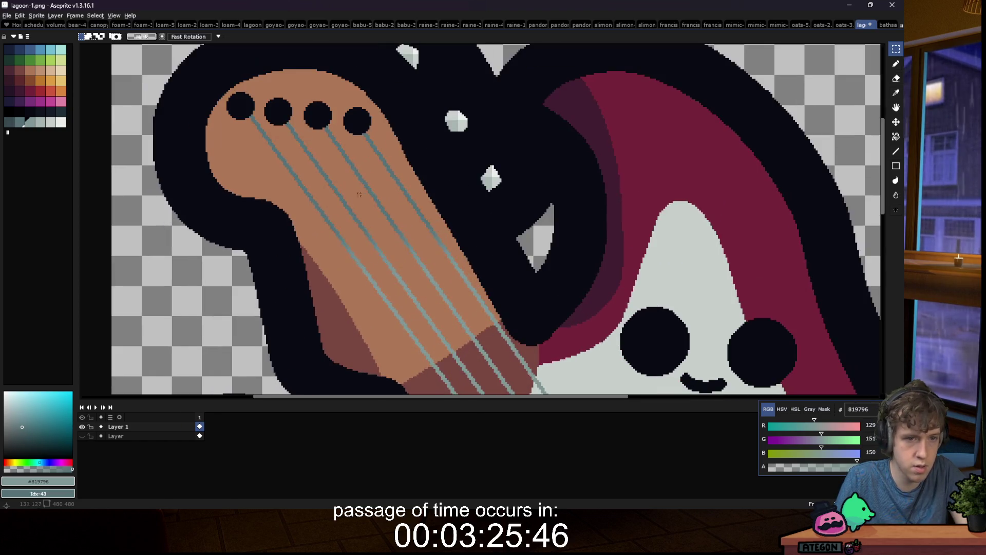
Step: Refill the strings with a dark-to-light teal gradient running from the headstock down the neck
{"action": "left_click", "coordinate": [27, 126]}
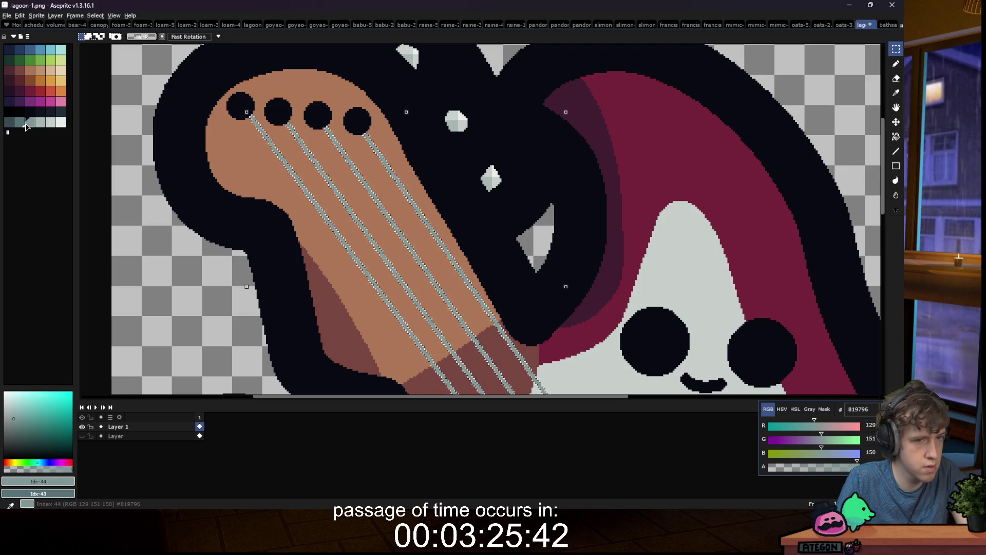
{"action": "key", "text": "i"}
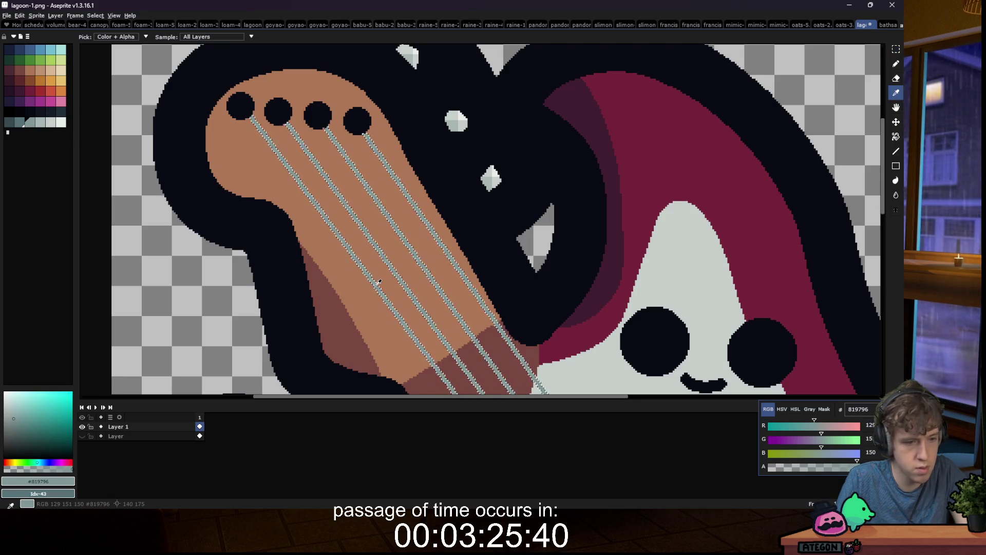
{"action": "key", "text": "m"}
{"action": "left_click", "coordinate": [58, 115]}
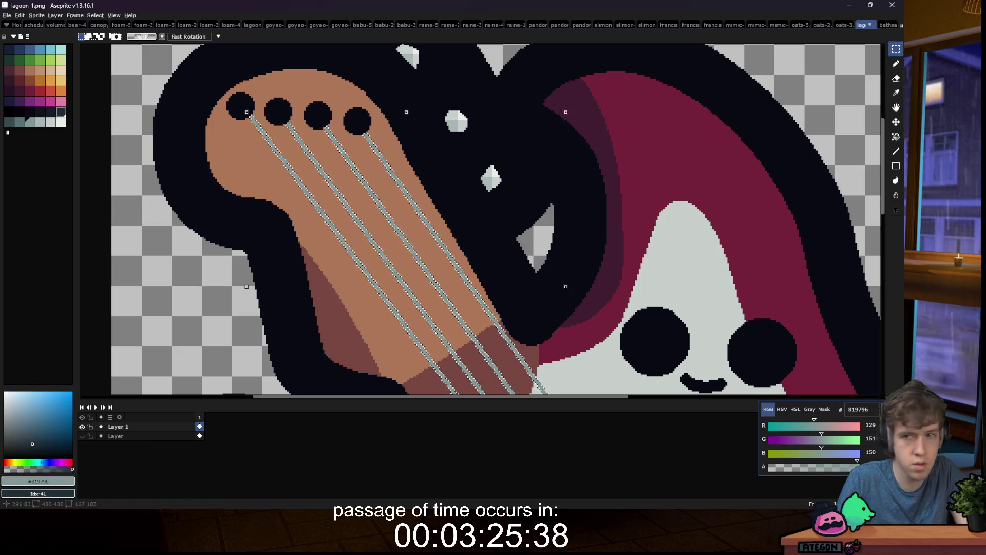
{"action": "left_click", "coordinate": [896, 136]}
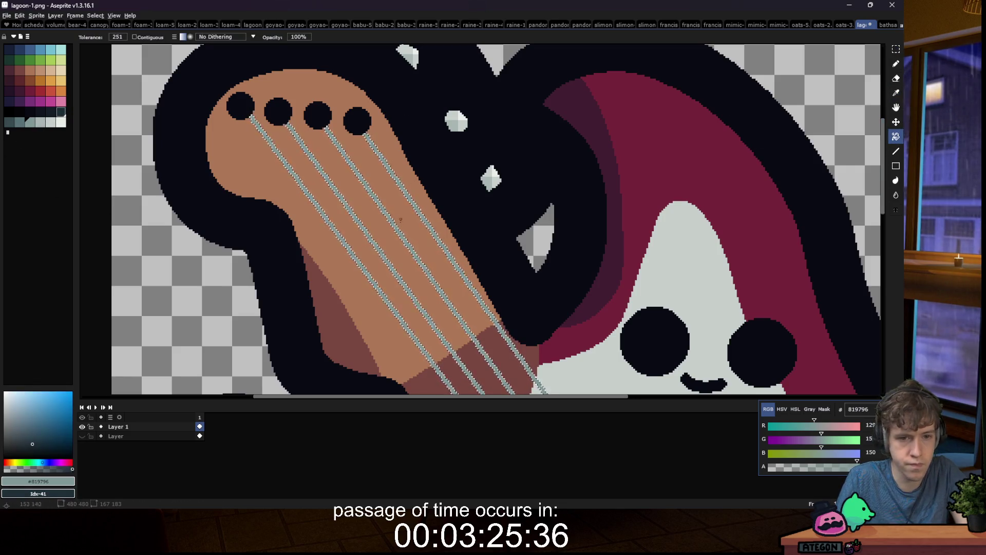
{"action": "left_click_drag", "start_coordinate": [404, 235], "coordinate": [321, 123]}
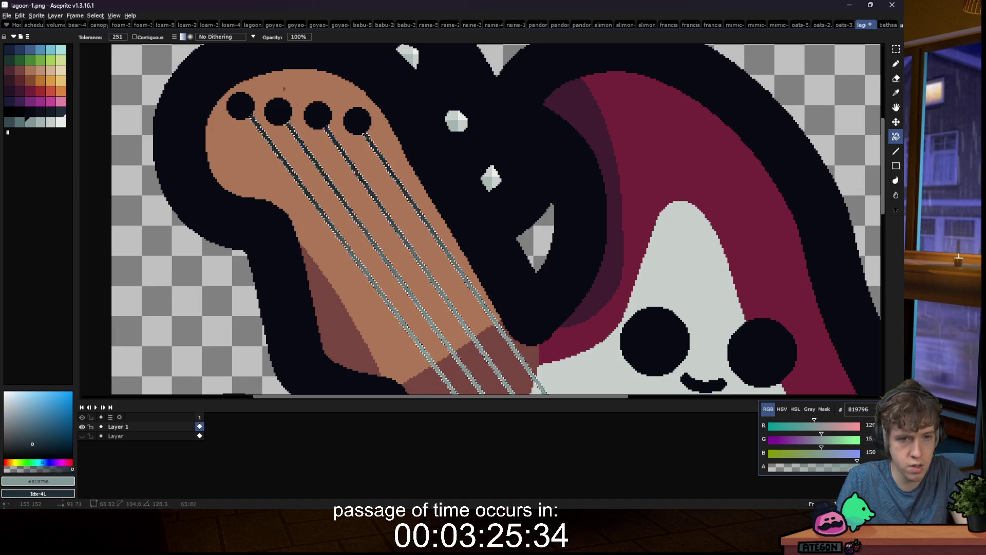
{"action": "scroll", "coordinate": [324, 124], "scroll_direction": "down", "scroll_amount": 1}
{"action": "left_click_drag", "start_coordinate": [445, 294], "coordinate": [297, 89]}
{"action": "scroll", "coordinate": [315, 68], "scroll_direction": "down", "scroll_amount": 5}
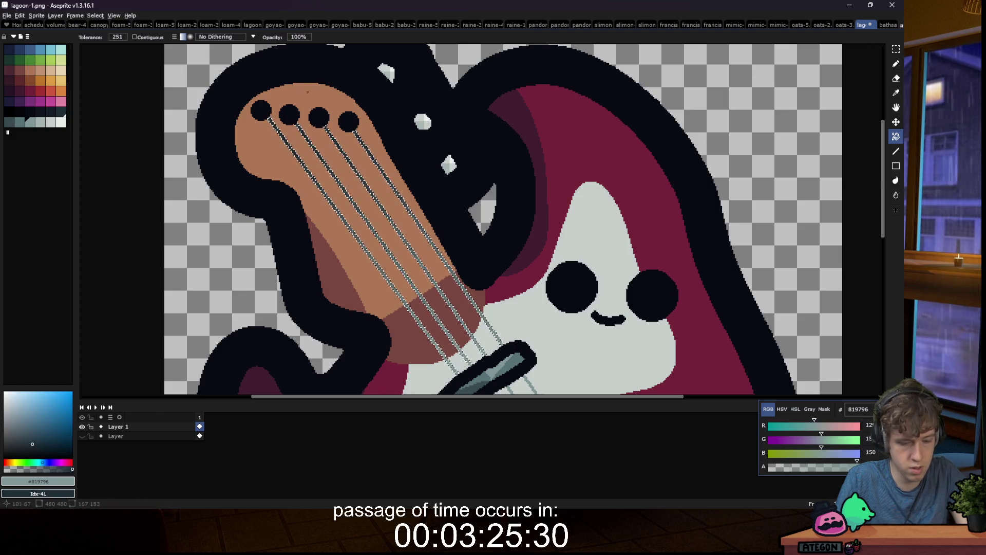
{"action": "key", "text": "m"}
{"action": "scroll", "coordinate": [293, 218], "scroll_direction": "down", "scroll_amount": 1}
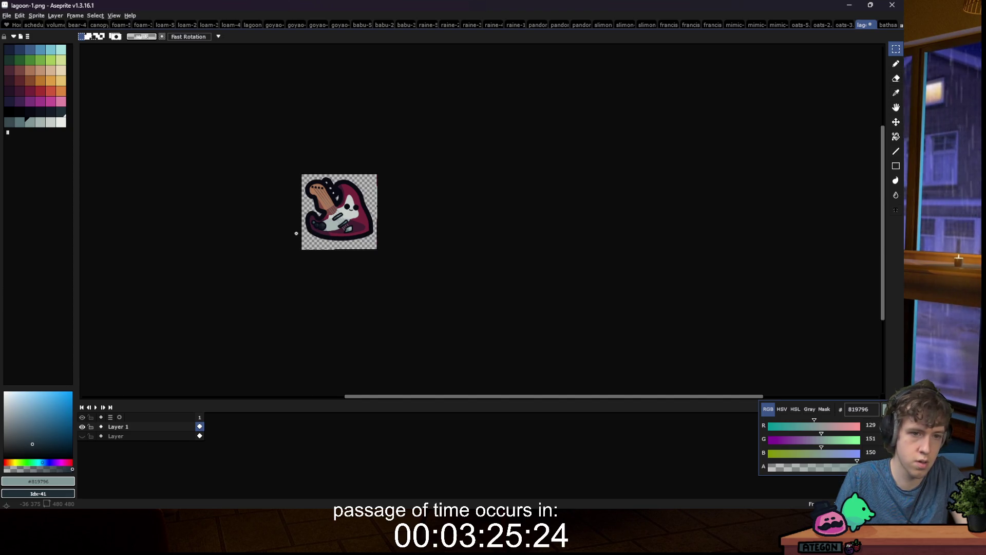
{"action": "scroll", "coordinate": [314, 201], "scroll_direction": "up", "scroll_amount": 3}
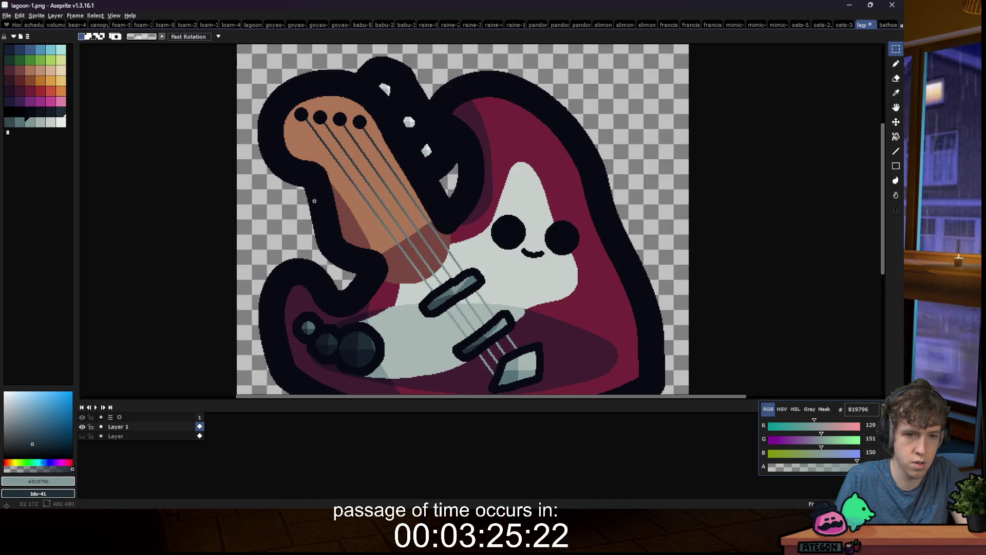
{"action": "scroll", "coordinate": [344, 232], "scroll_direction": "up", "scroll_amount": 1}
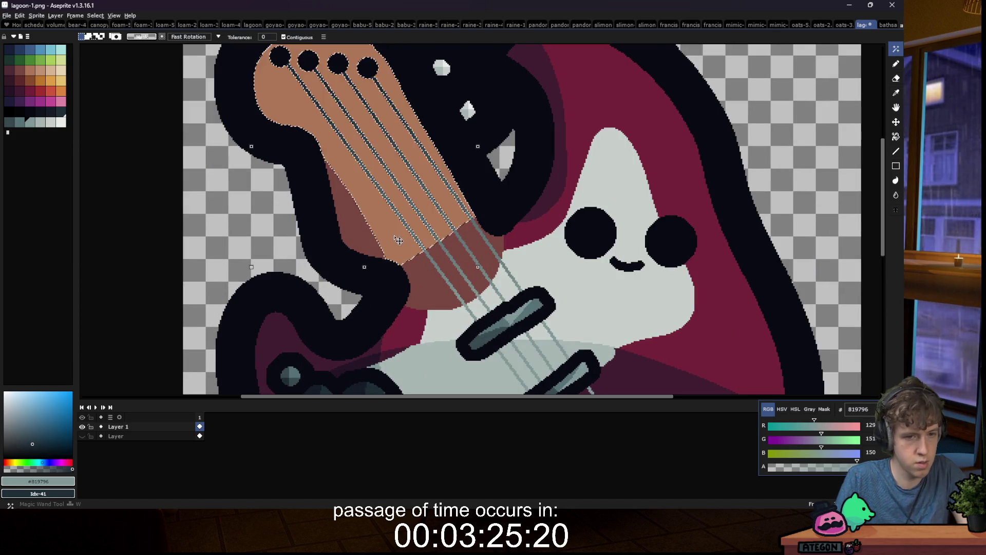
Step: Switch the Pencil to plain ink at 32px and dab dark brown on the headstock's left edge
{"action": "key", "text": "b"}
{"action": "left_click", "coordinate": [359, 220], "text": "alt"}
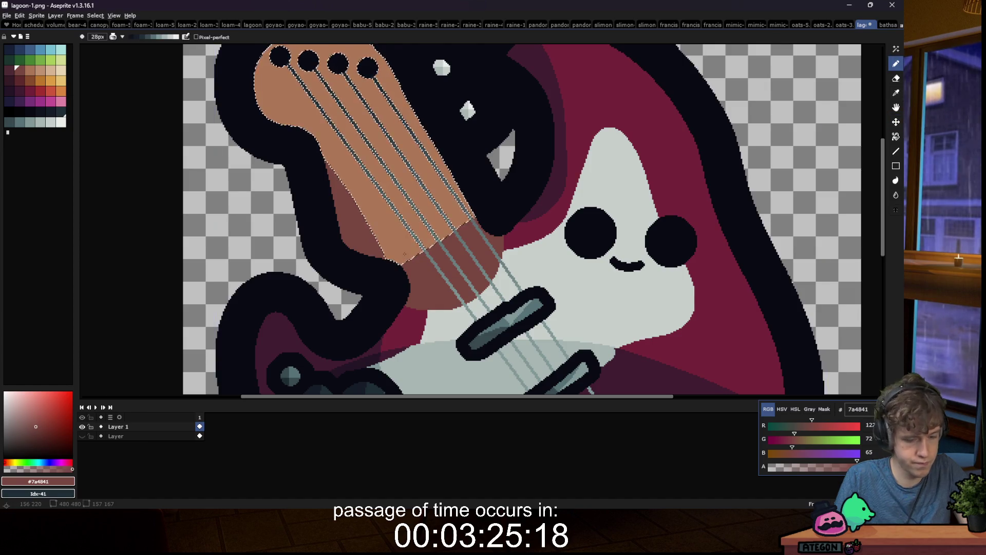
{"action": "scroll", "coordinate": [393, 272], "scroll_direction": "down", "scroll_amount": 1}
{"action": "left_click", "coordinate": [113, 38]}
{"action": "left_click", "coordinate": [130, 47]}
{"action": "key", "text": "plus"}
{"action": "key", "text": "plus"}
{"action": "key", "text": "plus"}
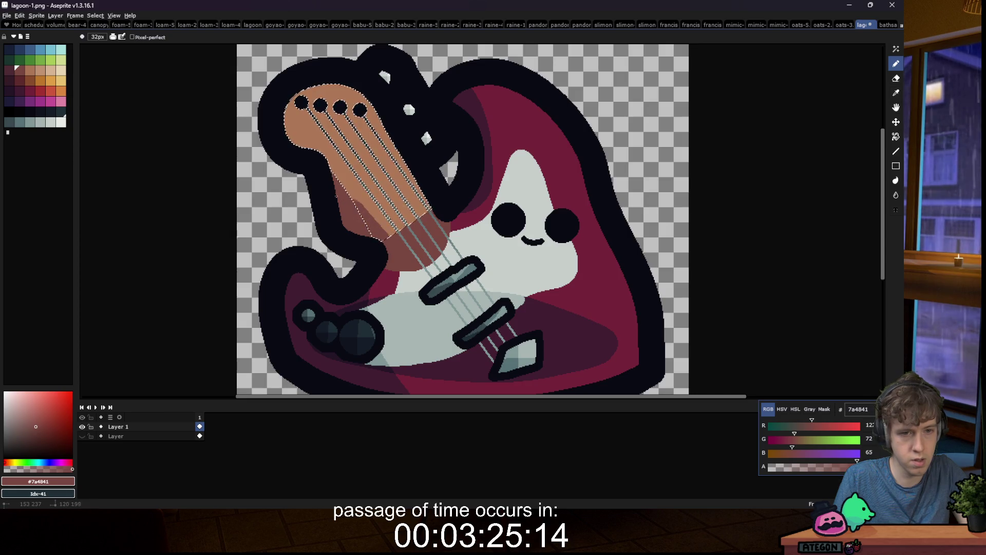
{"action": "left_click", "coordinate": [295, 127]}
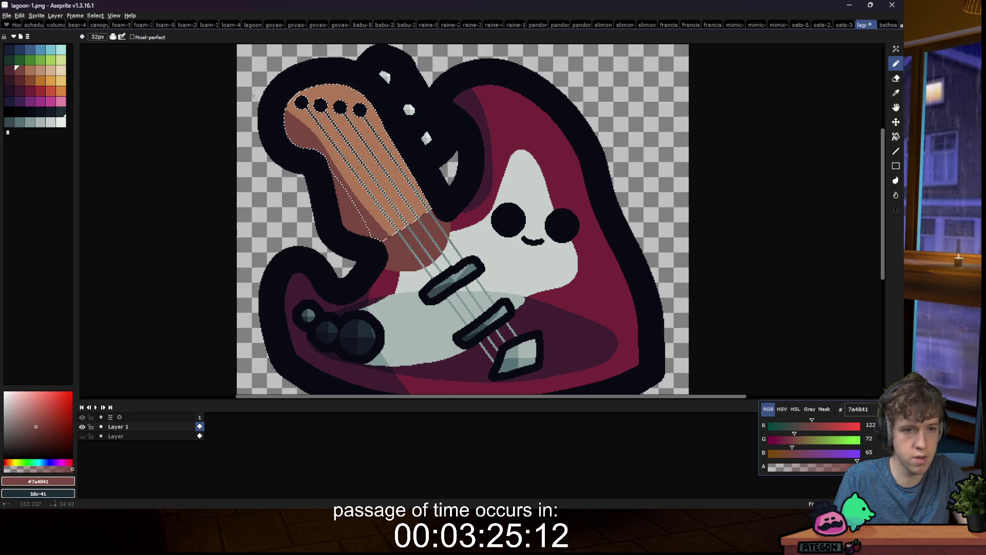
{"action": "scroll", "coordinate": [491, 192], "scroll_direction": "down", "scroll_amount": 5}
Step: Undo the headstock blob and paint the neck's dark left edge in the neck's orange-brown
{"action": "key", "text": "m"}
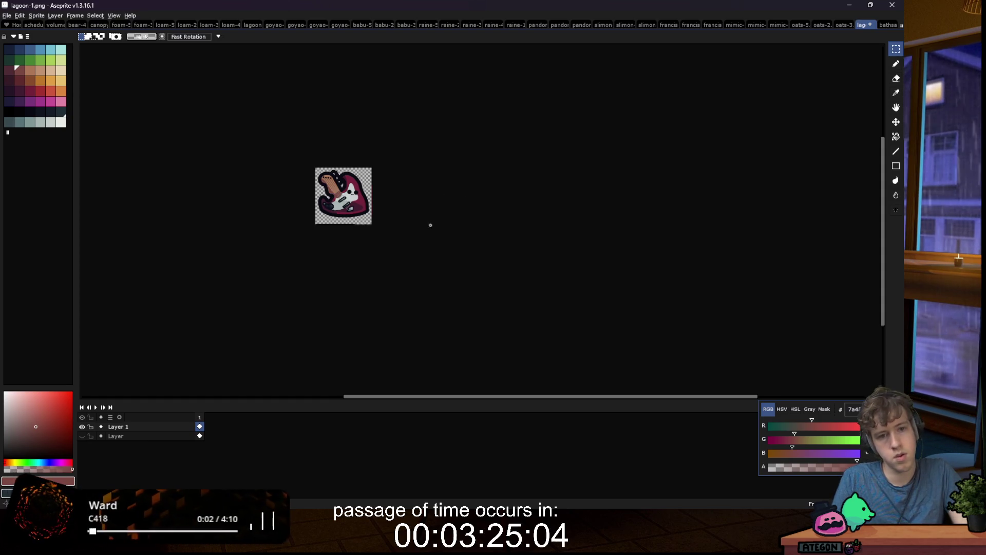
{"action": "scroll", "coordinate": [400, 239], "scroll_direction": "down", "scroll_amount": 1}
{"action": "scroll", "coordinate": [359, 205], "scroll_direction": "up", "scroll_amount": 2}
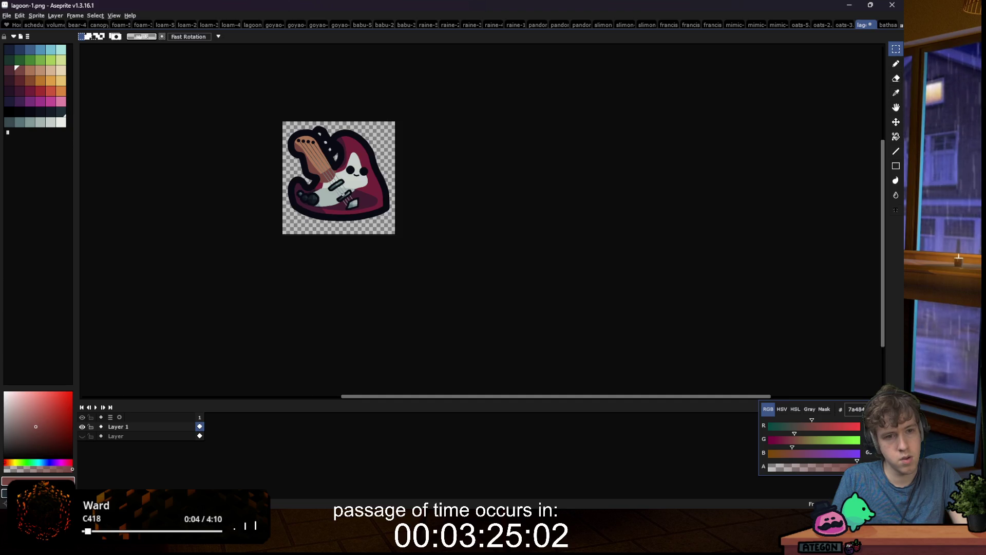
{"action": "scroll", "coordinate": [300, 135], "scroll_direction": "up", "scroll_amount": 3}
{"action": "key", "text": "b"}
{"action": "left_click", "coordinate": [305, 90], "text": "alt"}
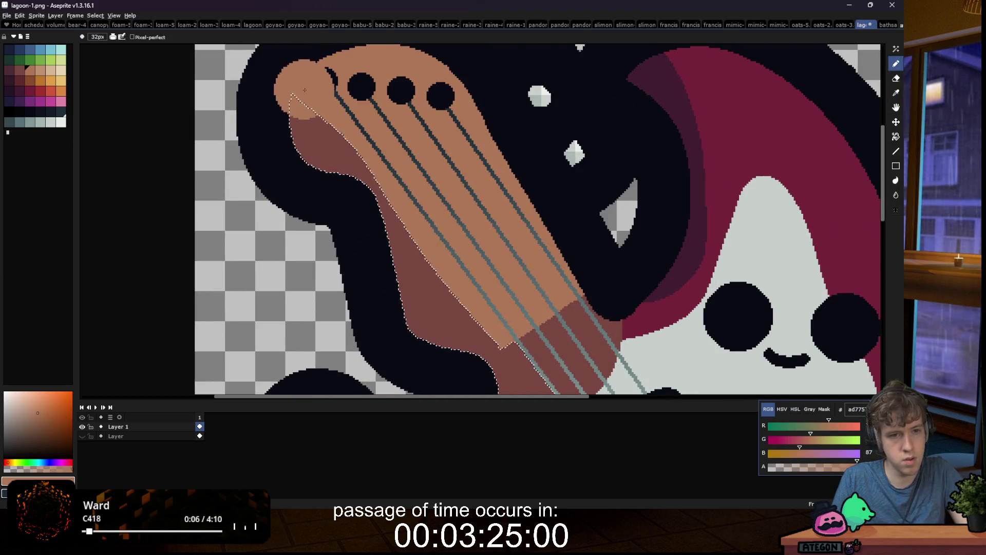
{"action": "key", "text": "ctrl+z"}
{"action": "left_click_drag", "start_coordinate": [501, 343], "coordinate": [390, 203]}
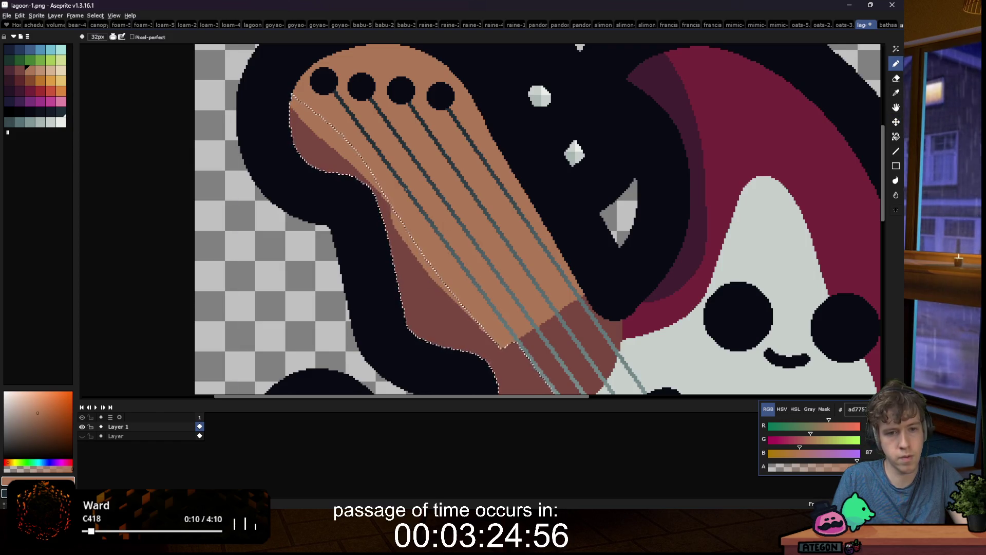
Step: Magic-wand the lower neck stripe between the strings
{"action": "scroll", "coordinate": [508, 228], "scroll_direction": "down", "scroll_amount": 5}
{"action": "key", "text": "m"}
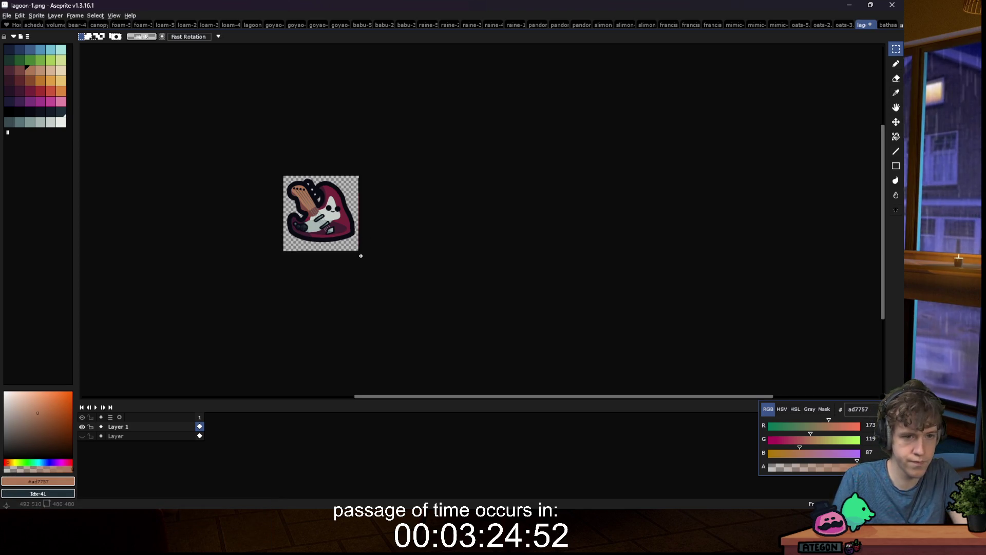
{"action": "scroll", "coordinate": [297, 210], "scroll_direction": "up", "scroll_amount": 5}
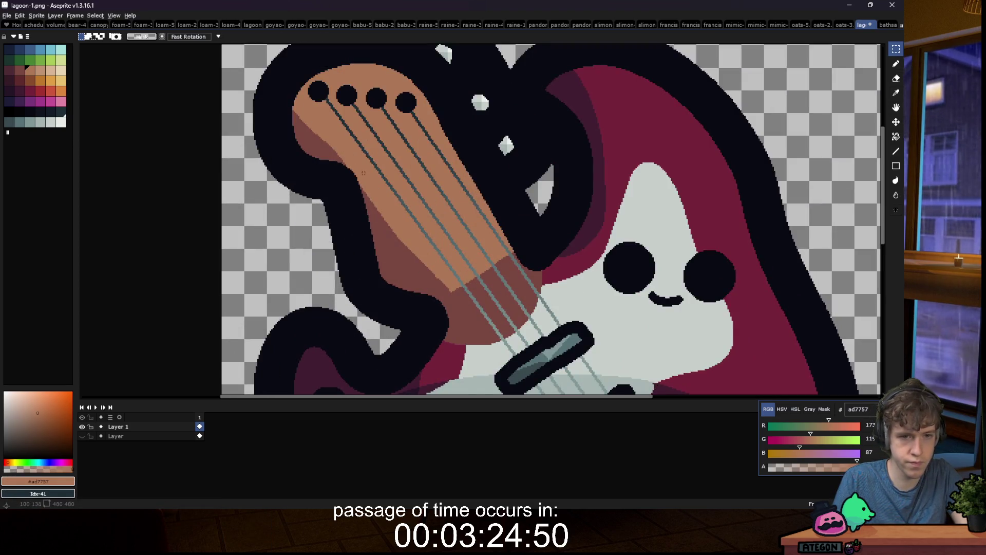
{"action": "key", "text": "w"}
{"action": "scroll", "coordinate": [364, 173], "scroll_direction": "down", "scroll_amount": 5}
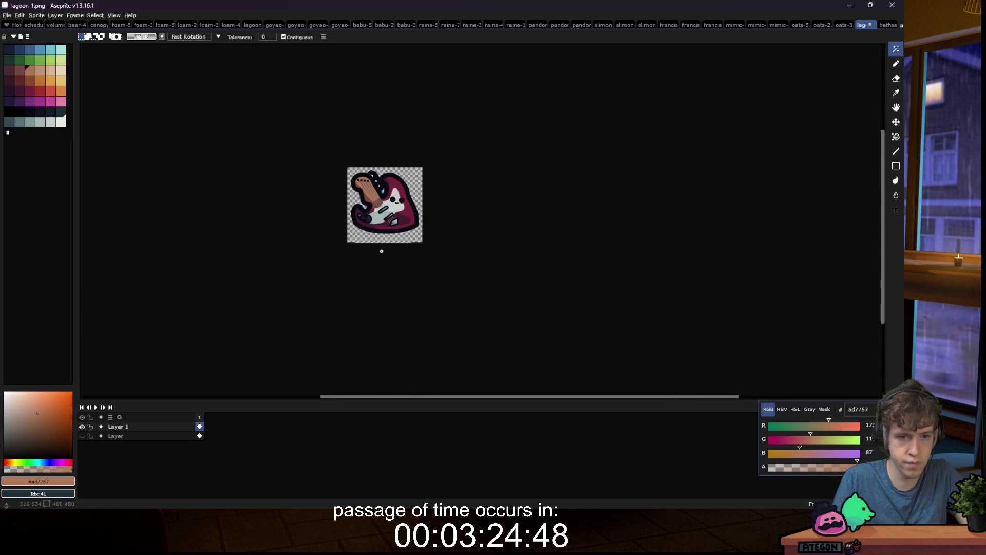
{"action": "scroll", "coordinate": [382, 251], "scroll_direction": "down", "scroll_amount": 2}
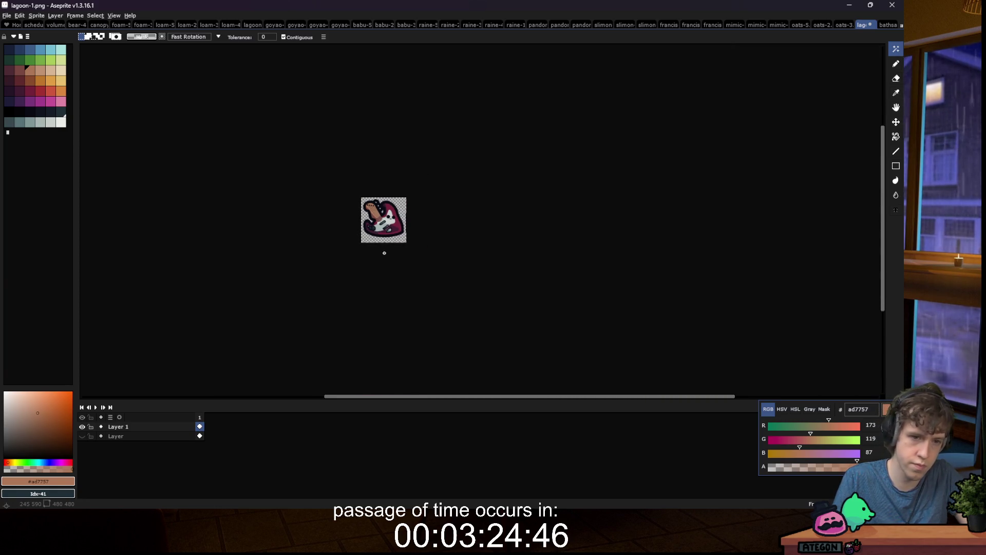
{"action": "scroll", "coordinate": [372, 193], "scroll_direction": "up", "scroll_amount": 4}
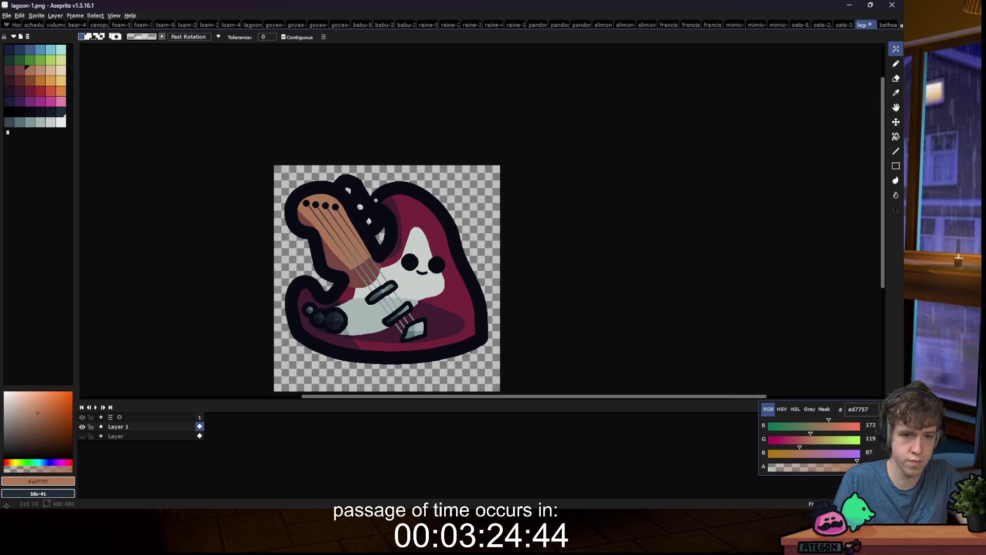
{"action": "scroll", "coordinate": [354, 270], "scroll_direction": "up", "scroll_amount": 4}
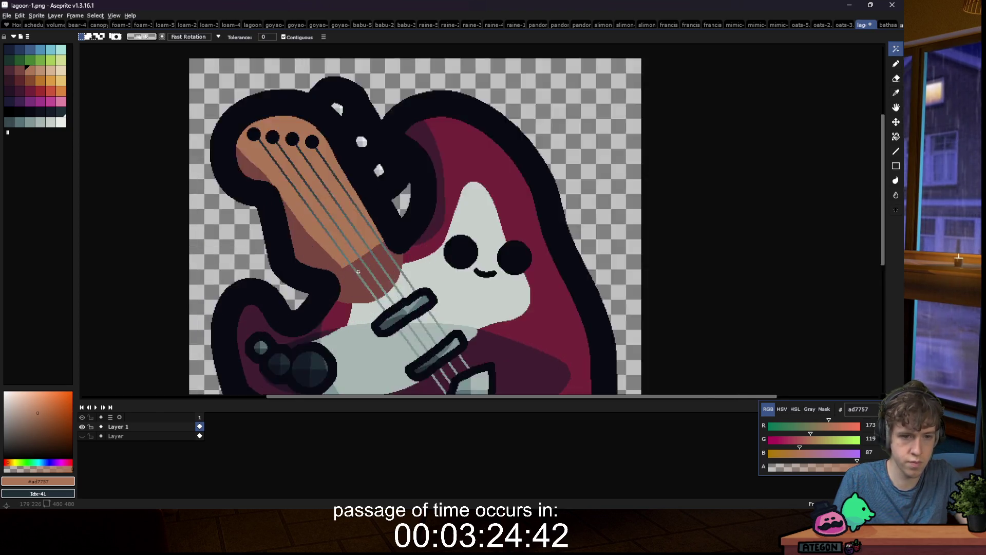
{"action": "left_click", "coordinate": [347, 274]}
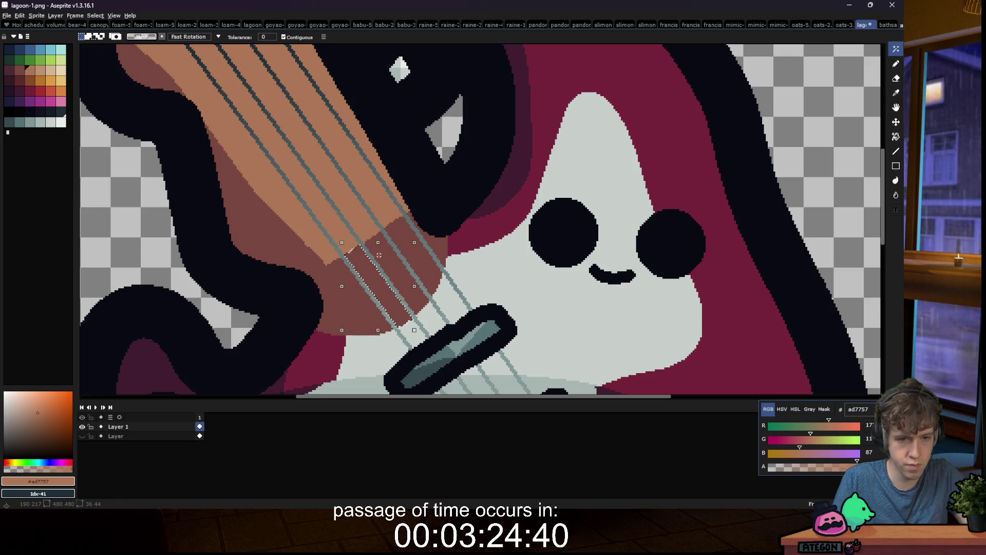
{"action": "left_click", "coordinate": [308, 226], "text": "shift"}
Step: Fill the lower neck stripe with the neck's orange and zoom out to the whole sprite
{"action": "left_click", "coordinate": [247, 221], "text": "shift"}
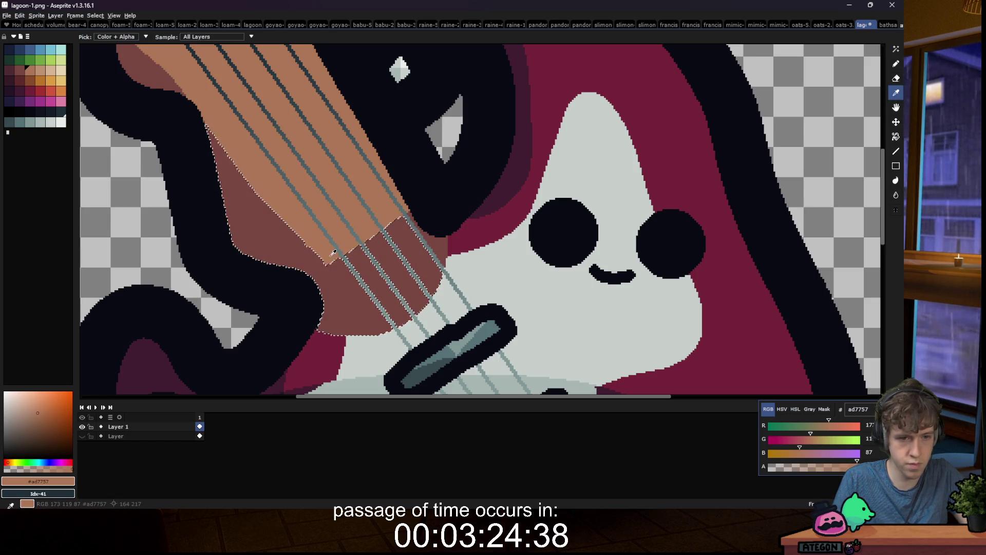
{"action": "key", "text": "b"}
{"action": "mouse_move", "coordinate": [324, 221]}
{"action": "left_mouse_down"}
{"action": "mouse_move", "coordinate": [350, 242]}
{"action": "mouse_move", "coordinate": [406, 234]}
{"action": "left_mouse_up"}
{"action": "key", "text": "ctrl+z"}
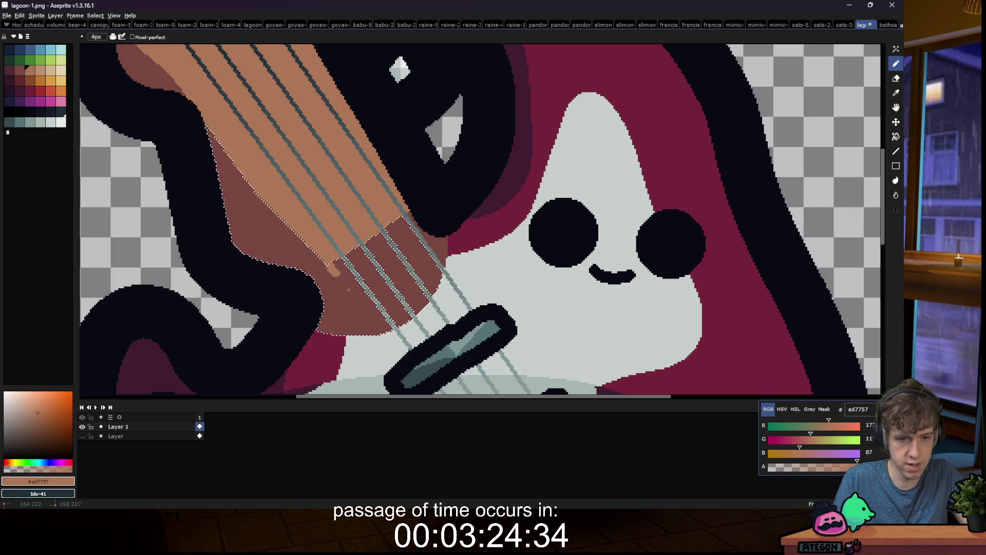
{"action": "key", "text": "g"}
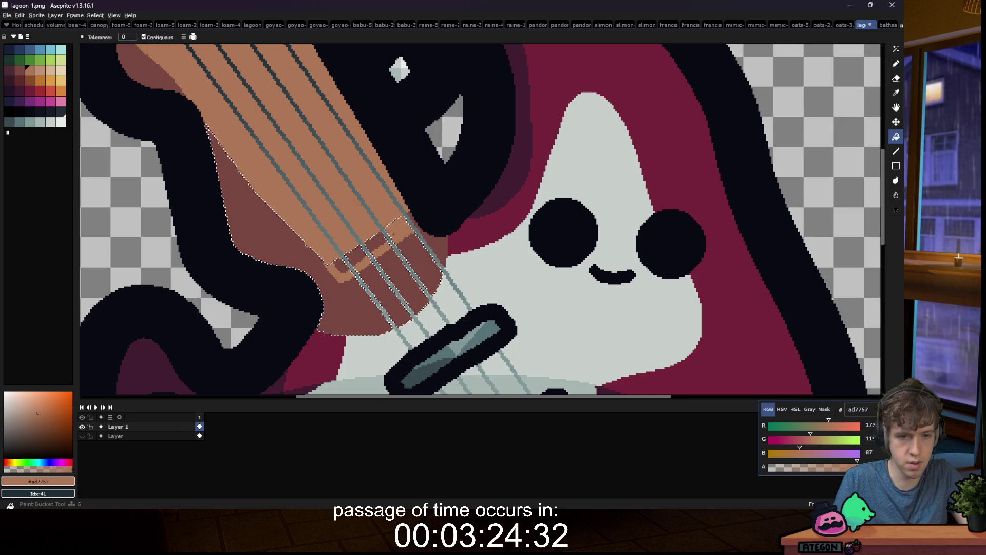
{"action": "left_click", "coordinate": [358, 258]}
{"action": "key", "text": "b"}
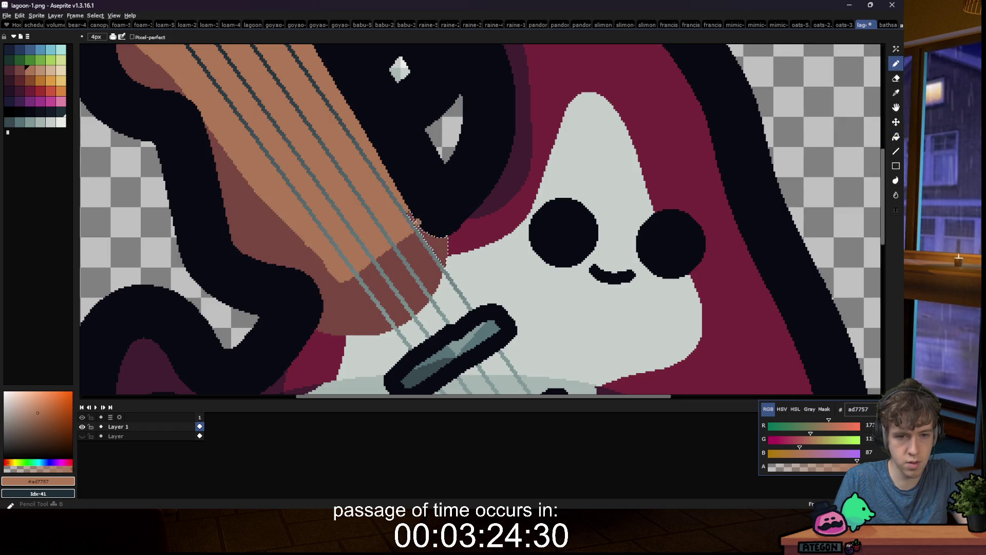
{"action": "key", "text": "1"}
{"action": "key", "text": "m"}
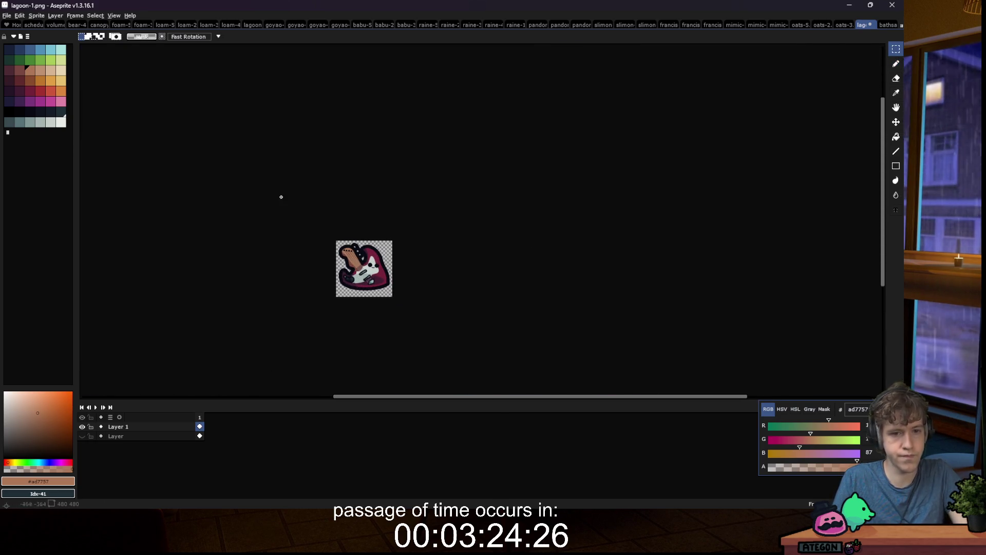
{"action": "scroll", "coordinate": [344, 276], "scroll_direction": "up", "scroll_amount": 2}
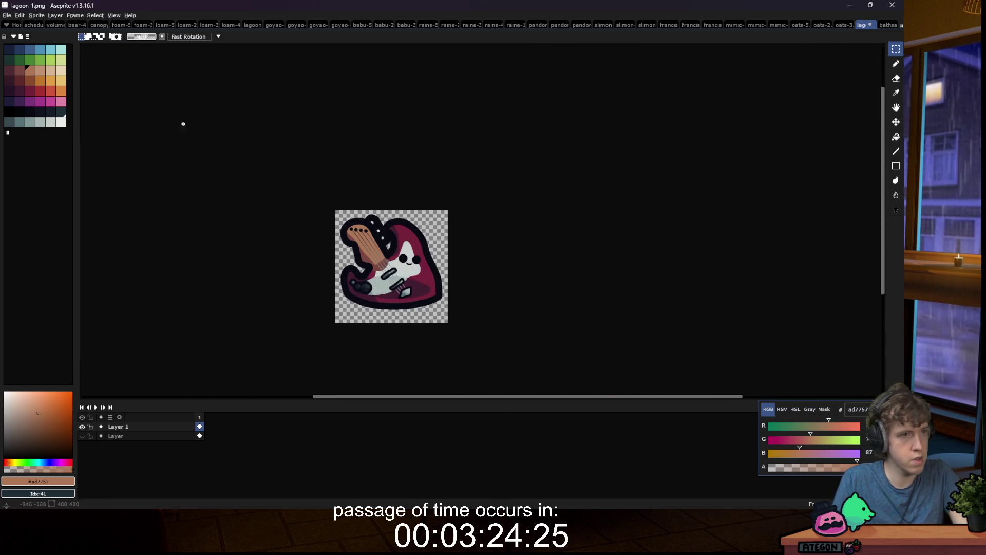
Step: Save a copy as the saltbass-1 PNG in the slimes 'new' folder, accepting the flatten warning
{"action": "left_click", "coordinate": [6, 15]}
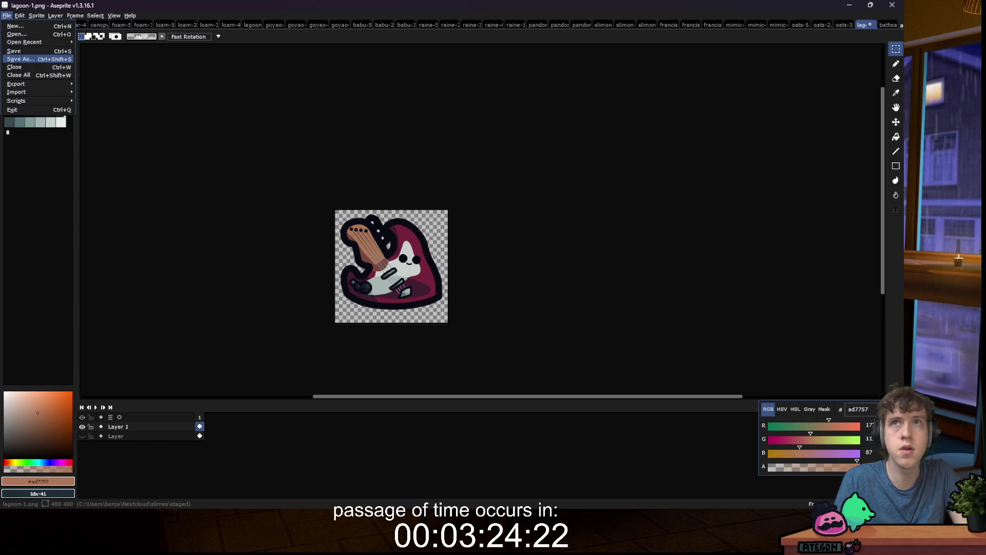
{"action": "left_click", "coordinate": [21, 59]}
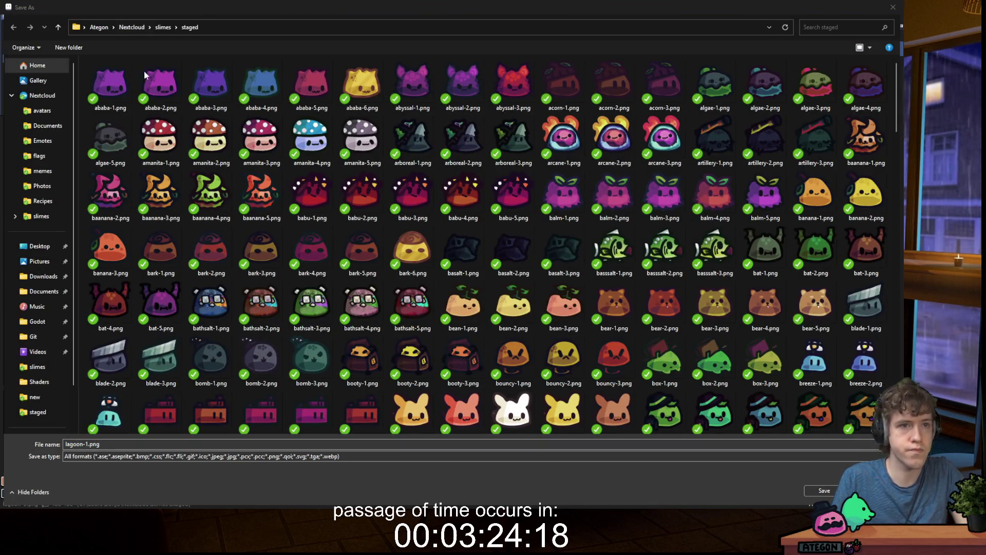
{"action": "left_click", "coordinate": [164, 29]}
{"action": "double_click", "coordinate": [114, 76]}
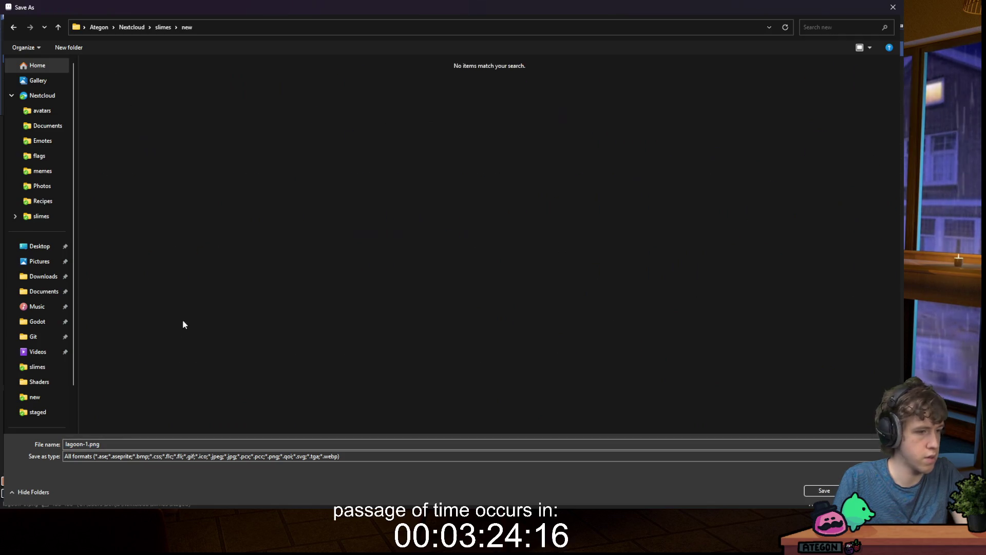
{"action": "left_click", "coordinate": [83, 446]}
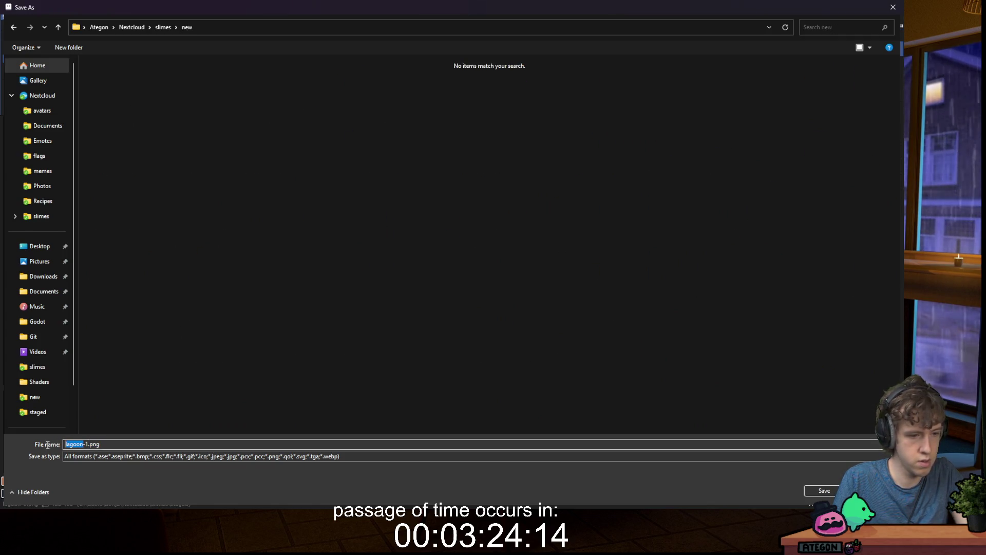
{"action": "type", "text": "saltnass"}
{"action": "key", "text": "BackSpace"}
{"action": "key", "text": "BackSpace"}
{"action": "type", "text": "h"}
{"action": "key", "text": "Return"}
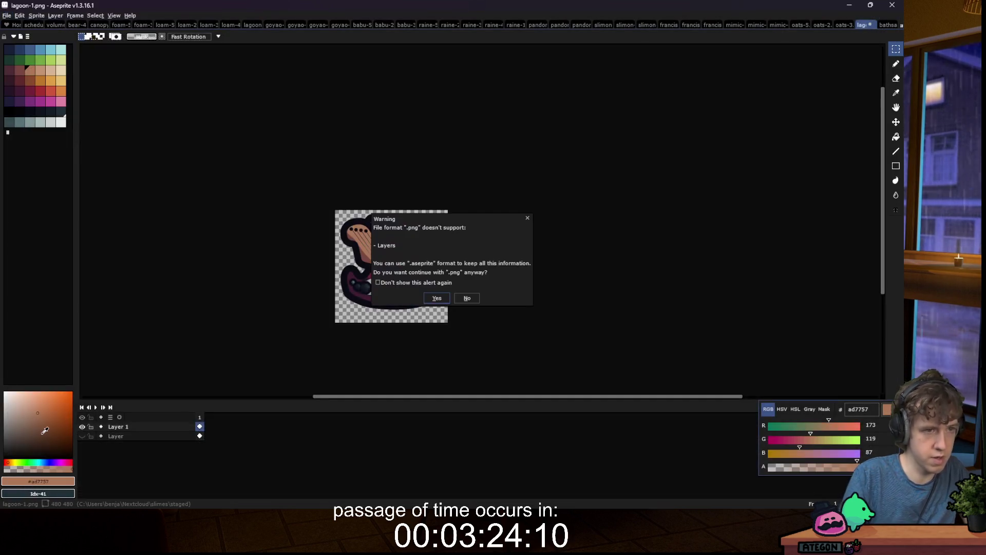
{"action": "key", "text": "Return"}
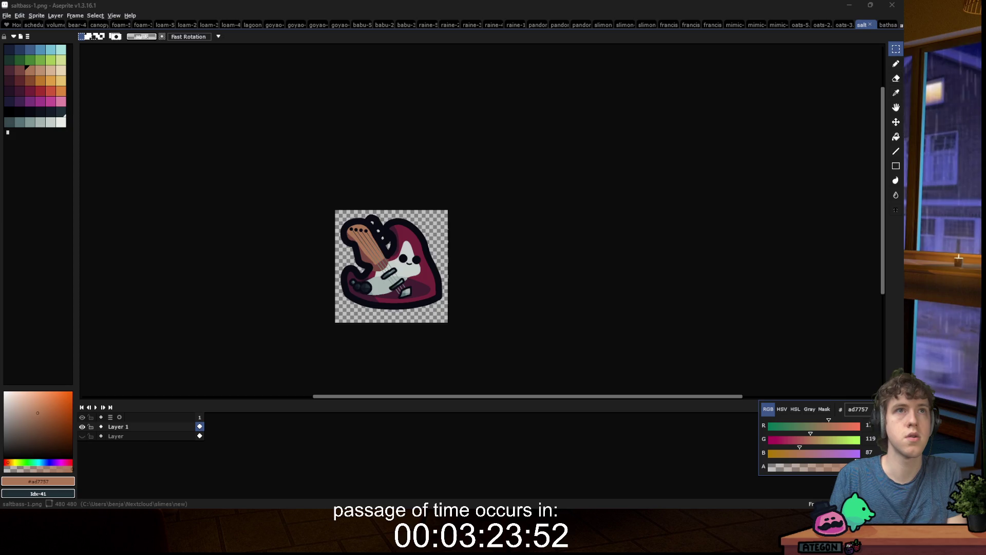
{"action": "left_click", "coordinate": [19, 15]}
Step: Try out hue and saturation shifts in Hue/Saturation, resetting lightness to 0
{"action": "mouse_move", "coordinate": [61, 192]}
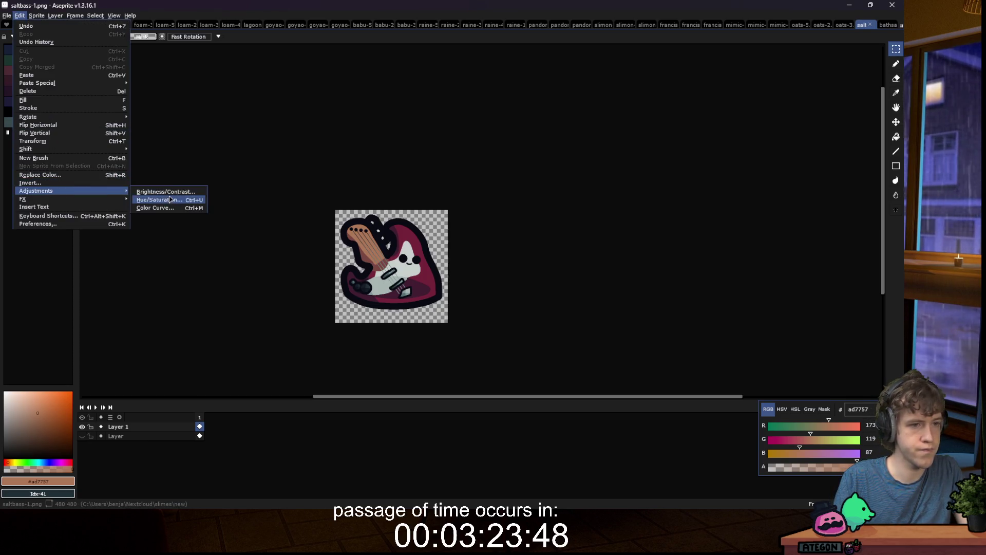
{"action": "left_click", "coordinate": [170, 200]}
{"action": "mouse_move", "coordinate": [642, 138]}
{"action": "left_mouse_down"}
{"action": "mouse_move", "coordinate": [626, 145]}
{"action": "mouse_move", "coordinate": [660, 148]}
{"action": "mouse_move", "coordinate": [628, 156]}
{"action": "mouse_move", "coordinate": [649, 165]}
{"action": "left_mouse_up"}
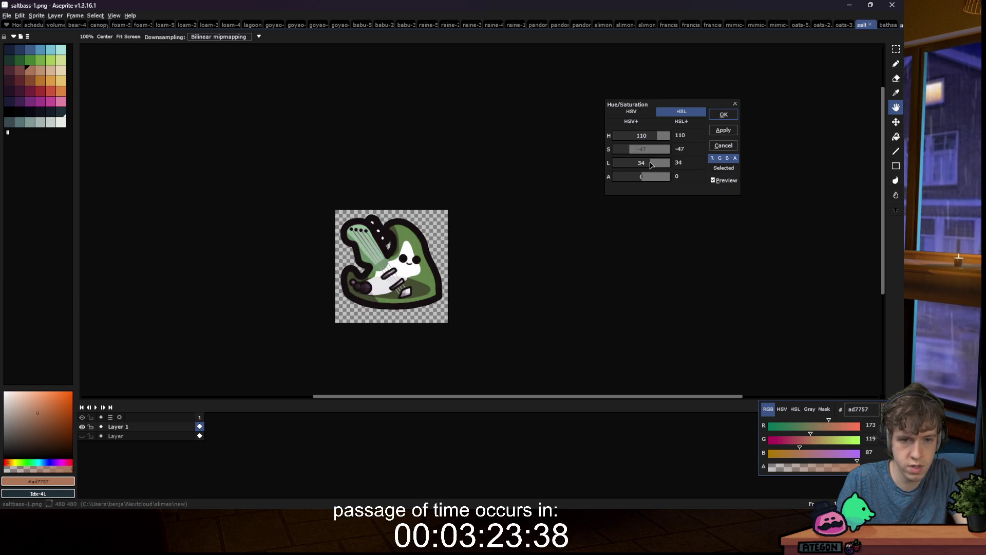
{"action": "left_click", "coordinate": [654, 139]}
{"action": "left_click_drag", "start_coordinate": [631, 151], "coordinate": [644, 167]}
{"action": "scroll", "coordinate": [637, 152], "scroll_direction": "down", "scroll_amount": 10}
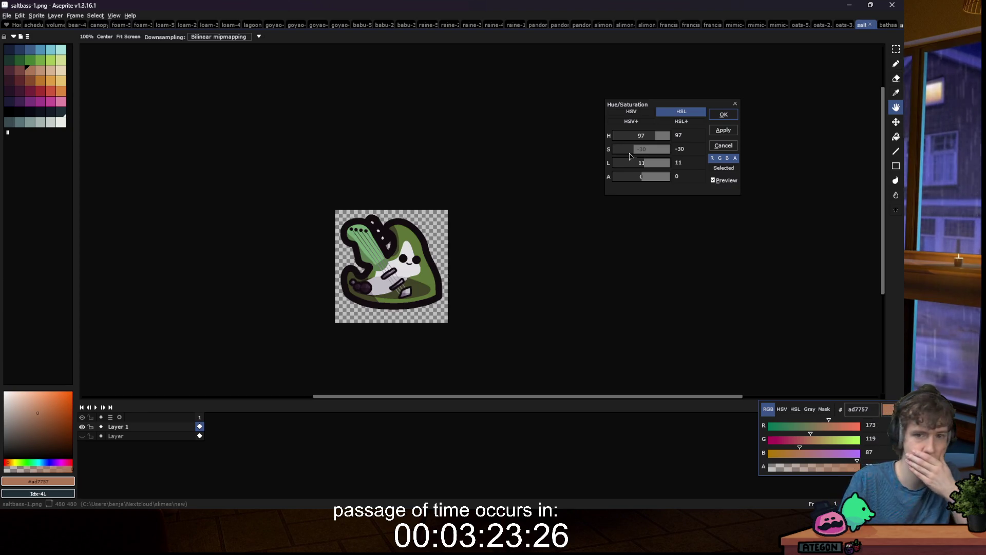
{"action": "left_click", "coordinate": [645, 154]}
{"action": "left_click_drag", "start_coordinate": [645, 154], "coordinate": [643, 154]}
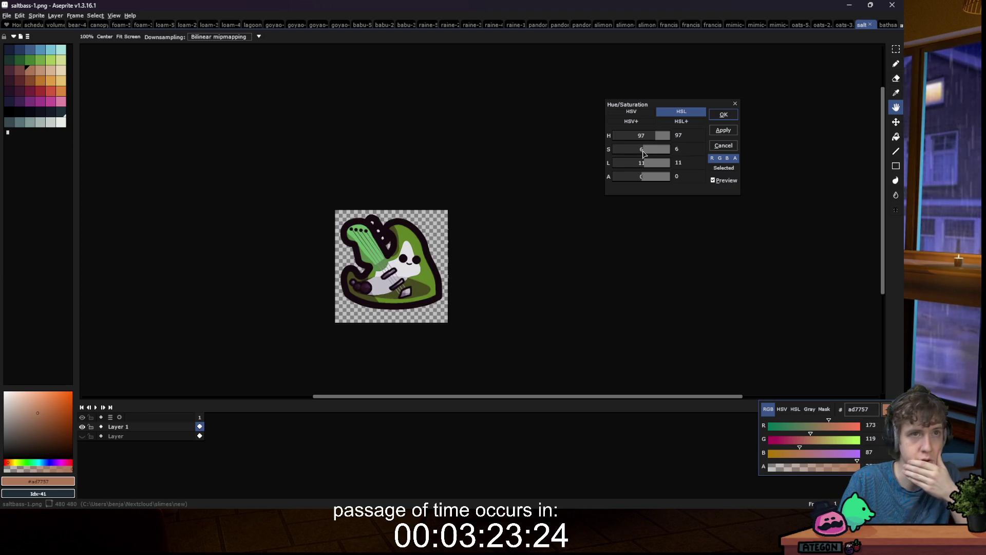
{"action": "left_click", "coordinate": [642, 163]}
Step: Settle on hue 27, saturation 4, lightness -9, check against the original, and apply
{"action": "left_click", "coordinate": [646, 136]}
{"action": "left_click_drag", "start_coordinate": [646, 136], "coordinate": [647, 138]}
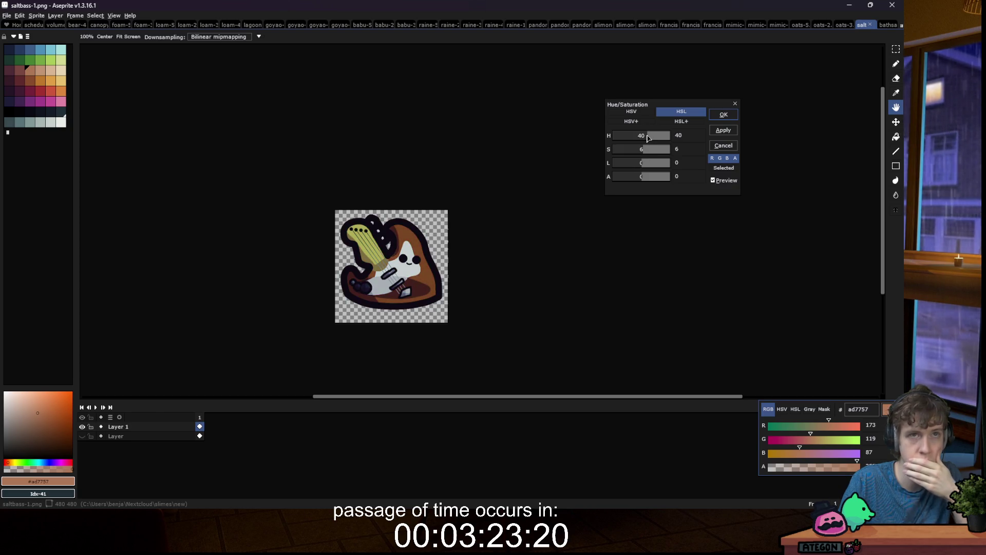
{"action": "mouse_move", "coordinate": [648, 151]}
{"action": "left_mouse_down"}
{"action": "mouse_move", "coordinate": [634, 163]}
{"action": "mouse_move", "coordinate": [645, 140]}
{"action": "left_mouse_up"}
{"action": "left_click", "coordinate": [713, 181]}
{"action": "left_click", "coordinate": [721, 182]}
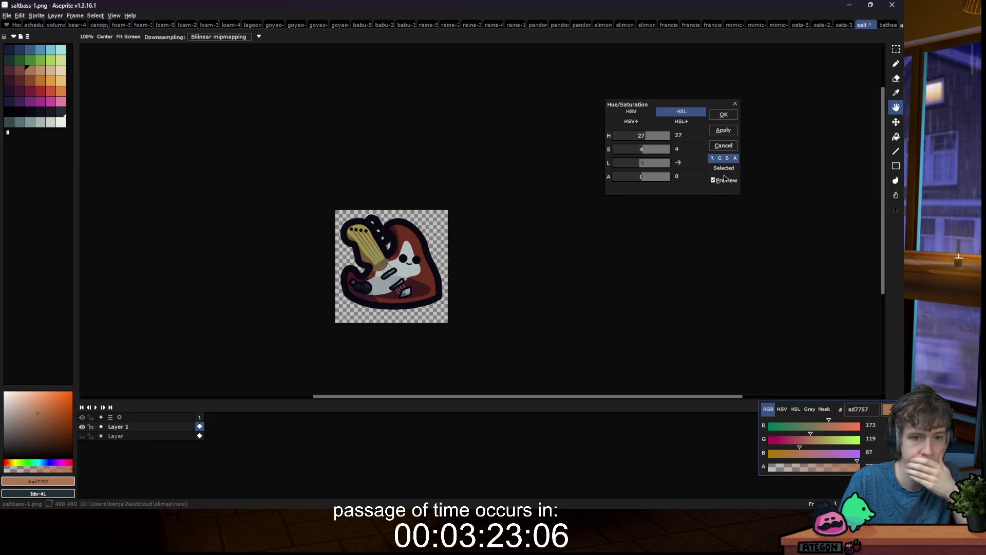
{"action": "left_click", "coordinate": [724, 114]}
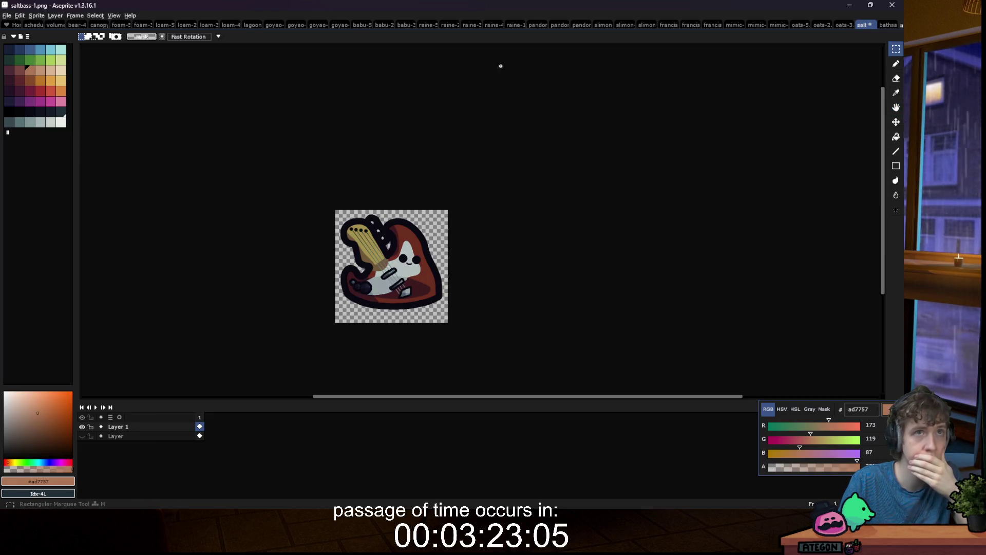
Step: Save the red-brown variant as saltbass-2.png
{"action": "left_click", "coordinate": [20, 14]}
{"action": "mouse_move", "coordinate": [6, 16]}
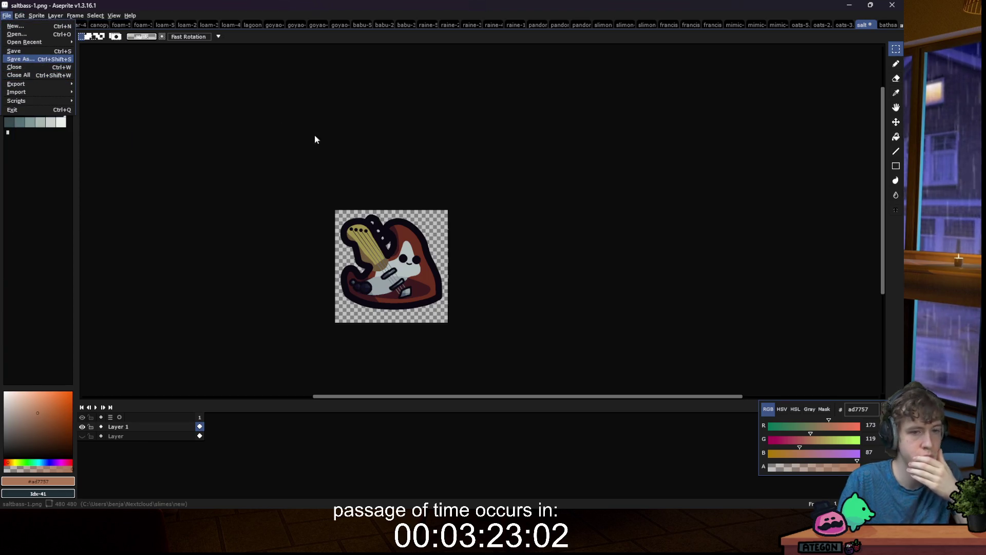
{"action": "key", "text": "Return"}
{"action": "key", "text": "End"}
{"action": "key", "text": "Left"}
{"action": "key", "text": "Left"}
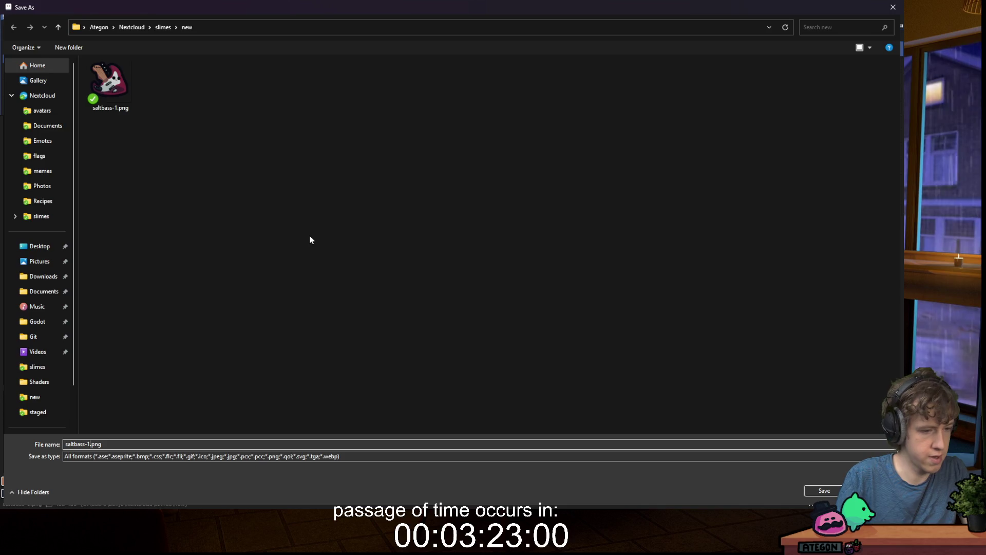
{"action": "key", "text": "BackSpace"}
{"action": "type", "text": "2"}
{"action": "key", "text": "Return"}
{"action": "key", "text": "Return"}
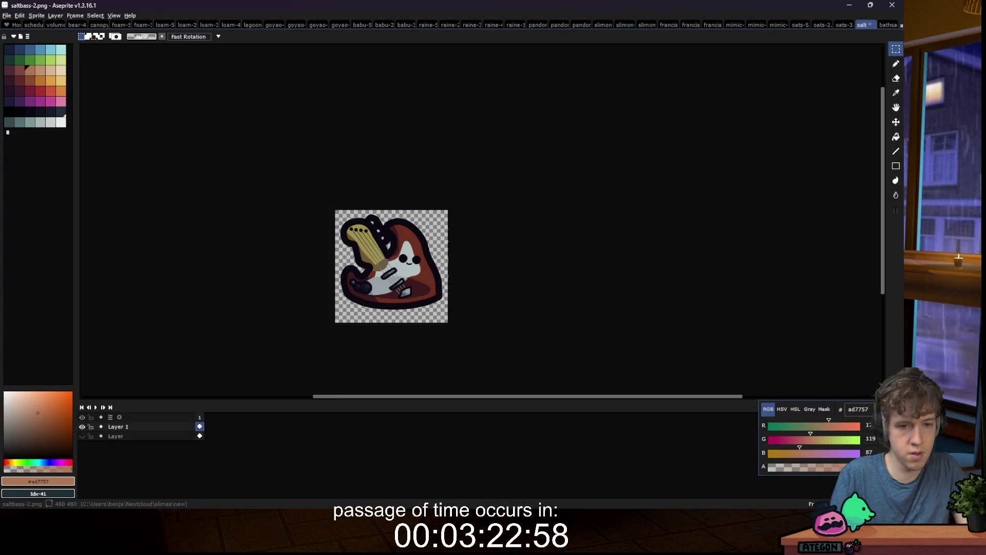
Step: Undo the recolour to restore the crimson sprite and bring up Hue/Saturation
{"action": "key", "text": "ctrl+z"}
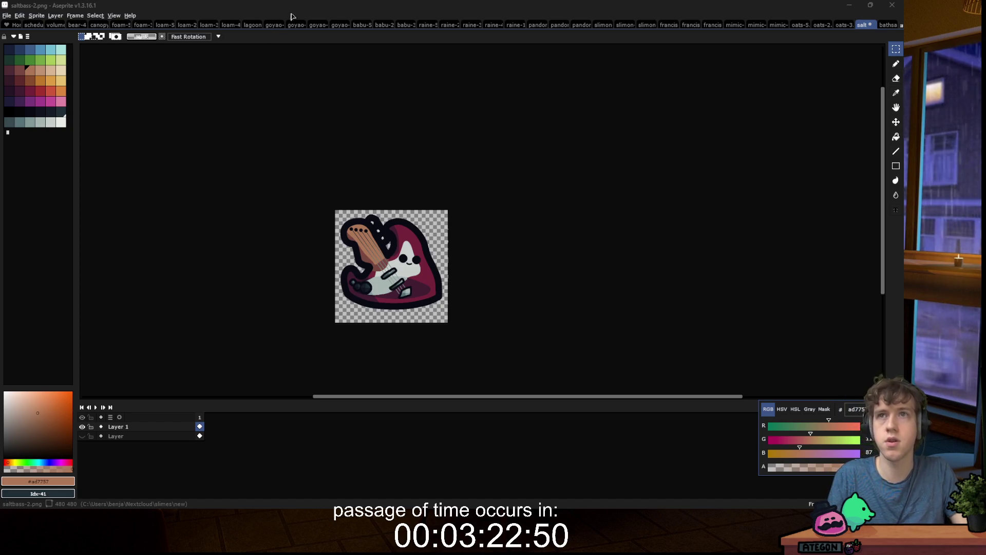
{"action": "left_click", "coordinate": [19, 15]}
{"action": "mouse_move", "coordinate": [71, 190]}
{"action": "left_click", "coordinate": [157, 199]}
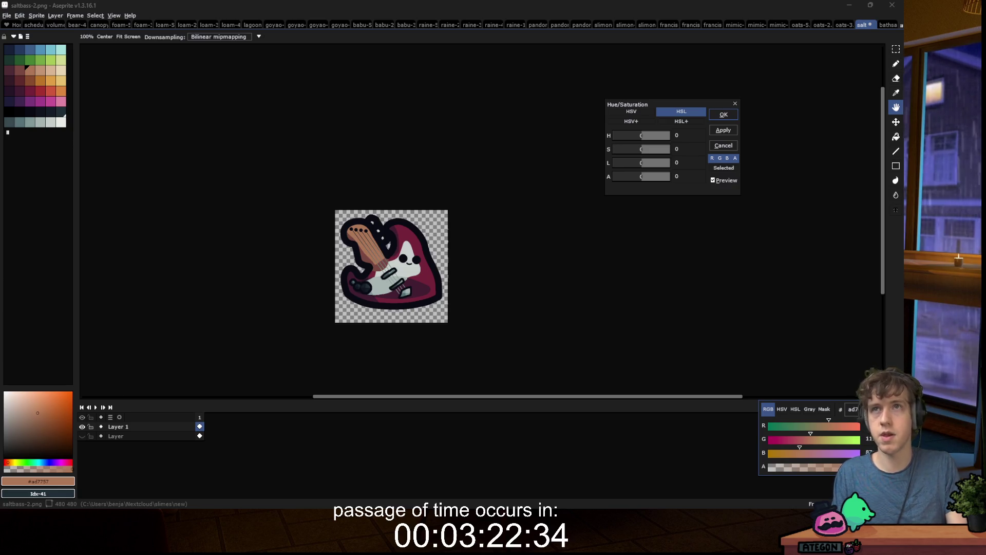
Step: Set hue 120, saturation 6, lightness 13 for a green slime, comparing the preview before confirming
{"action": "mouse_move", "coordinate": [649, 139]}
{"action": "left_mouse_down"}
{"action": "mouse_move", "coordinate": [608, 146]}
{"action": "mouse_move", "coordinate": [668, 139]}
{"action": "mouse_move", "coordinate": [644, 152]}
{"action": "mouse_move", "coordinate": [645, 166]}
{"action": "left_mouse_up"}
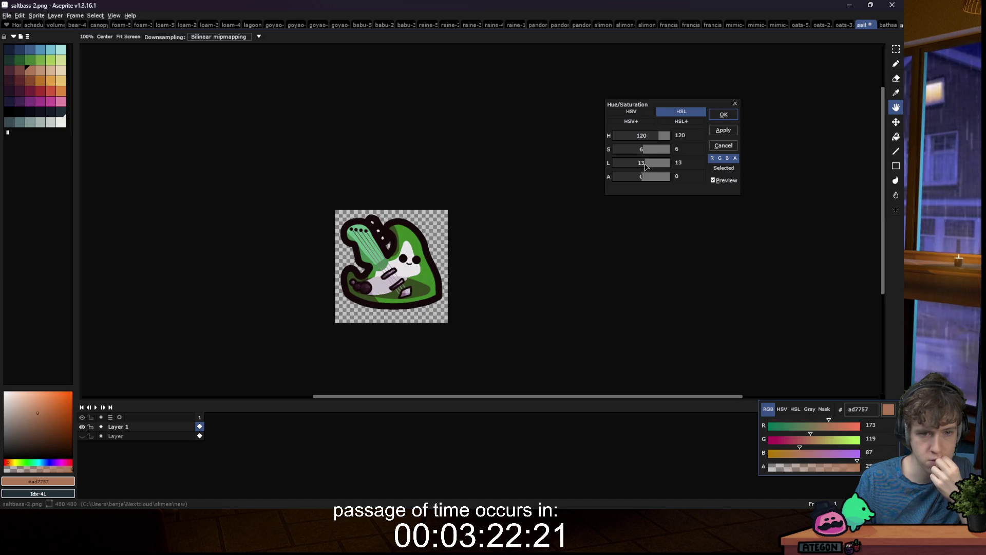
{"action": "left_click", "coordinate": [717, 182]}
{"action": "left_click", "coordinate": [717, 182]}
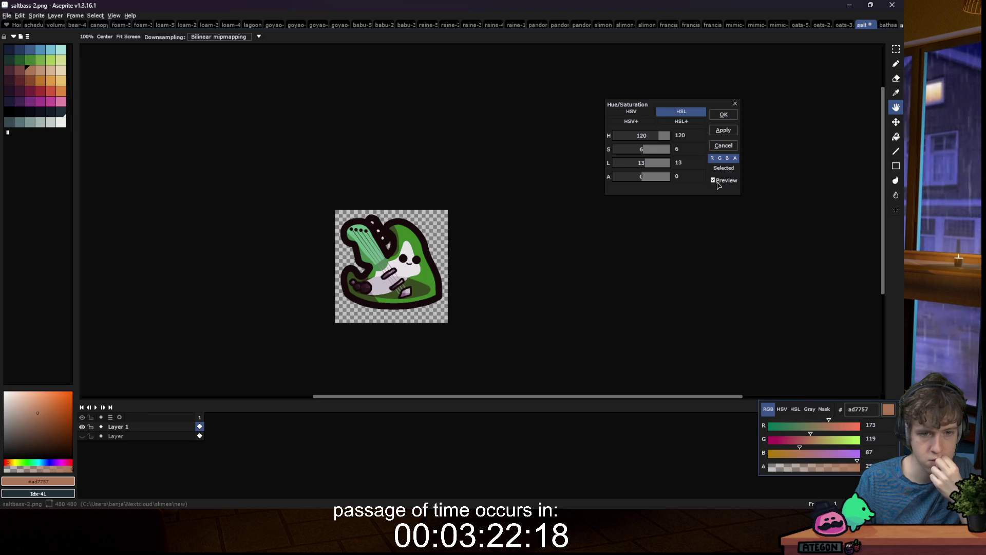
{"action": "left_click", "coordinate": [717, 182]}
{"action": "left_click", "coordinate": [717, 182]}
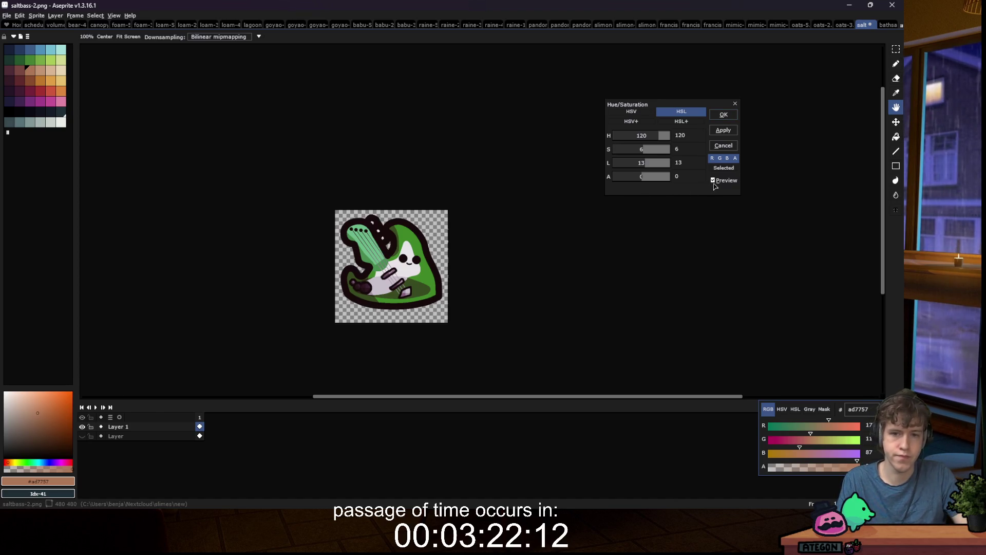
{"action": "left_click", "coordinate": [722, 119]}
Step: Paint-bucket the light-green guitar neck and the strips between the strings in browns
{"action": "scroll", "coordinate": [371, 255], "scroll_direction": "up", "scroll_amount": 6}
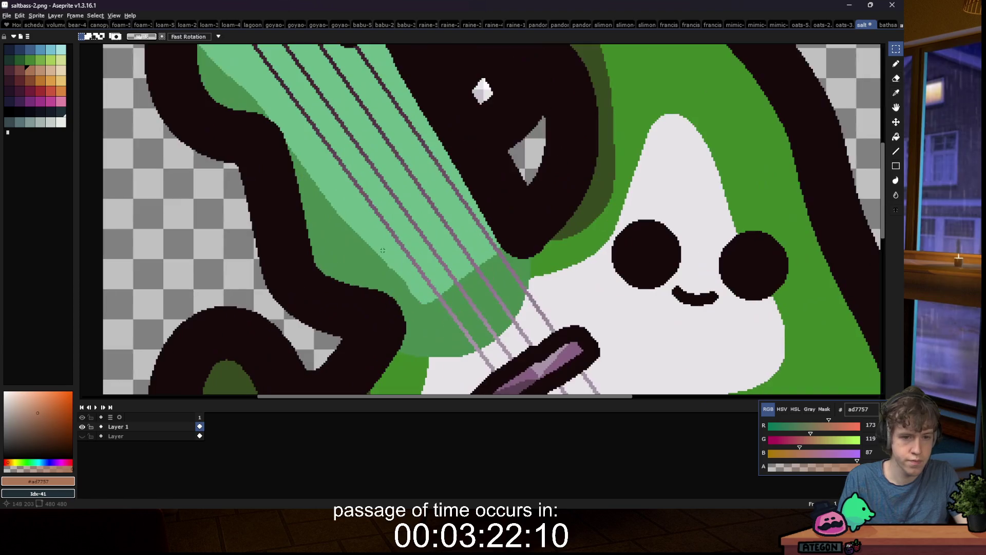
{"action": "key", "text": "g"}
{"action": "left_click", "coordinate": [354, 216]}
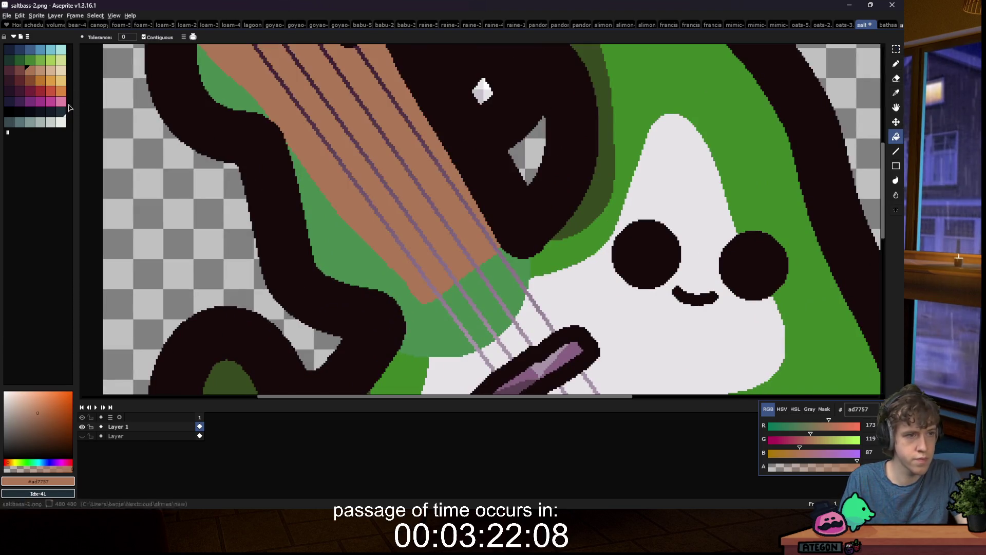
{"action": "key", "text": "bracketleft"}
{"action": "left_click", "coordinate": [339, 239]}
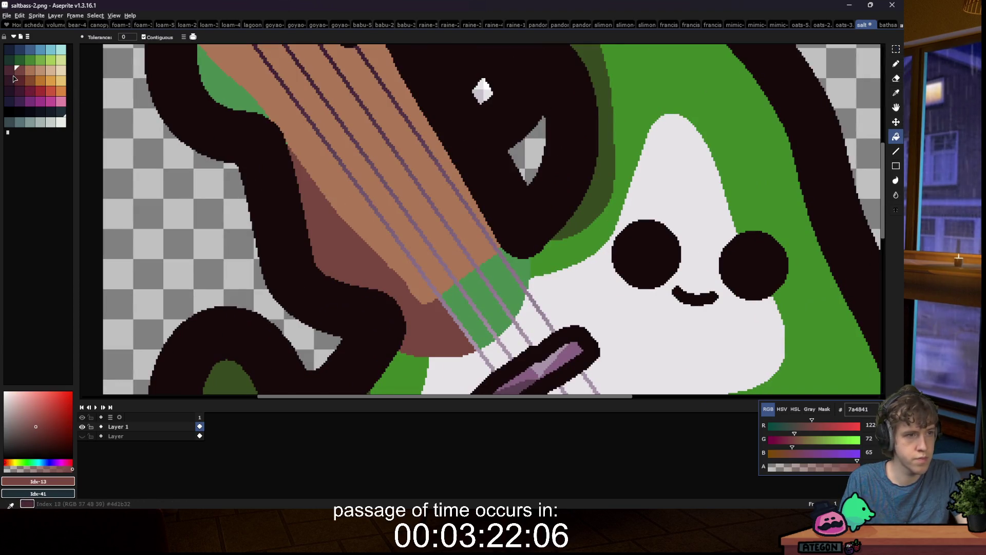
{"action": "key", "text": "bracketleft"}
{"action": "left_click", "coordinate": [452, 334], "text": "alt"}
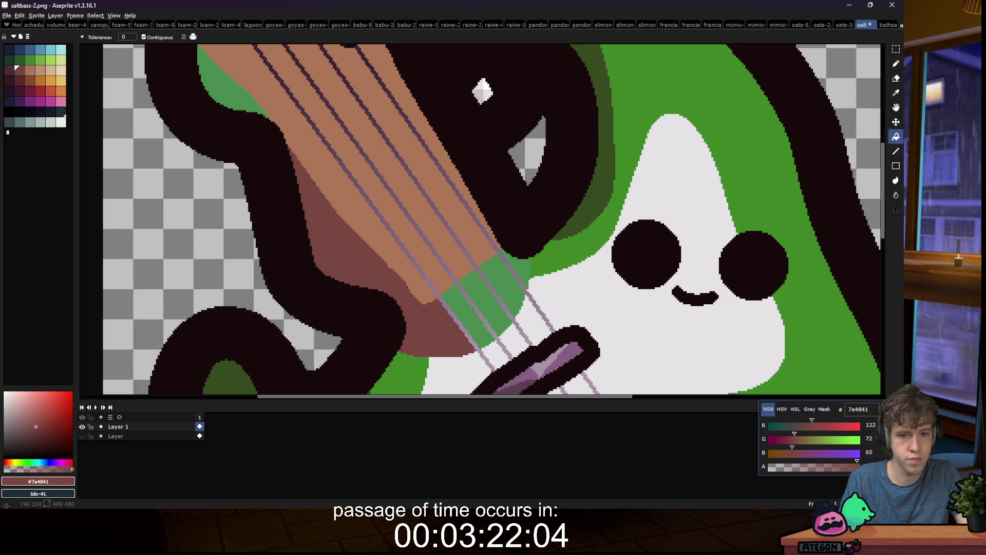
{"action": "left_click", "coordinate": [470, 318]}
{"action": "left_click", "coordinate": [491, 298]}
{"action": "left_click", "coordinate": [509, 278]}
{"action": "left_click", "coordinate": [514, 266]}
{"action": "scroll", "coordinate": [514, 266], "scroll_direction": "down", "scroll_amount": 8}
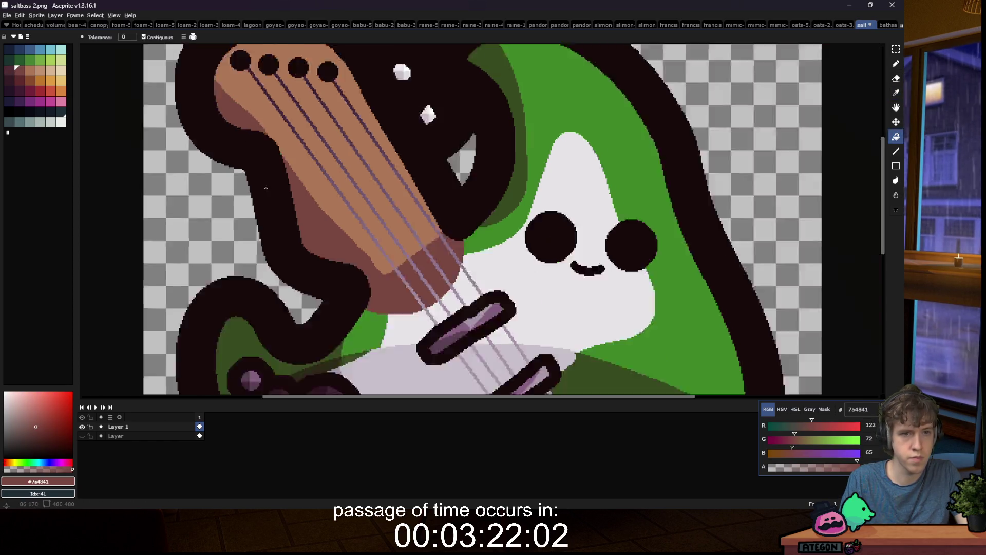
{"action": "scroll", "coordinate": [317, 209], "scroll_direction": "up", "scroll_amount": 8}
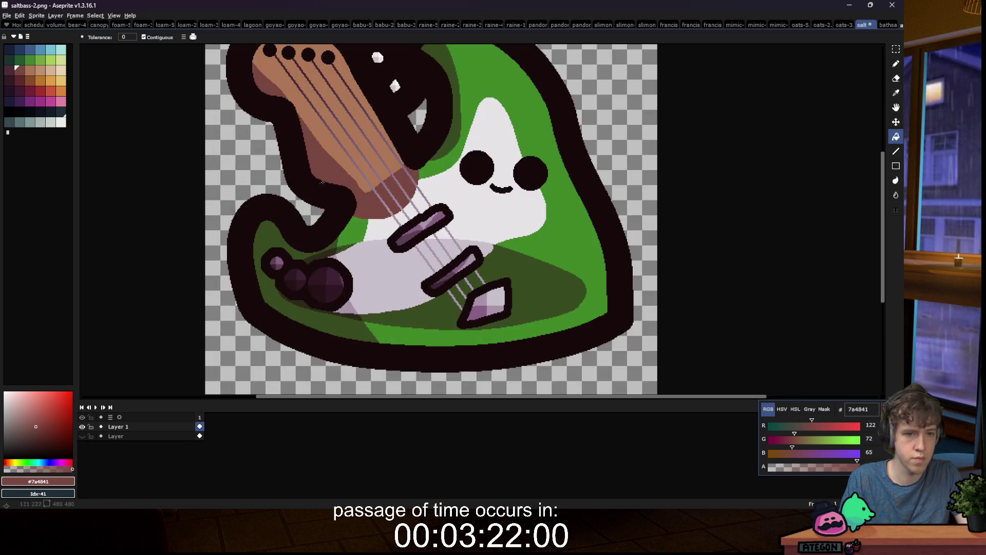
Step: Select the neck, shift its hue toward reddish-brown, apply, and deselect
{"action": "key", "text": "w"}
{"action": "key", "text": "ctrl+z"}
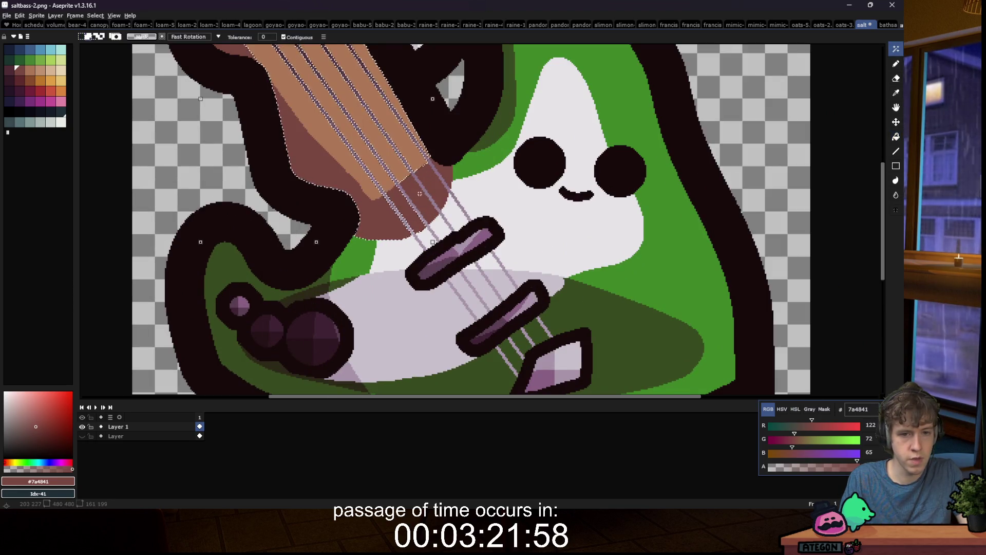
{"action": "scroll", "coordinate": [420, 194], "scroll_direction": "down", "scroll_amount": 1}
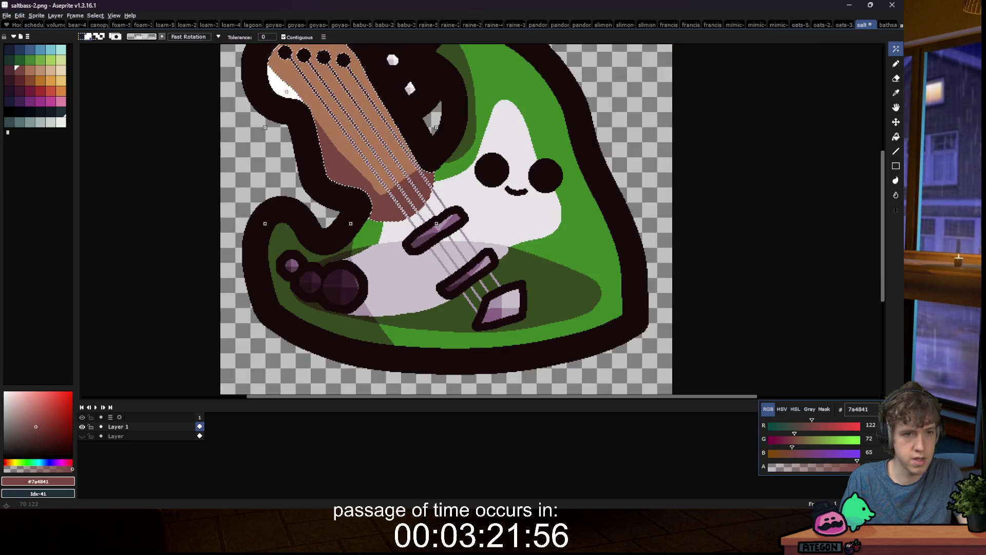
{"action": "left_click", "coordinate": [20, 15]}
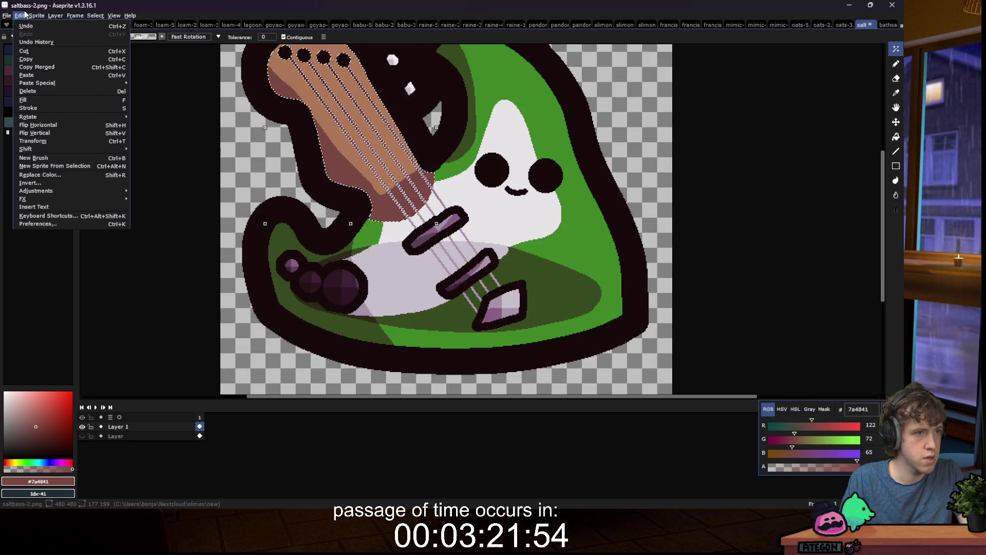
{"action": "mouse_move", "coordinate": [36, 191]}
{"action": "left_click", "coordinate": [154, 199]}
{"action": "left_click", "coordinate": [644, 138]}
{"action": "left_click_drag", "start_coordinate": [644, 138], "coordinate": [639, 140]}
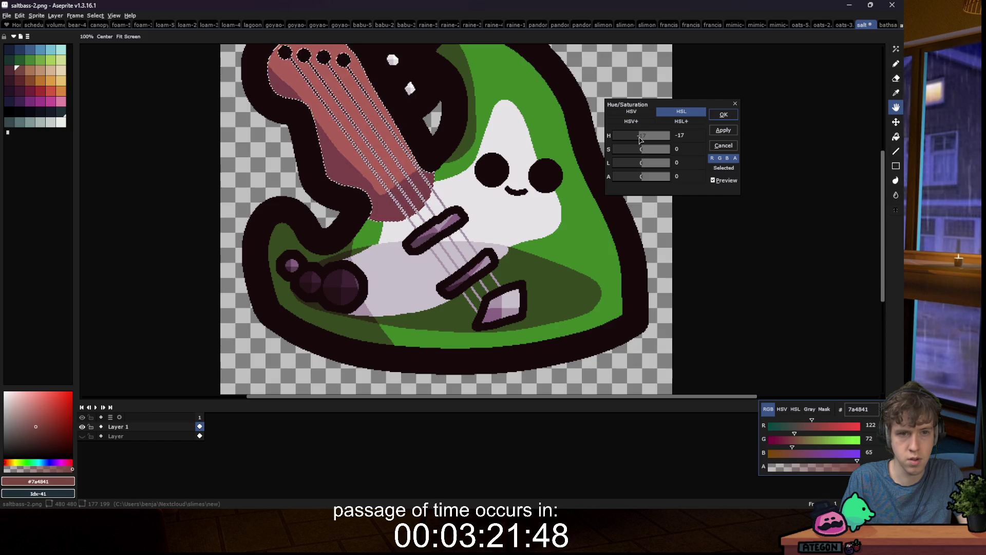
{"action": "key", "text": "Return"}
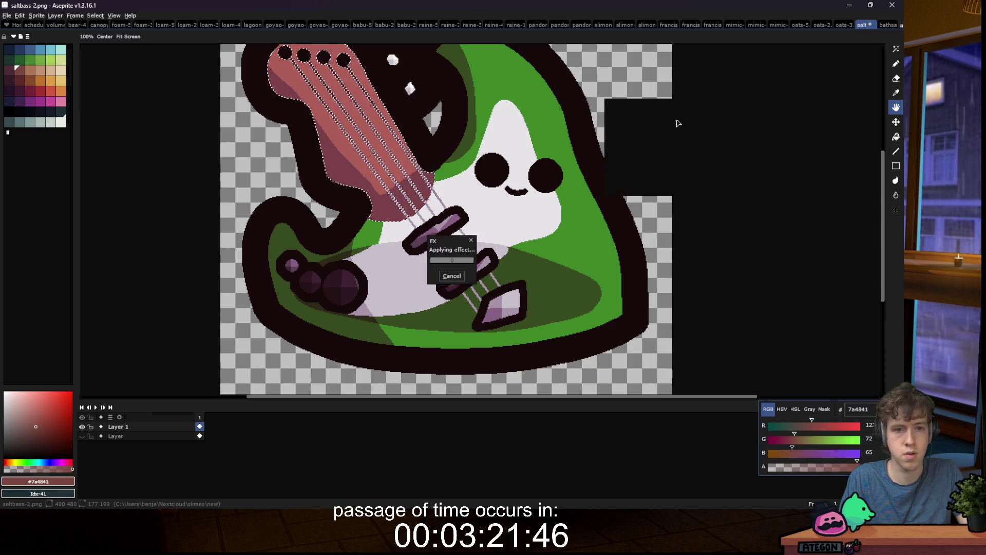
{"action": "key", "text": "ctrl+d"}
Step: Start saving the green variant under a new file name
{"action": "scroll", "coordinate": [617, 149], "scroll_direction": "down", "scroll_amount": 2}
{"action": "scroll", "coordinate": [616, 149], "scroll_direction": "up", "scroll_amount": 1}
{"action": "key", "text": "m"}
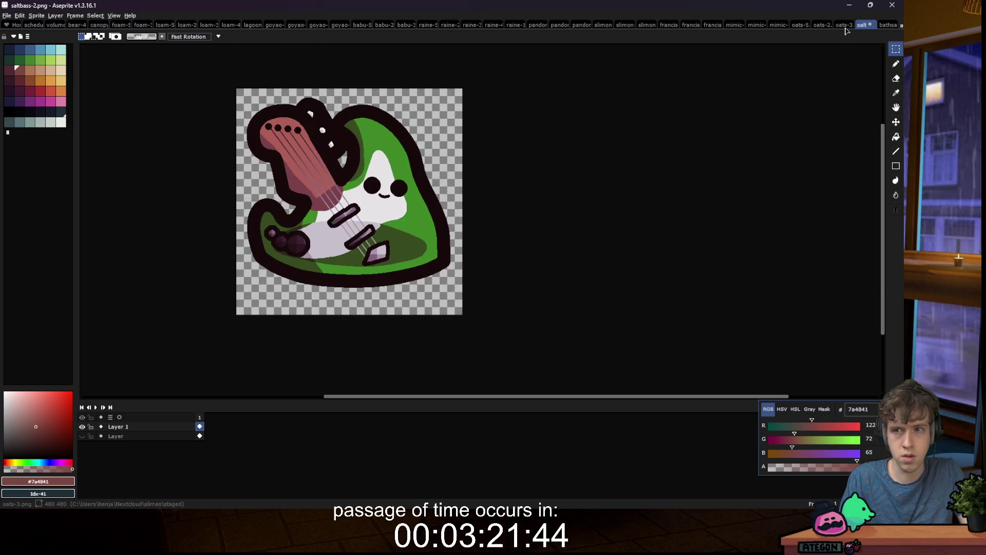
{"action": "left_click", "coordinate": [13, 16]}
{"action": "left_click", "coordinate": [24, 61]}
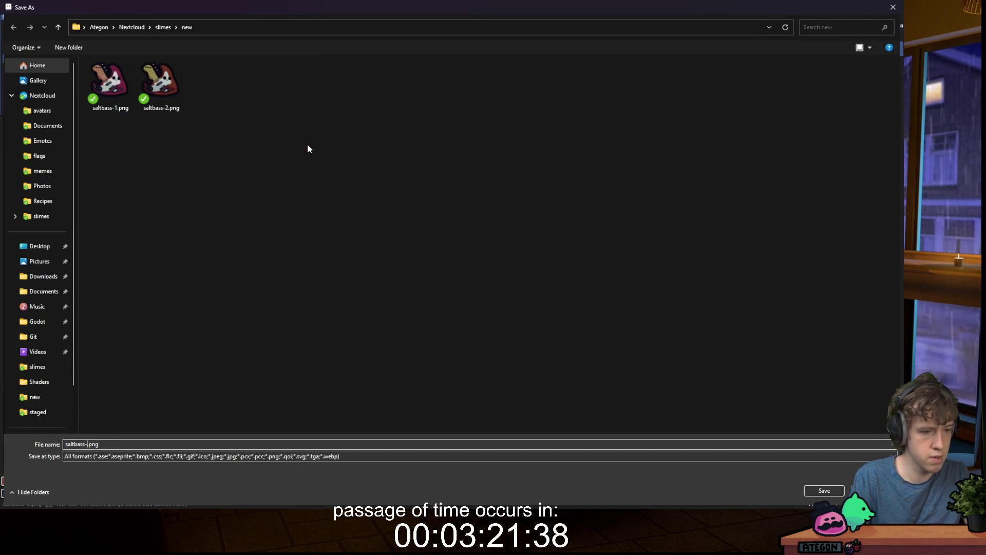
Step: Save as saltbass-3.png past the layers warning, then save another copy with the next number
{"action": "key", "text": "Return"}
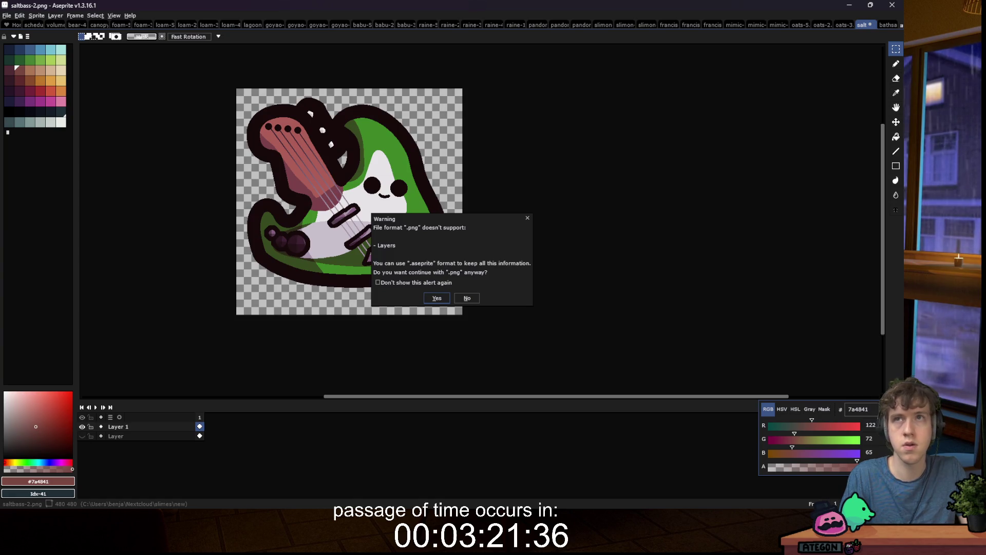
{"action": "key", "text": "Return"}
{"action": "left_click", "coordinate": [7, 15]}
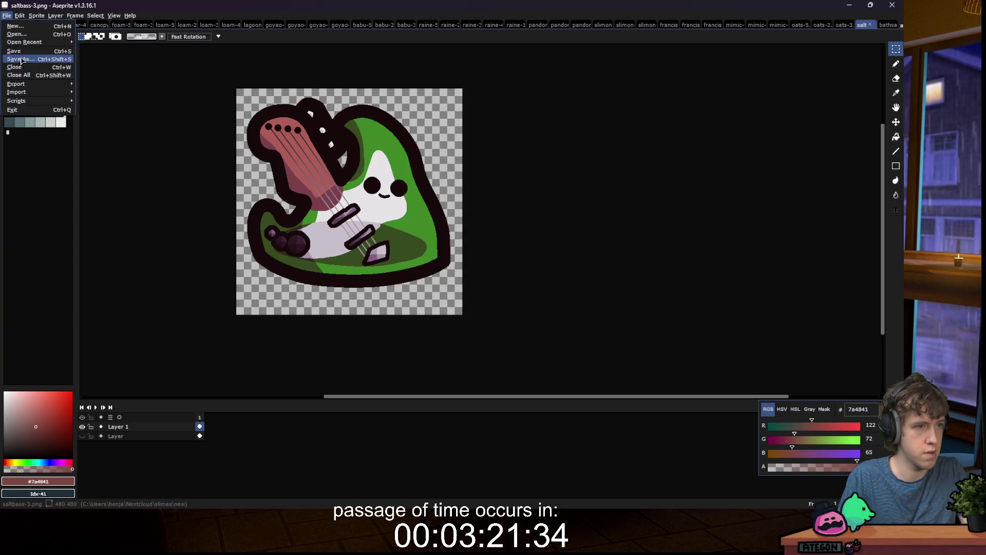
{"action": "left_click", "coordinate": [22, 60]}
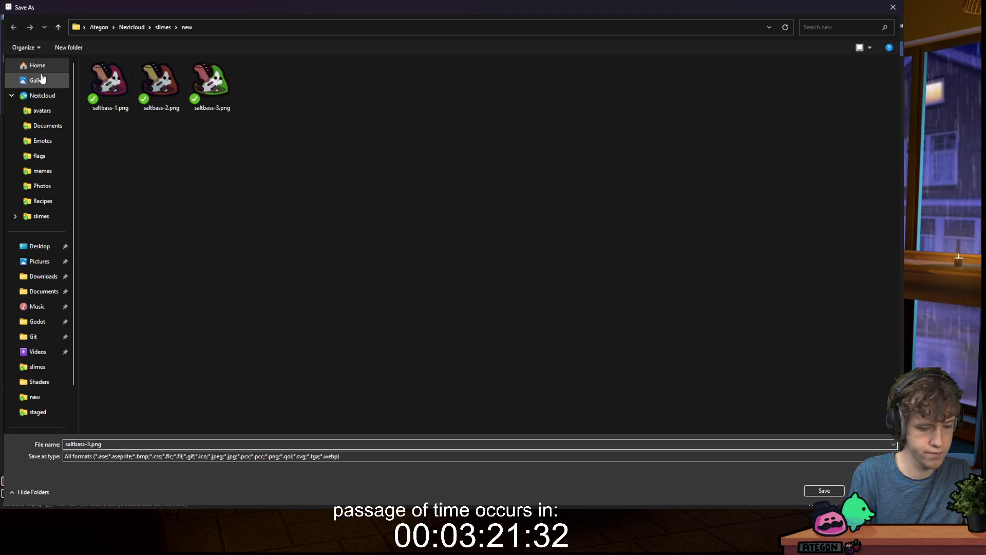
{"action": "key", "text": "Return"}
{"action": "key", "text": "Return"}
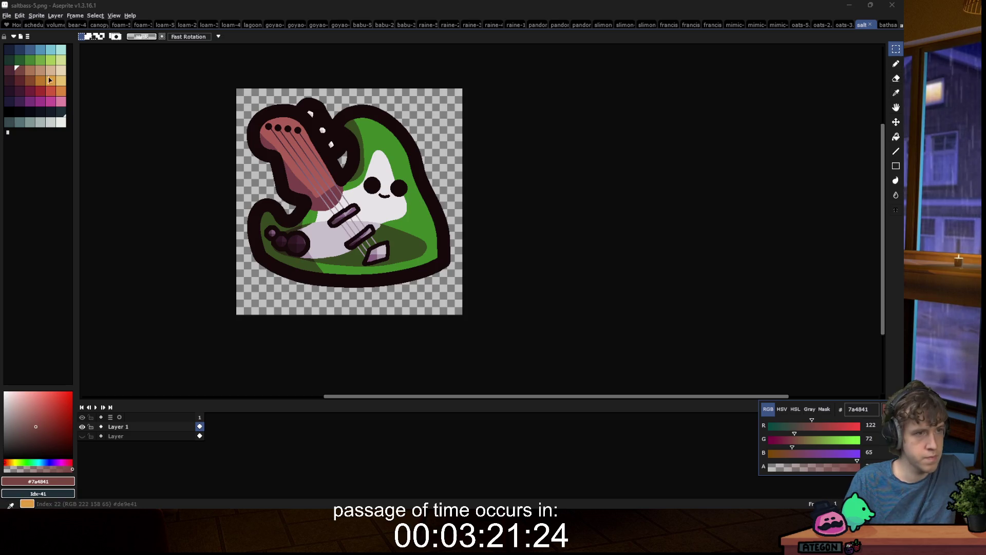
Step: Recolour with hue 33, saturation -17, lightness -9 for a tan neck, comparing before applying
{"action": "left_click", "coordinate": [20, 15]}
{"action": "mouse_move", "coordinate": [39, 190]}
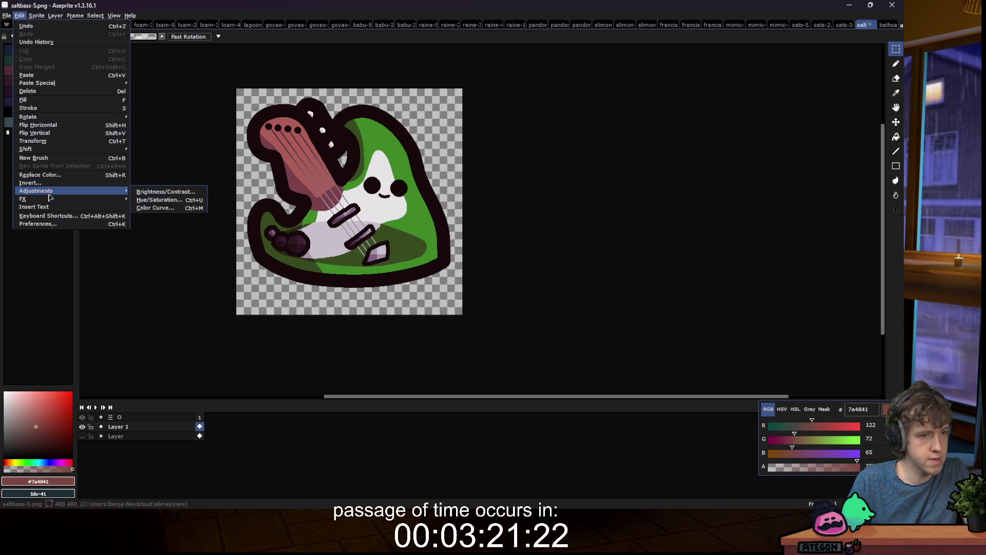
{"action": "left_click", "coordinate": [147, 199]}
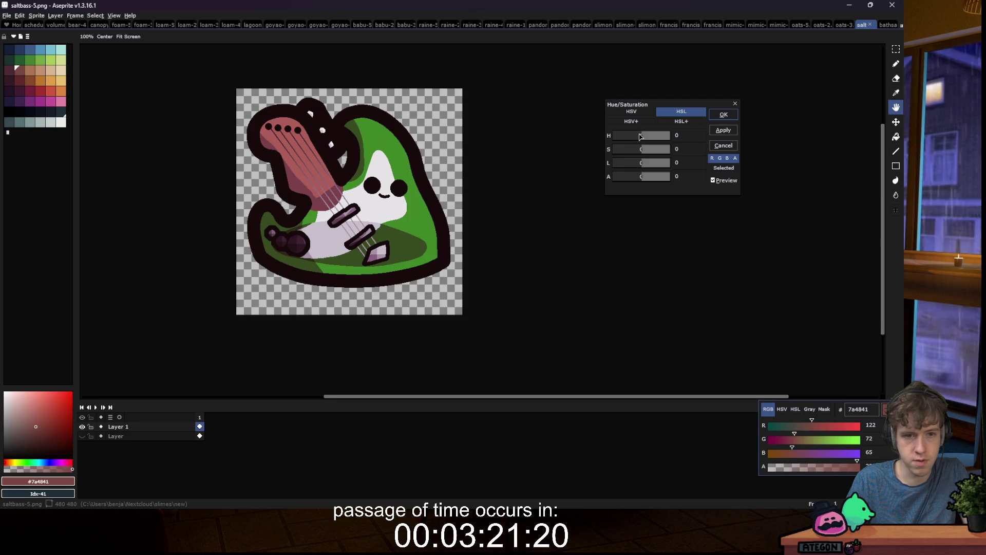
{"action": "left_click_drag", "start_coordinate": [640, 136], "coordinate": [637, 136]}
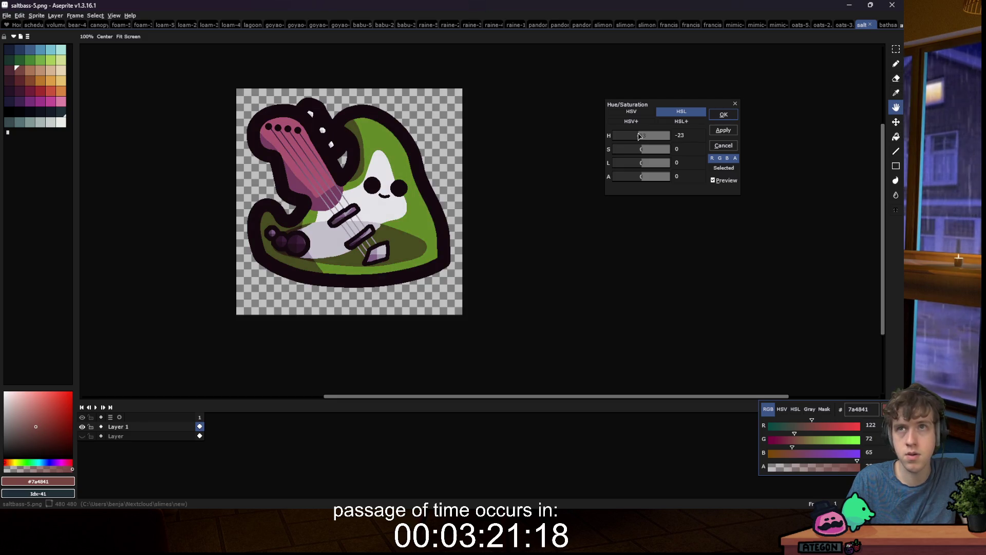
{"action": "mouse_move", "coordinate": [639, 136]}
{"action": "left_mouse_down"}
{"action": "mouse_move", "coordinate": [648, 136]}
{"action": "mouse_move", "coordinate": [641, 160]}
{"action": "left_mouse_up"}
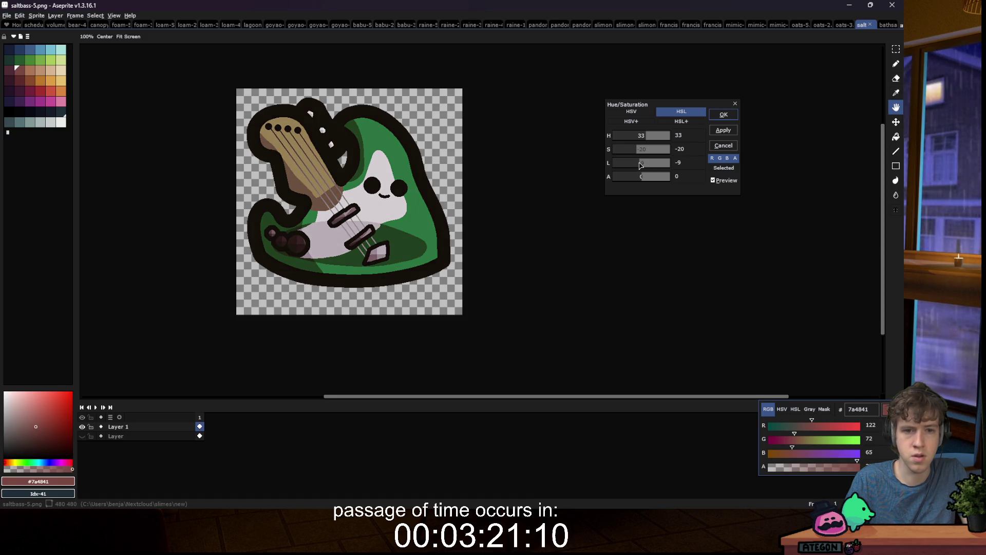
{"action": "left_click", "coordinate": [713, 180]}
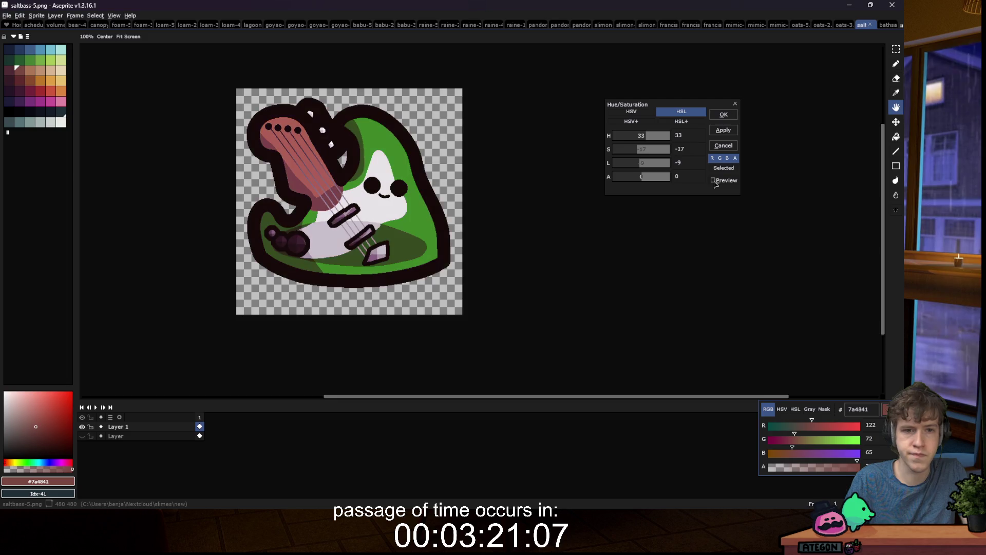
{"action": "left_click", "coordinate": [724, 114]}
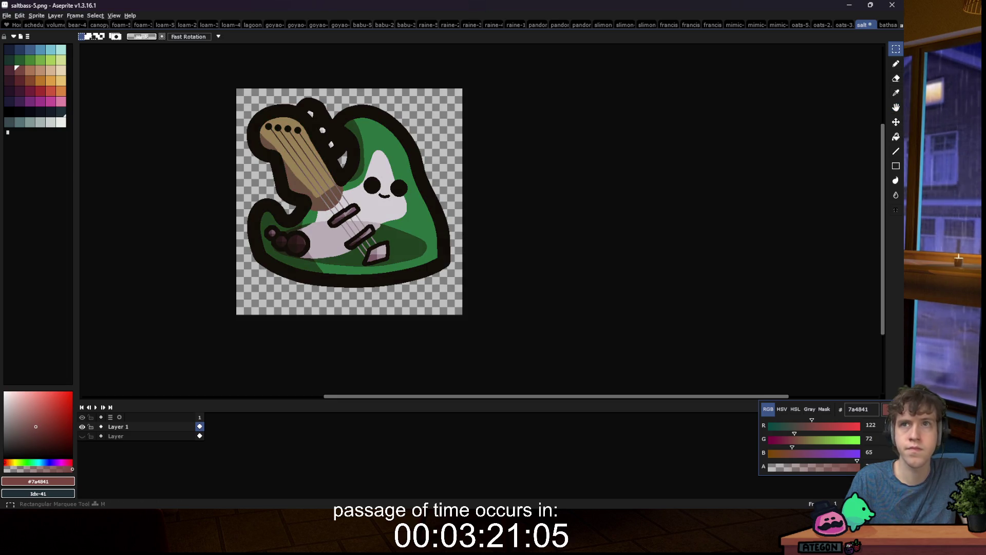
Step: Save the tan-neck variant over the existing PNG, accepting overwrite and layers warnings, then undo twice
{"action": "left_click", "coordinate": [7, 15]}
{"action": "left_click", "coordinate": [22, 60]}
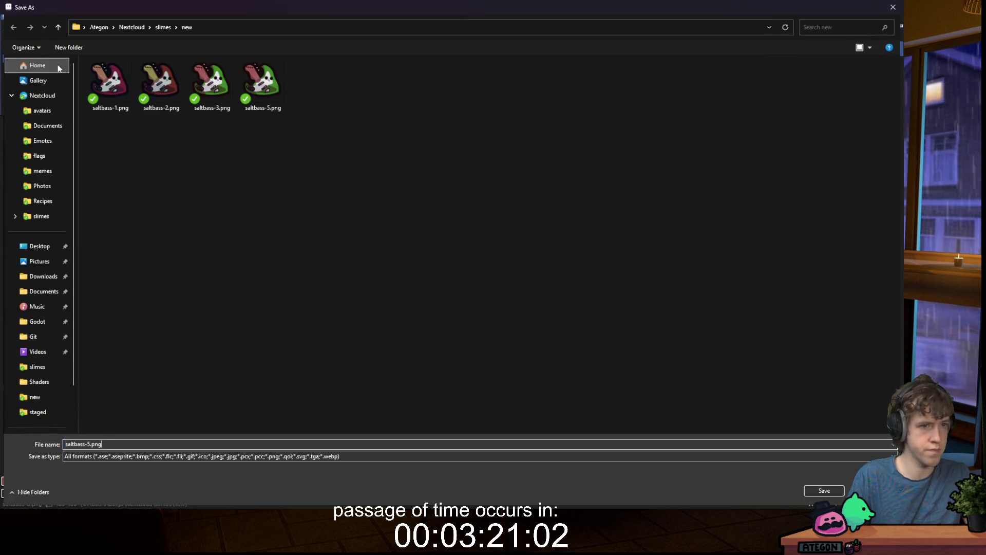
{"action": "key", "text": "Left"}
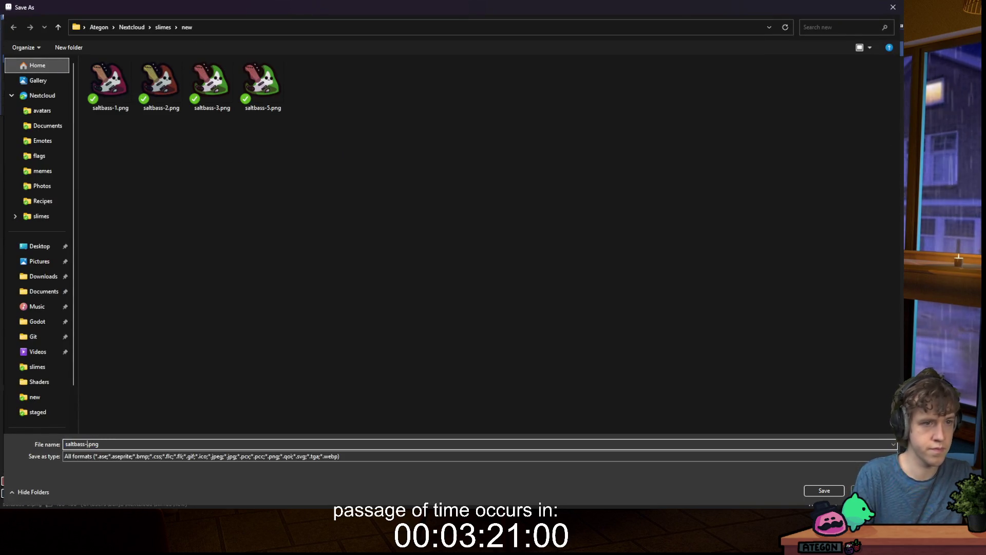
{"action": "key", "text": "Return"}
{"action": "key", "text": "y"}
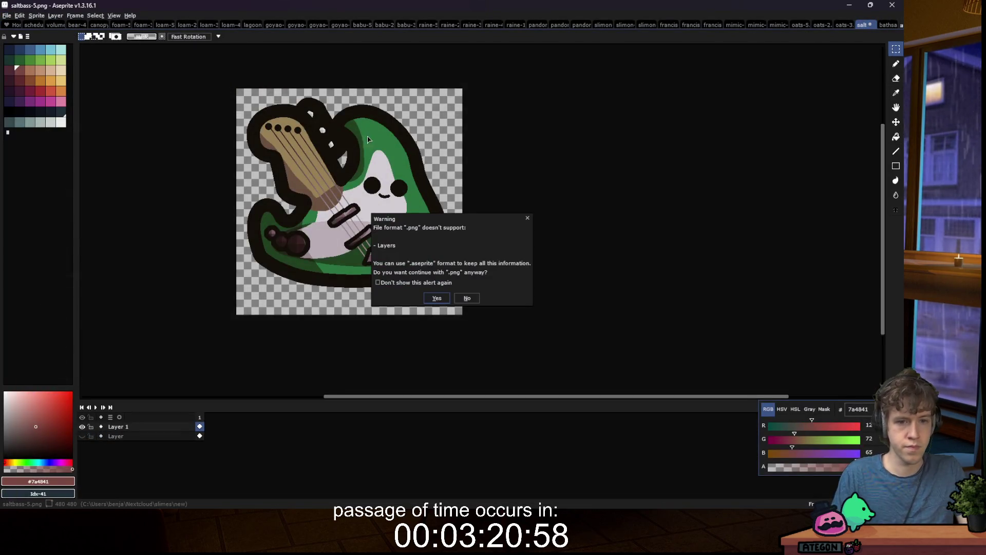
{"action": "key", "text": "Return"}
{"action": "key", "text": "ctrl+z"}
{"action": "key", "text": "ctrl+z"}
{"action": "key", "text": "ctrl+z"}
{"action": "key", "text": "ctrl+z"}
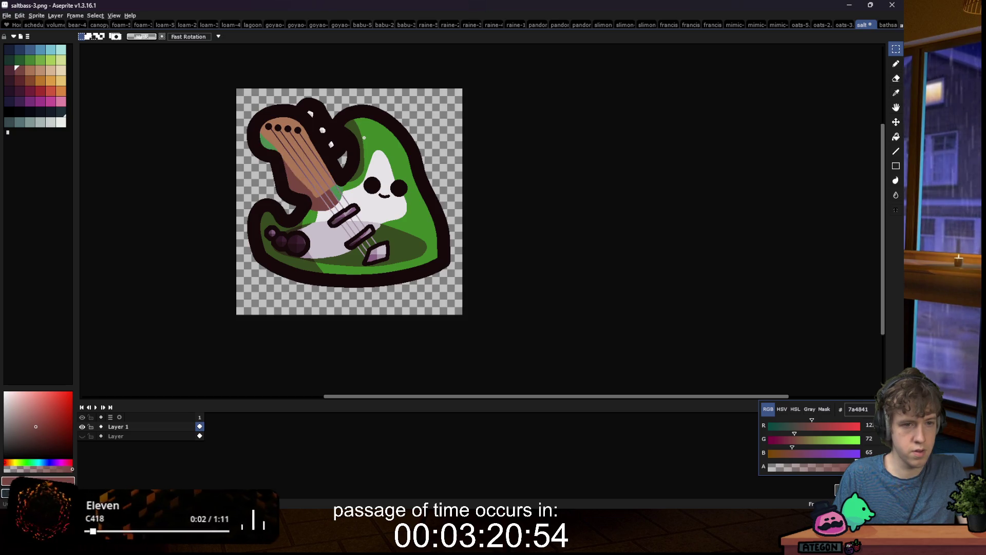
{"action": "key", "text": "ctrl+z"}
{"action": "key", "text": "ctrl+z"}
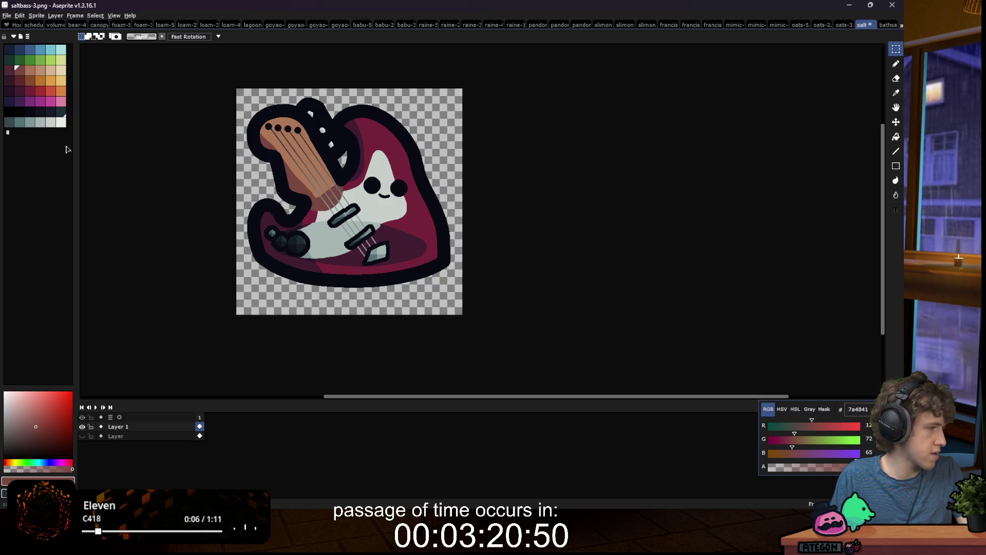
Step: Enter a hue shift of -60 in Hue/Saturation, previewing a purple guitar body
{"action": "left_click", "coordinate": [19, 15]}
{"action": "mouse_move", "coordinate": [48, 191]}
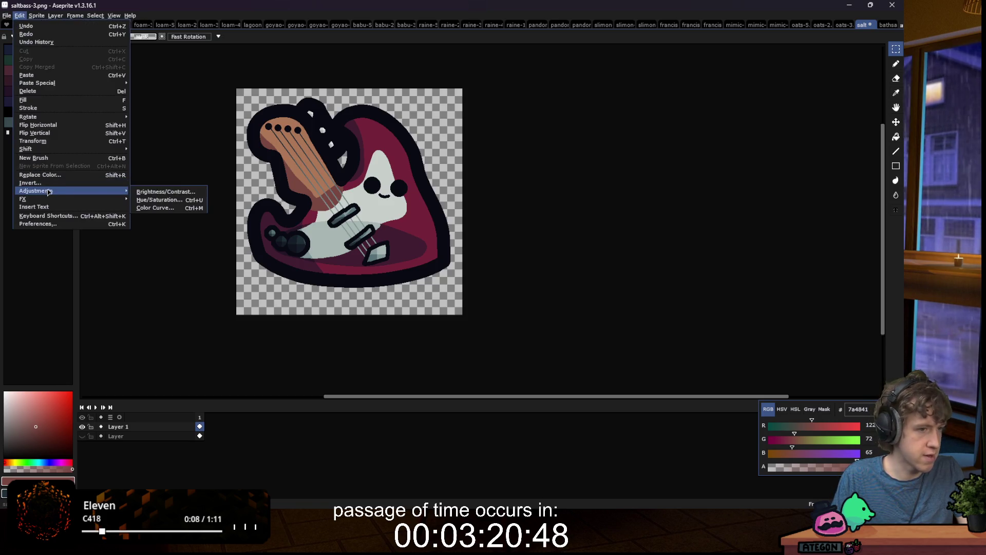
{"action": "left_click", "coordinate": [159, 200]}
{"action": "left_click", "coordinate": [687, 137]}
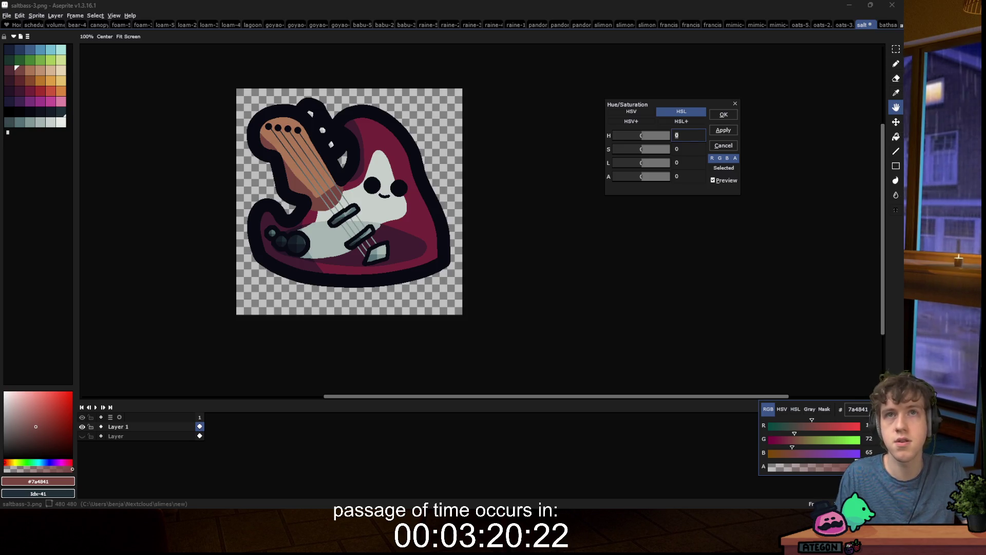
{"action": "left_click", "coordinate": [635, 139]}
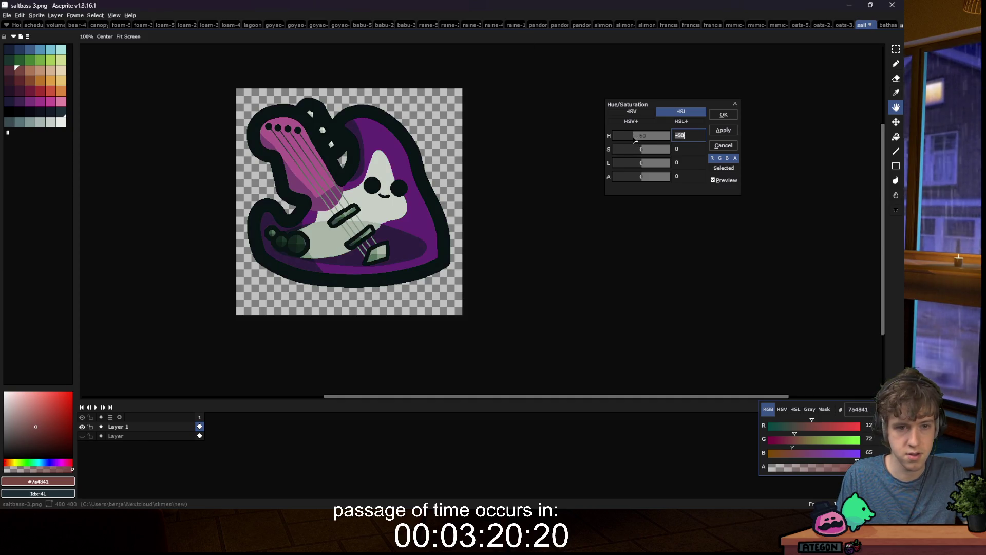
Step: Drag to hue 53, saturation 37, lightness 19 for an ochre body with lime neck
{"action": "mouse_move", "coordinate": [634, 140]}
{"action": "left_mouse_down"}
{"action": "mouse_move", "coordinate": [653, 138]}
{"action": "mouse_move", "coordinate": [647, 167]}
{"action": "left_mouse_up"}
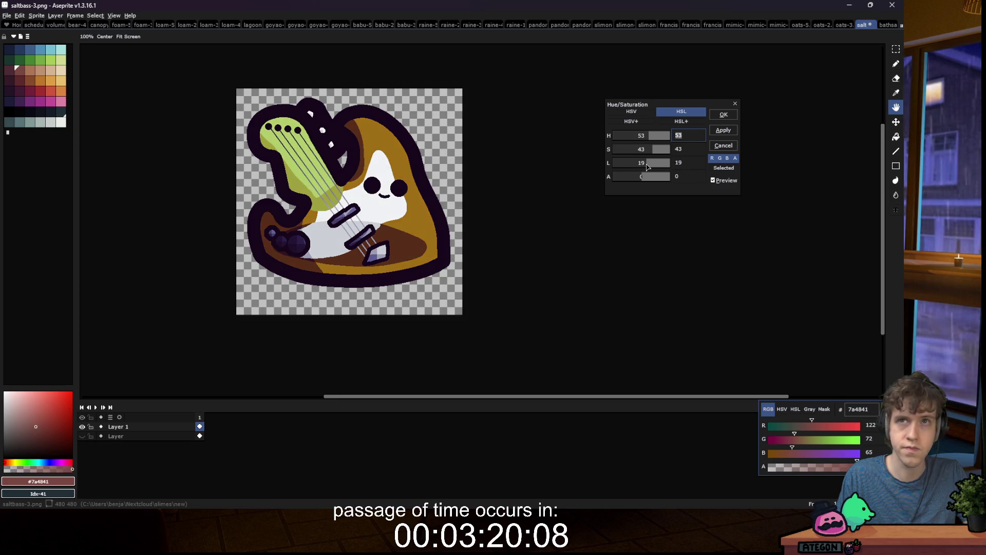
{"action": "left_click_drag", "start_coordinate": [651, 154], "coordinate": [652, 153]}
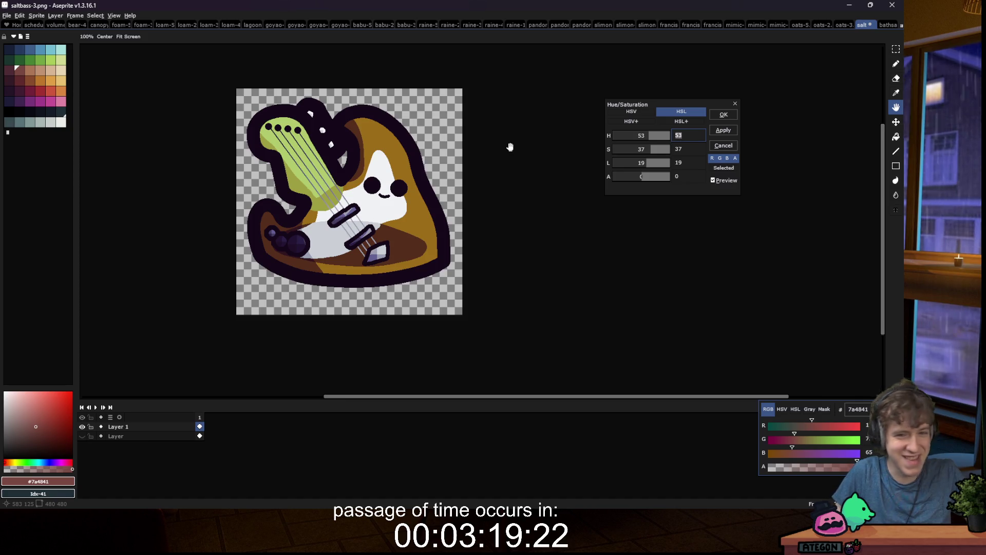
Step: Apply the ochre recolour and fill the lime-green neck with the salmon palette colour
{"action": "left_click", "coordinate": [724, 115]}
{"action": "scroll", "coordinate": [333, 233], "scroll_direction": "down", "scroll_amount": 5}
{"action": "scroll", "coordinate": [333, 234], "scroll_direction": "down", "scroll_amount": 1}
{"action": "scroll", "coordinate": [331, 237], "scroll_direction": "up", "scroll_amount": 8}
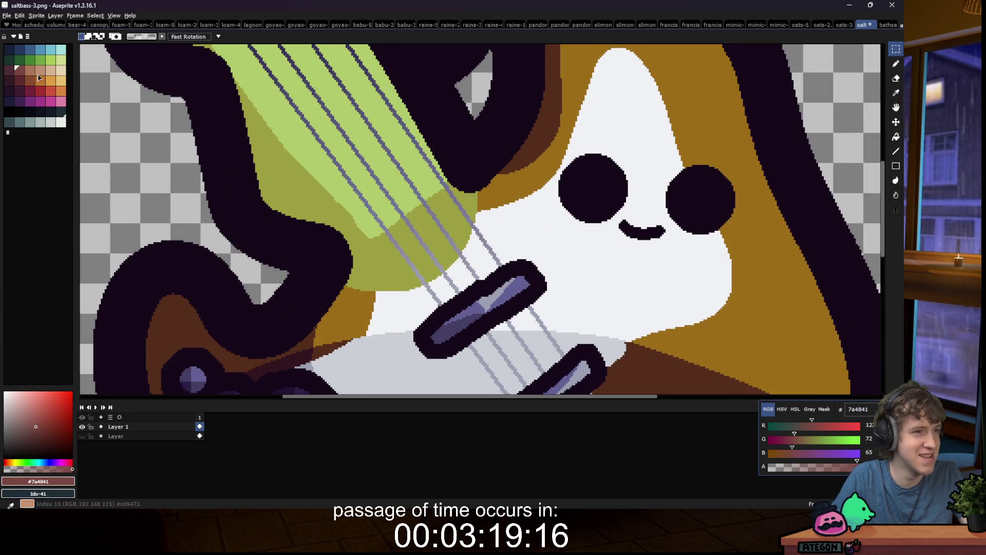
{"action": "left_click", "coordinate": [30, 69]}
{"action": "key", "text": "g"}
{"action": "left_click", "coordinate": [323, 130]}
Step: With Contiguous off, fill all lime-green neck areas dark brown, then select the neck
{"action": "left_click", "coordinate": [19, 70]}
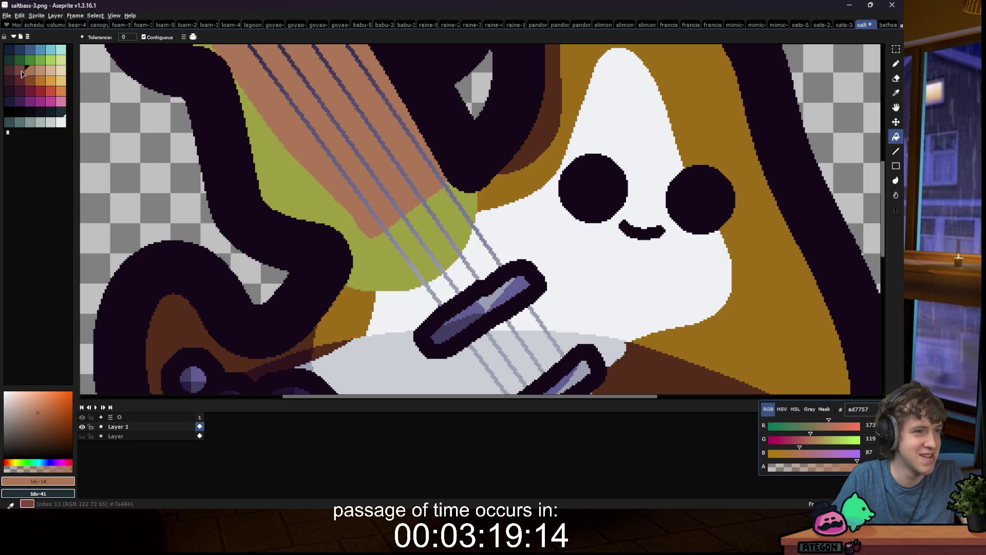
{"action": "left_click", "coordinate": [275, 180]}
{"action": "key", "text": "ctrl+z"}
{"action": "scroll", "coordinate": [295, 181], "scroll_direction": "down", "scroll_amount": 1}
{"action": "left_click", "coordinate": [143, 37]}
{"action": "left_click", "coordinate": [319, 220]}
{"action": "scroll", "coordinate": [318, 216], "scroll_direction": "down", "scroll_amount": 3}
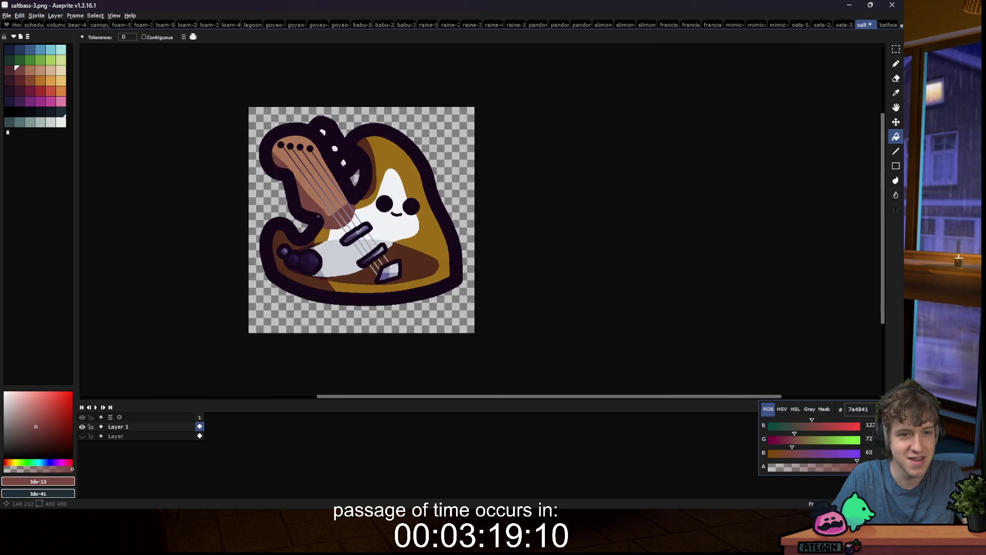
{"action": "scroll", "coordinate": [318, 216], "scroll_direction": "up", "scroll_amount": 2}
{"action": "scroll", "coordinate": [232, 92], "scroll_direction": "down", "scroll_amount": 1}
{"action": "key", "text": "w"}
{"action": "left_click", "coordinate": [233, 92]}
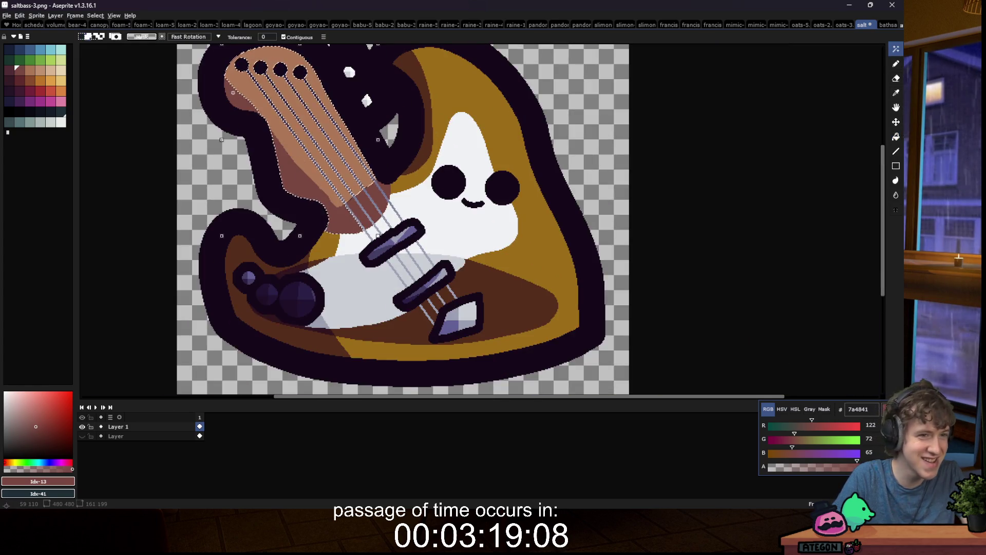
{"action": "left_click", "coordinate": [19, 15]}
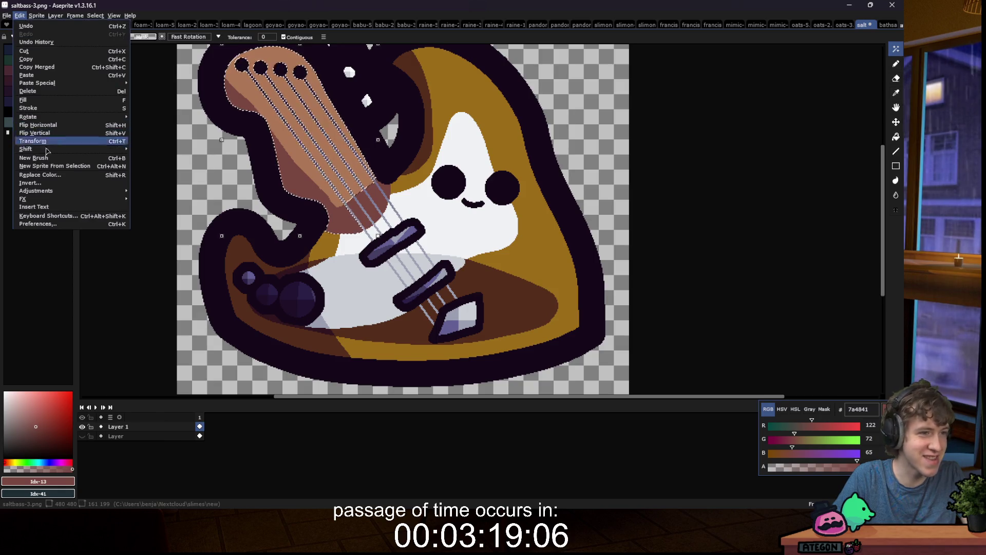
{"action": "mouse_move", "coordinate": [47, 192]}
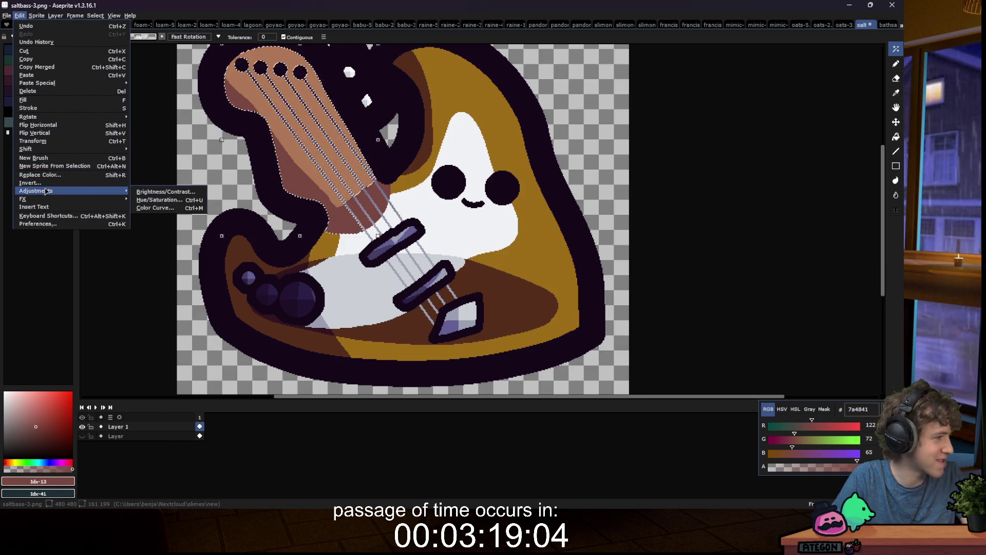
{"action": "left_click", "coordinate": [154, 200]}
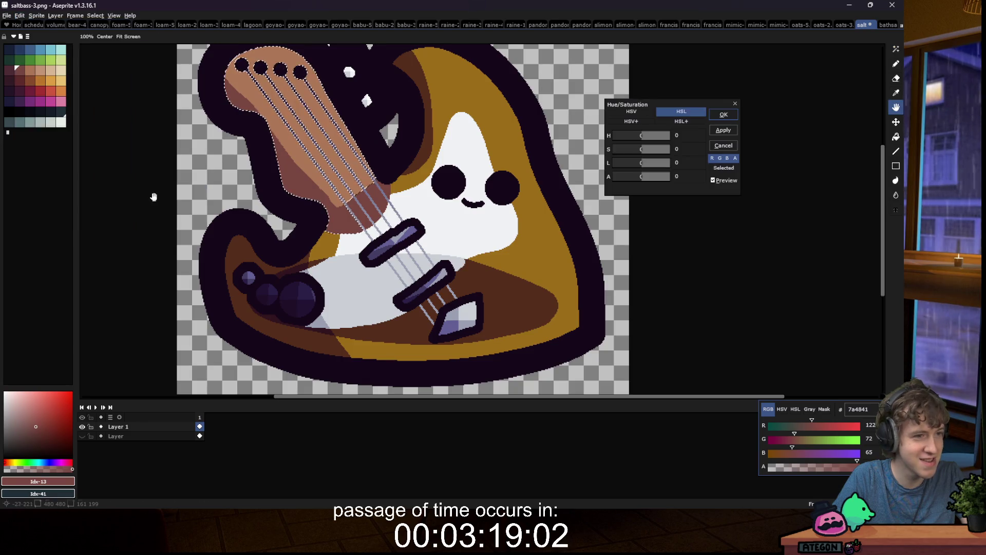
{"action": "left_click_drag", "start_coordinate": [639, 137], "coordinate": [636, 137]}
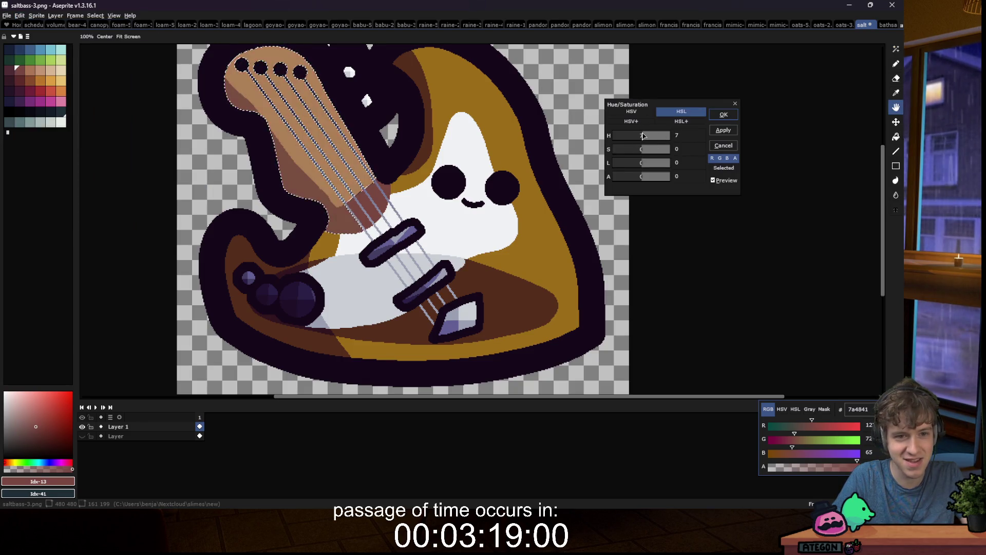
{"action": "left_click_drag", "start_coordinate": [729, 108], "coordinate": [727, 110]}
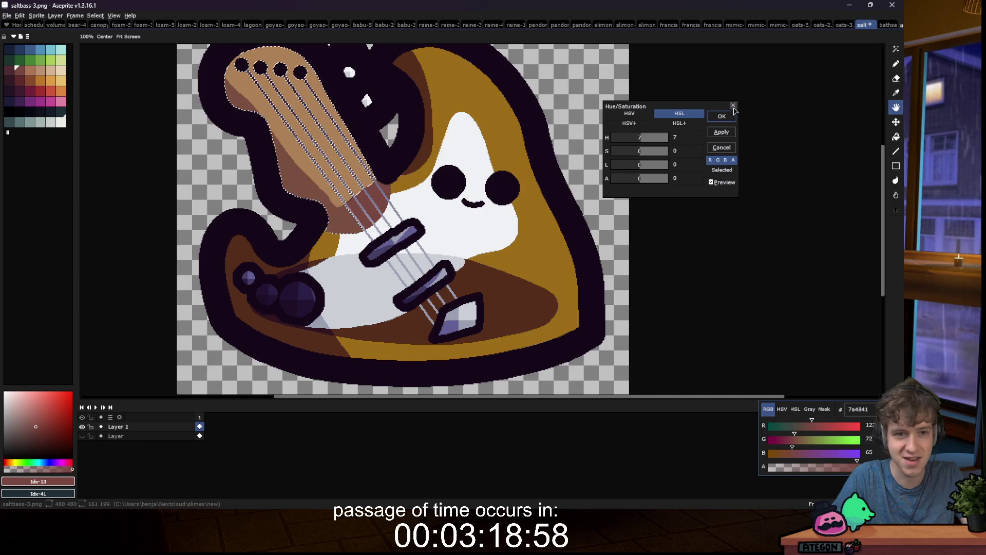
{"action": "left_click", "coordinate": [734, 106]}
{"action": "scroll", "coordinate": [349, 217], "scroll_direction": "up", "scroll_amount": 2}
{"action": "scroll", "coordinate": [350, 217], "scroll_direction": "down", "scroll_amount": 4}
{"action": "left_click", "coordinate": [21, 16]}
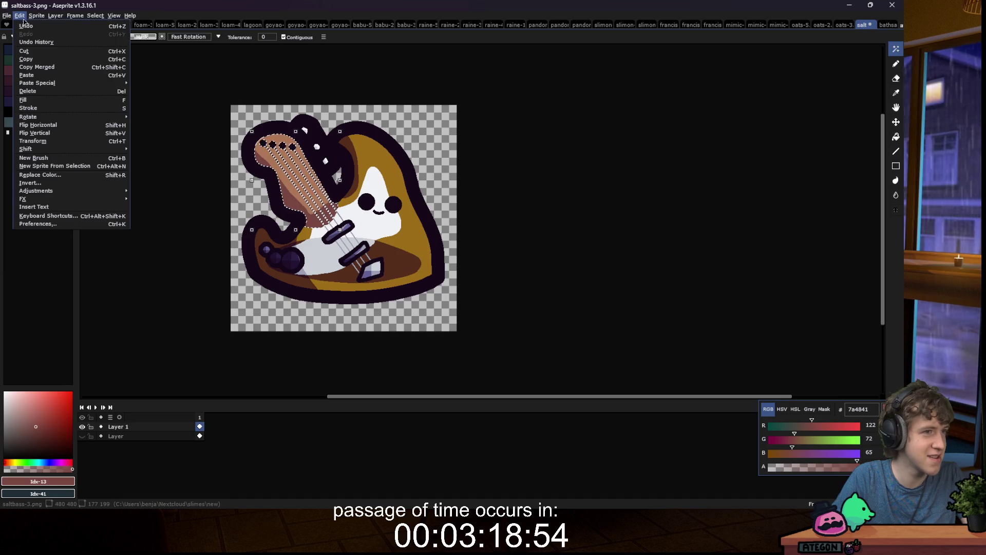
{"action": "mouse_move", "coordinate": [36, 190]}
{"action": "left_click", "coordinate": [146, 197]}
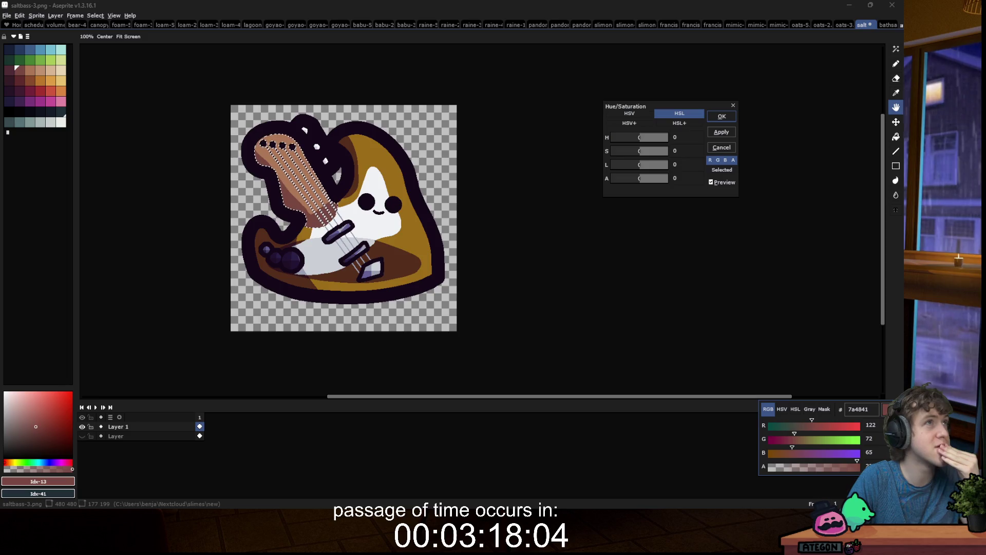
Step: Reposition the browser window showing the portrait photo over Aseprite
{"action": "left_click_drag", "start_coordinate": [2, 51], "coordinate": [246, 56]}
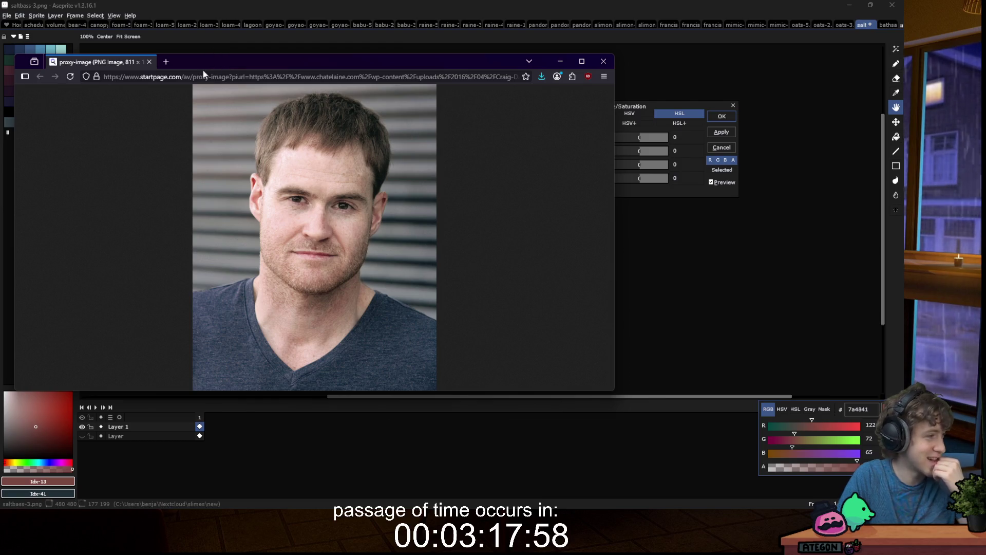
Step: Move the Firefox window mostly off screen, then return to the Startpage portrait image
{"action": "left_click_drag", "start_coordinate": [206, 66], "coordinate": [271, 0]}
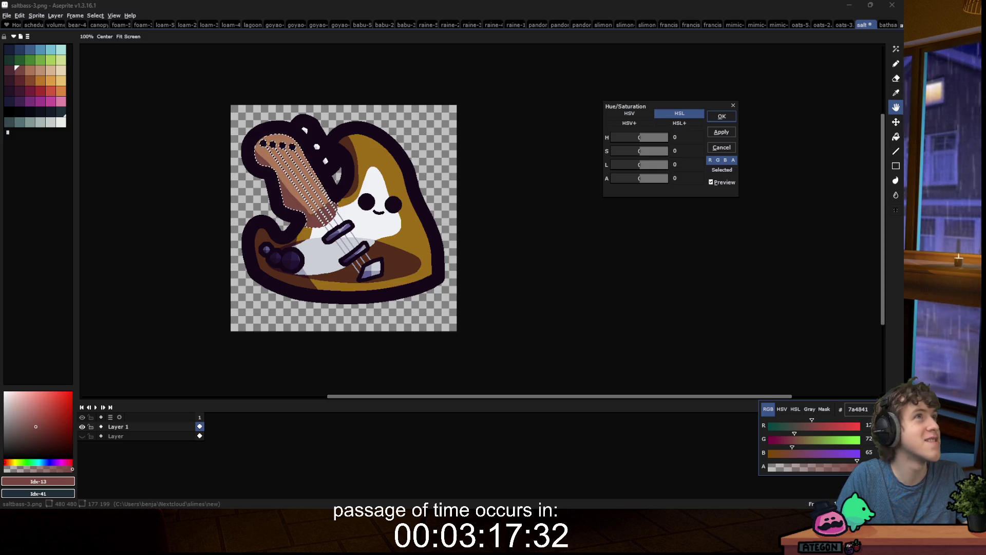
{"action": "key", "text": "alt+Tab"}
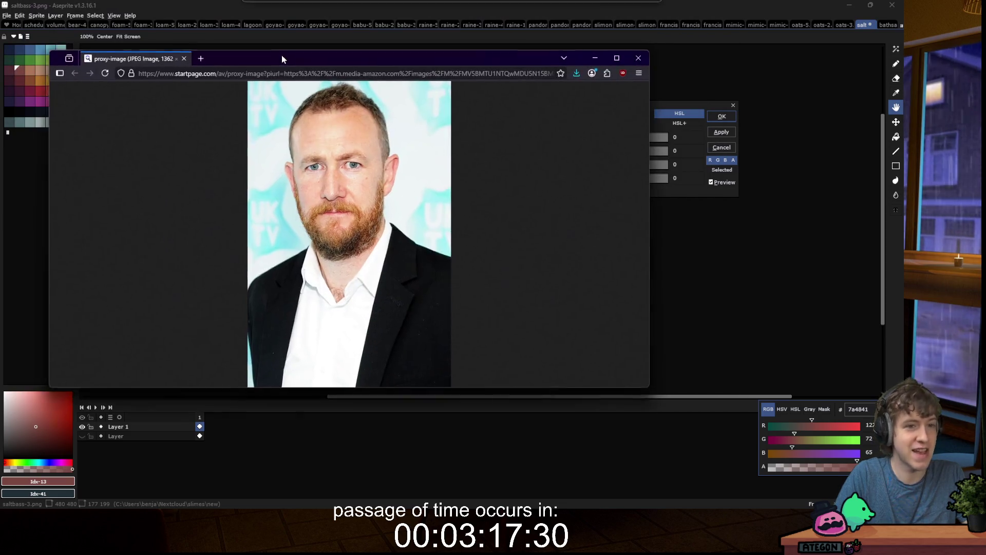
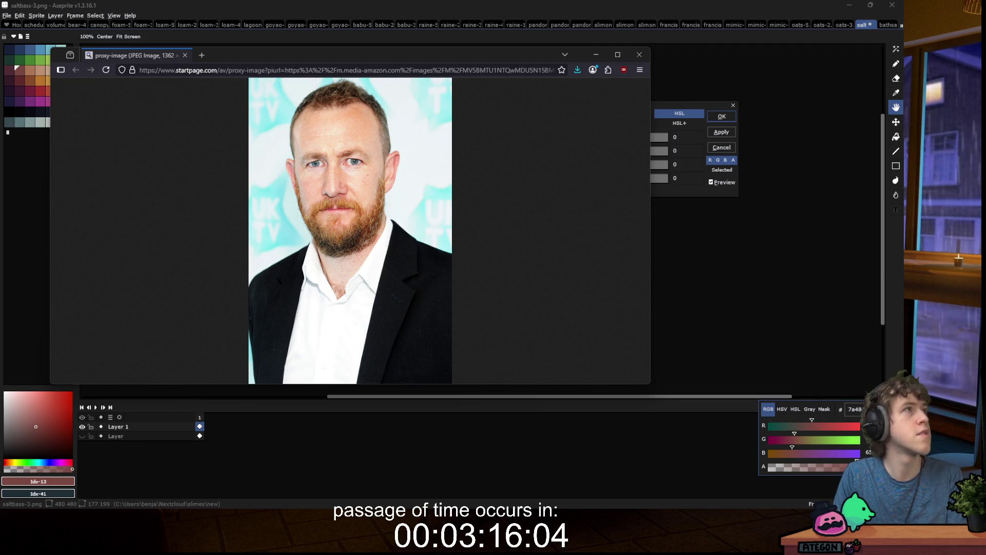
Step: Open the Imgur link in a new Firefox tab, then hide the browser to reveal the sprite
{"action": "left_click_drag", "start_coordinate": [212, 49], "coordinate": [227, 59]}
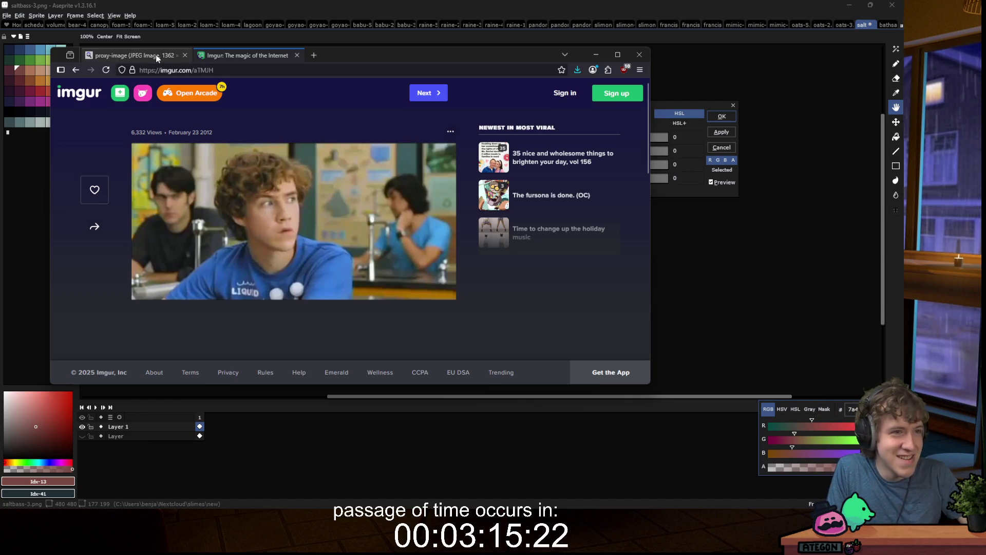
{"action": "key", "text": "alt+Tab"}
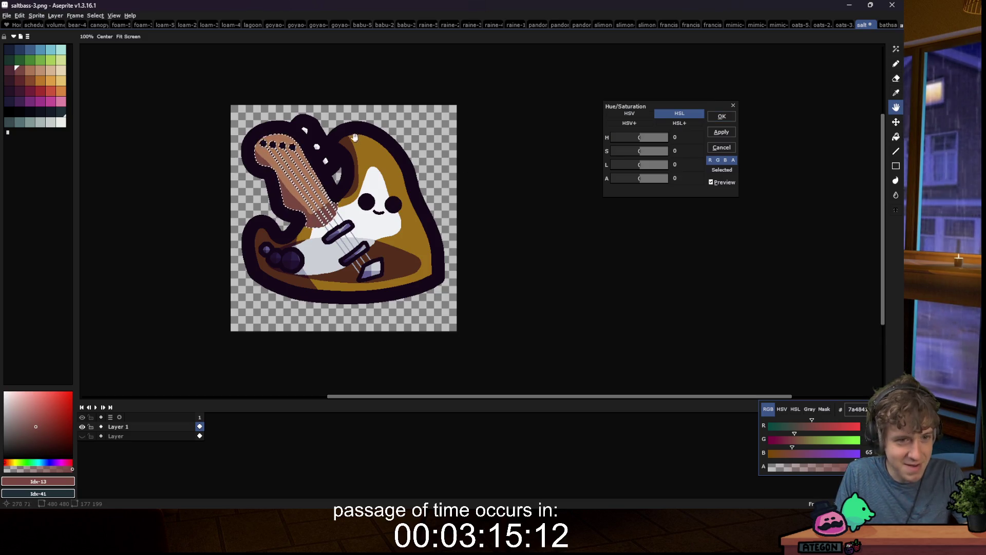
Step: Apply the pending Hue/Saturation change, clear the selection, and start then cancel a Save As
{"action": "left_click", "coordinate": [721, 117]}
{"action": "key", "text": "ctrl+d"}
{"action": "key", "text": "m"}
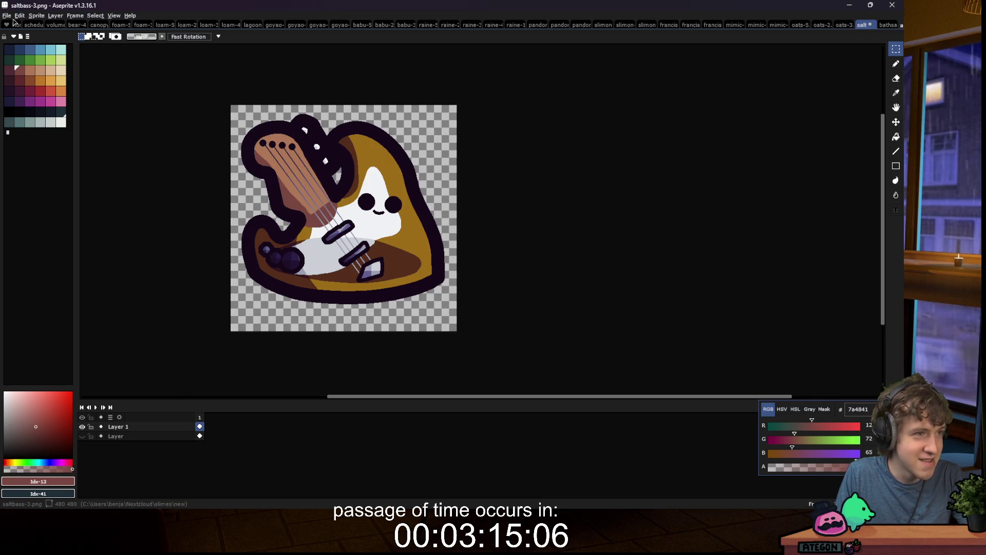
{"action": "left_click", "coordinate": [11, 16]}
{"action": "left_click", "coordinate": [165, 122]}
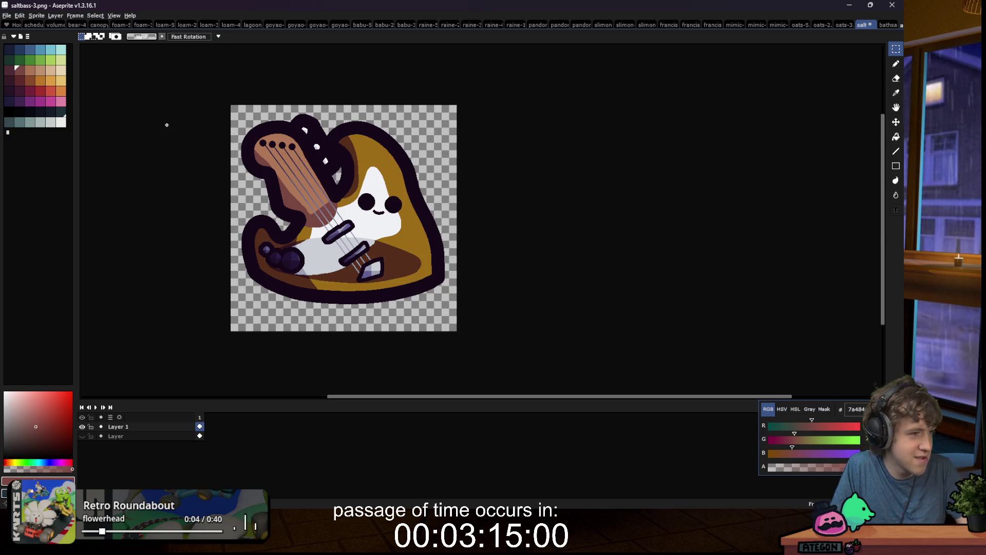
{"action": "left_click", "coordinate": [7, 15]}
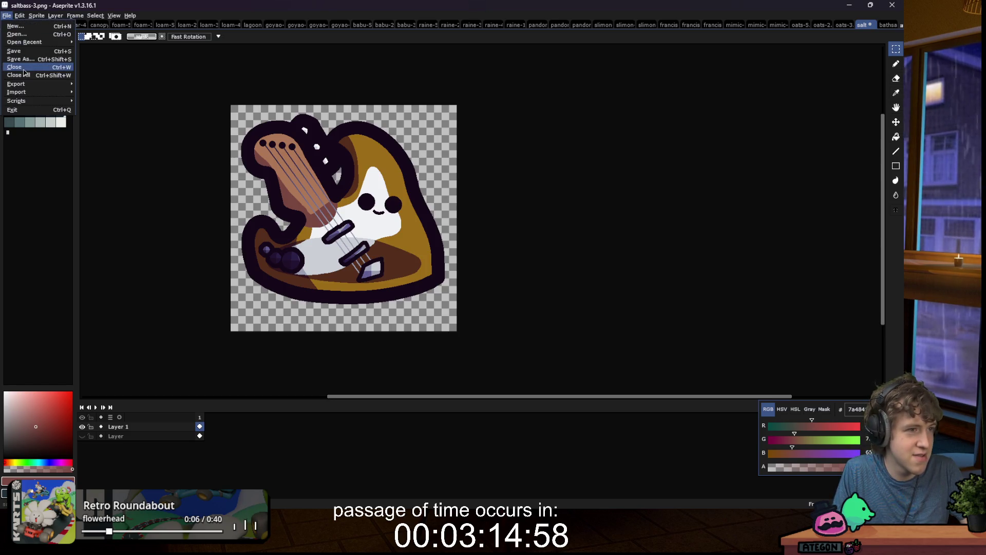
{"action": "left_click", "coordinate": [31, 60]}
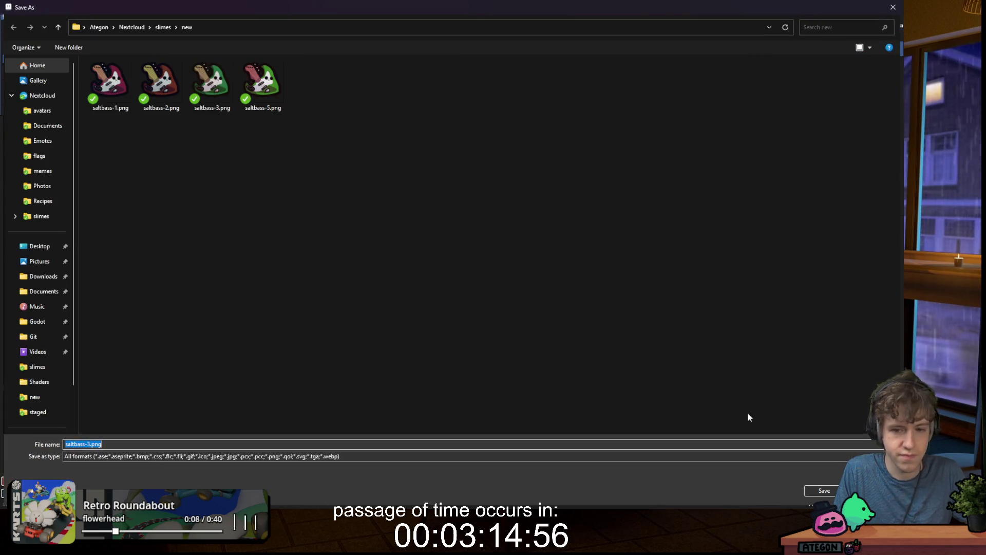
{"action": "key", "text": "Escape"}
Step: Select all light-brown guitar-neck pixels with the Magic Wand, Contiguous unchecked
{"action": "scroll", "coordinate": [282, 208], "scroll_direction": "up", "scroll_amount": 2}
{"action": "key", "text": "w"}
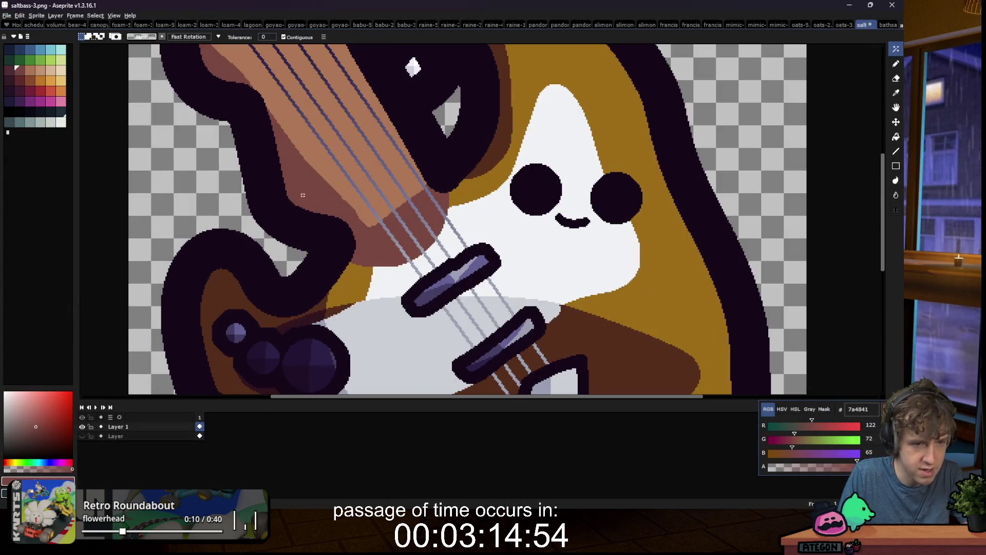
{"action": "left_click", "coordinate": [319, 128]}
{"action": "left_click", "coordinate": [283, 37]}
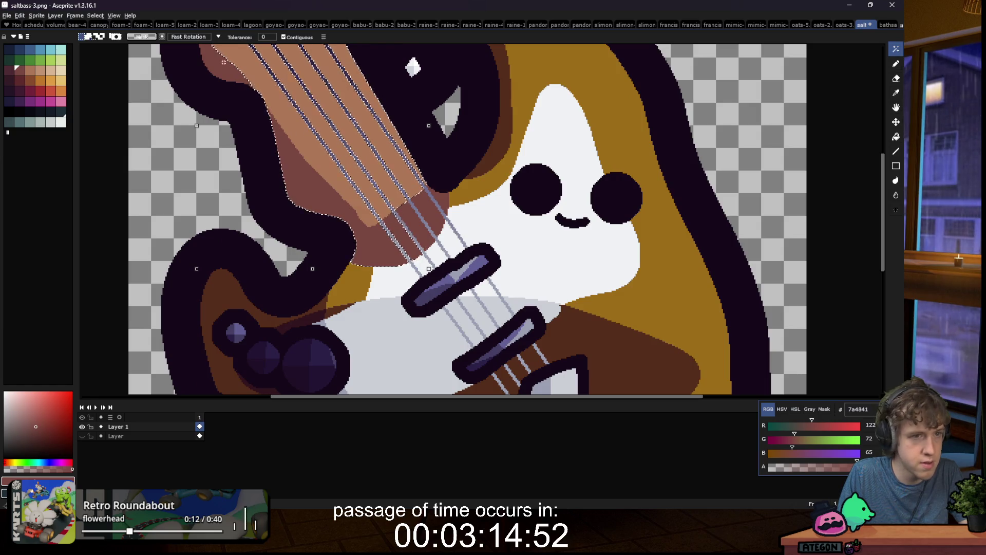
{"action": "left_click", "coordinate": [305, 137]}
{"action": "scroll", "coordinate": [305, 138], "scroll_direction": "down", "scroll_amount": 2}
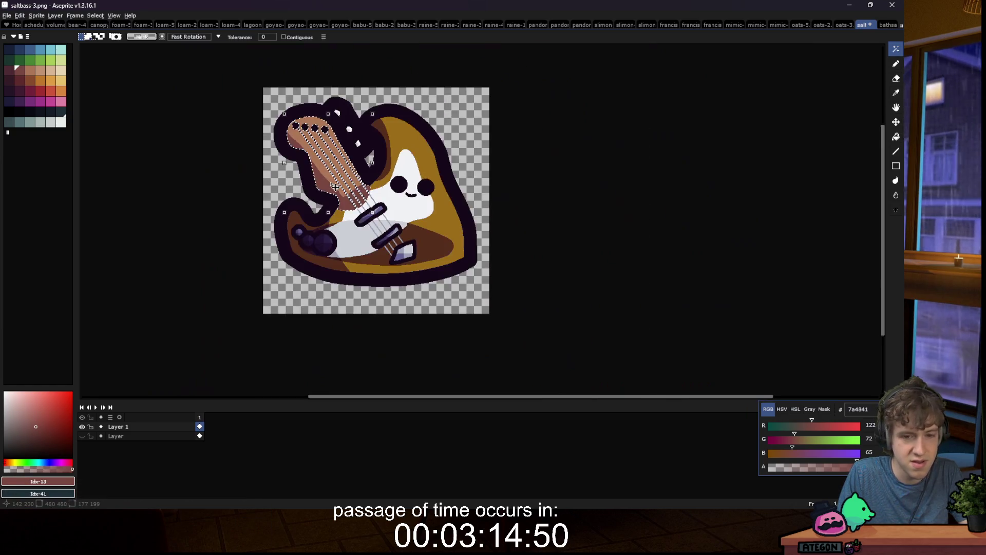
{"action": "left_click", "coordinate": [17, 16]}
Step: Shift the selected guitar neck's hue to -7 and deselect
{"action": "mouse_move", "coordinate": [47, 190]}
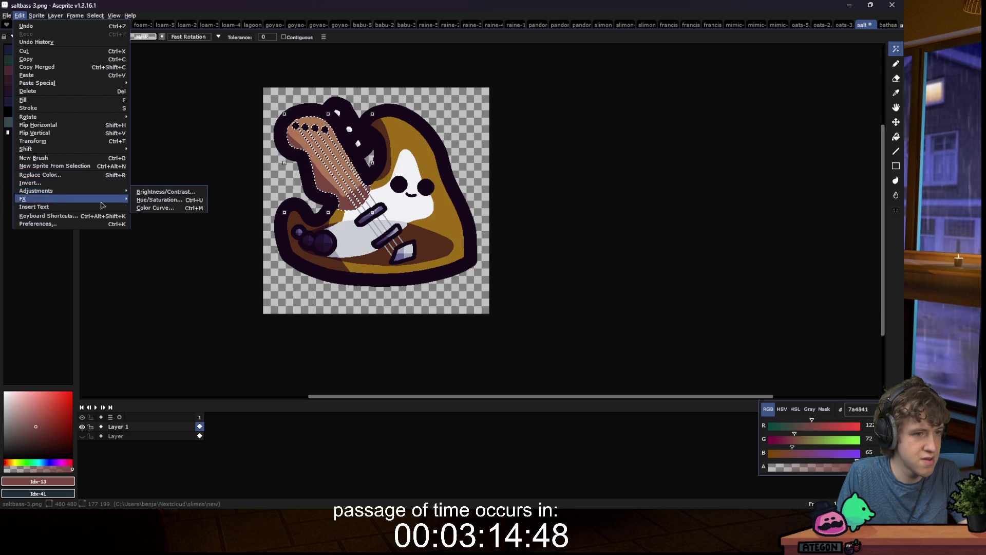
{"action": "left_click", "coordinate": [164, 198]}
{"action": "mouse_move", "coordinate": [653, 141]}
{"action": "left_mouse_down"}
{"action": "mouse_move", "coordinate": [634, 141]}
{"action": "mouse_move", "coordinate": [648, 141]}
{"action": "left_mouse_up"}
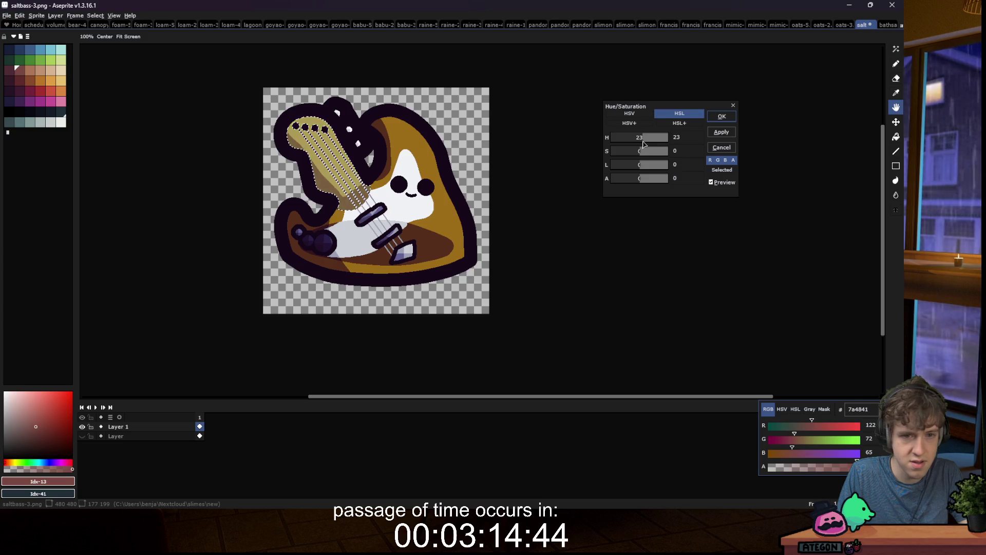
{"action": "left_click_drag", "start_coordinate": [643, 144], "coordinate": [642, 144]}
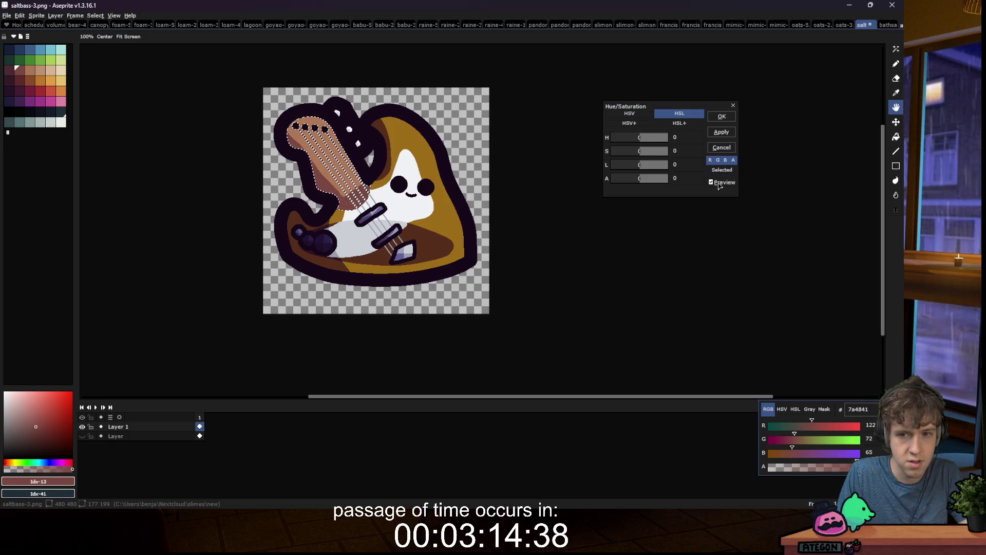
{"action": "left_click_drag", "start_coordinate": [640, 140], "coordinate": [637, 140]}
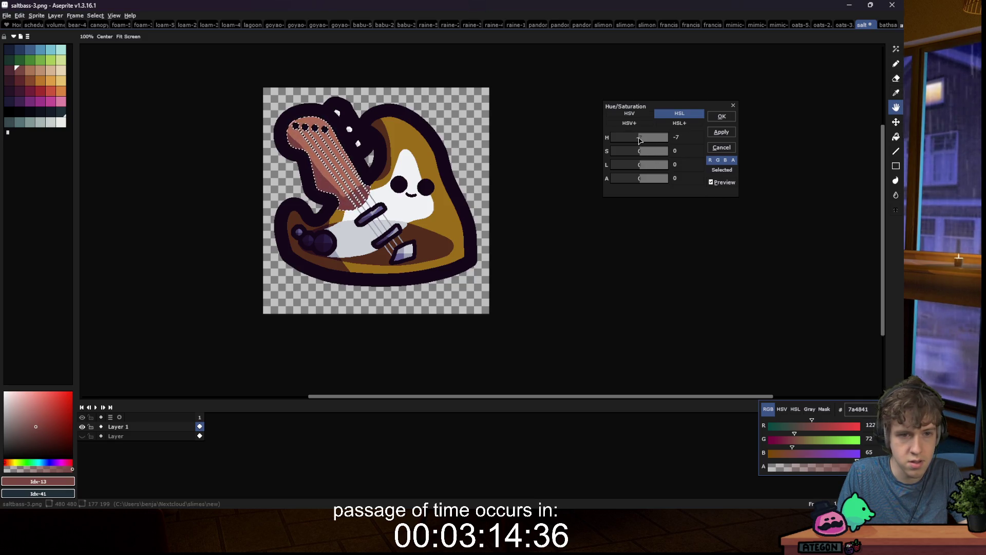
{"action": "left_click", "coordinate": [722, 116]}
{"action": "key", "text": "ctrl+d"}
Step: Save the sprite as saltbass-4.png, accepting the PNG layers warning
{"action": "key", "text": "m"}
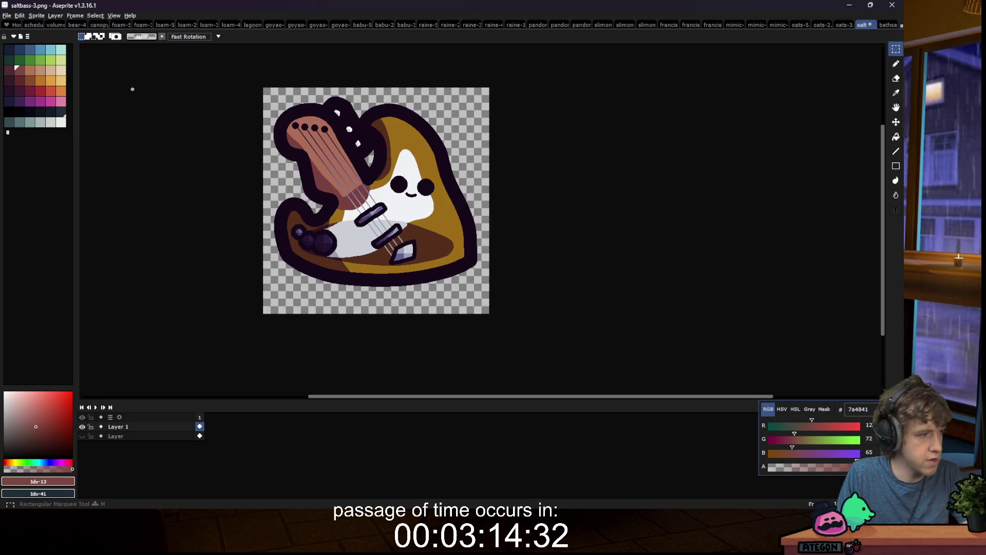
{"action": "left_click", "coordinate": [7, 16]}
{"action": "left_click", "coordinate": [21, 59]}
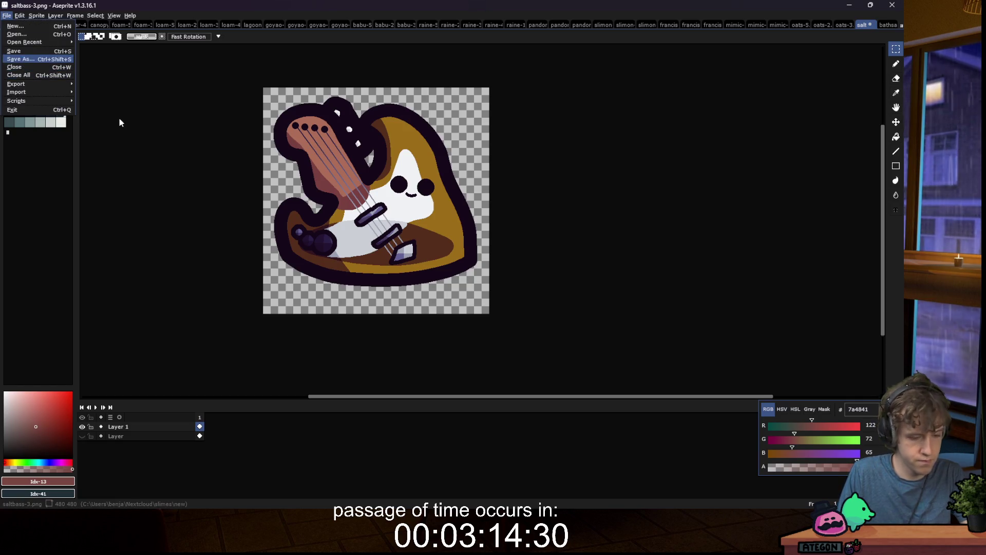
{"action": "key", "text": "Return"}
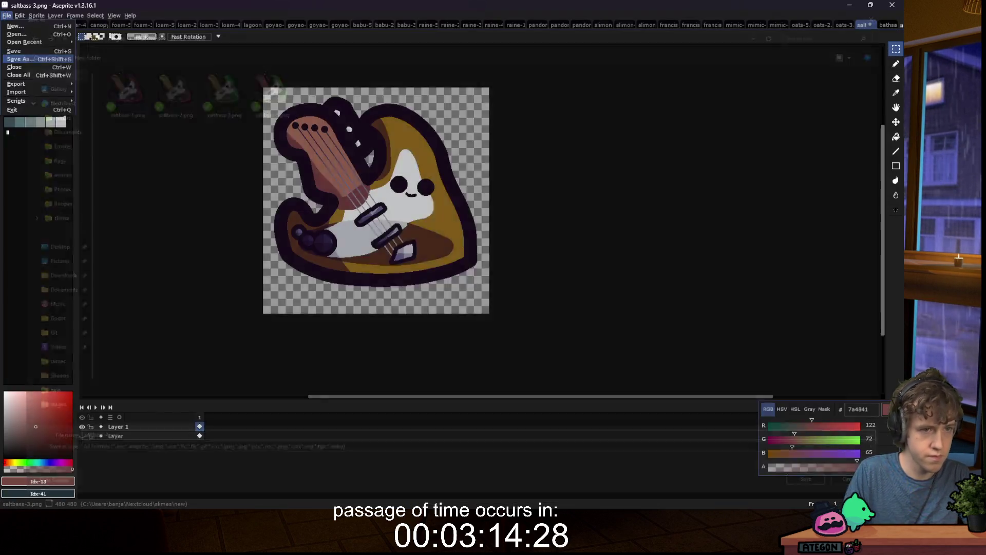
{"action": "key", "text": "Return"}
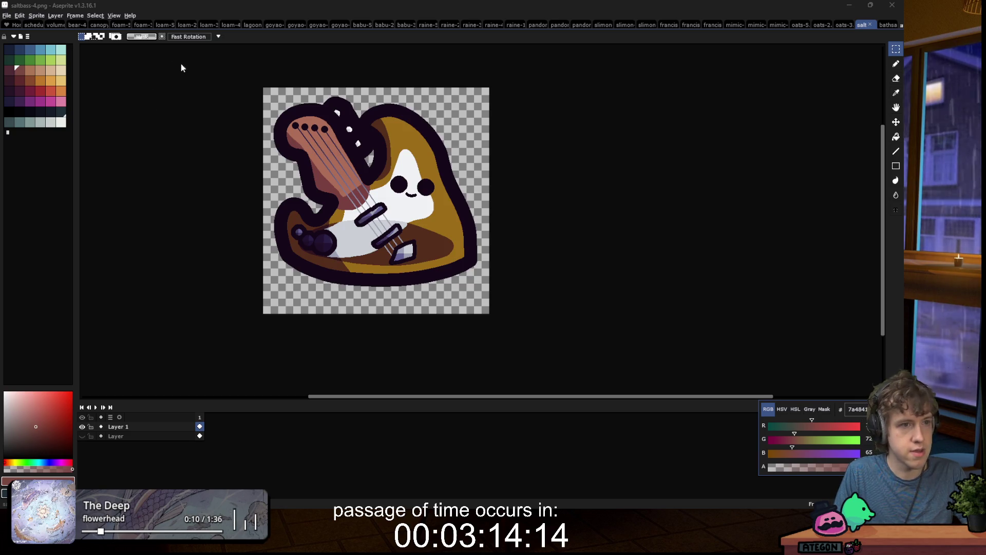
{"action": "key", "text": "alt+Tab"}
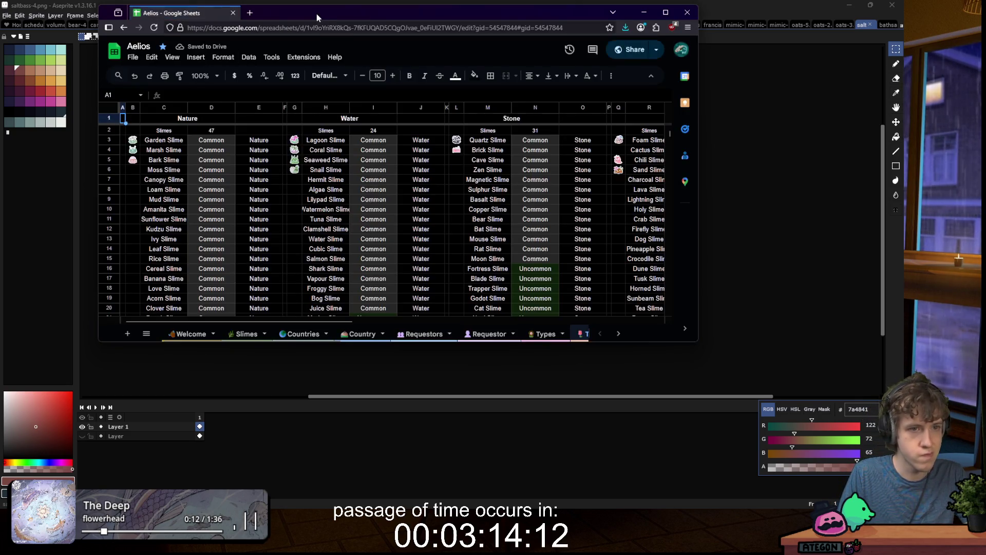
Step: Maximize the spreadsheet, go to the Slimes sheet, and search for 'salt bass'
{"action": "left_click", "coordinate": [665, 12]}
{"action": "left_click", "coordinate": [148, 500]}
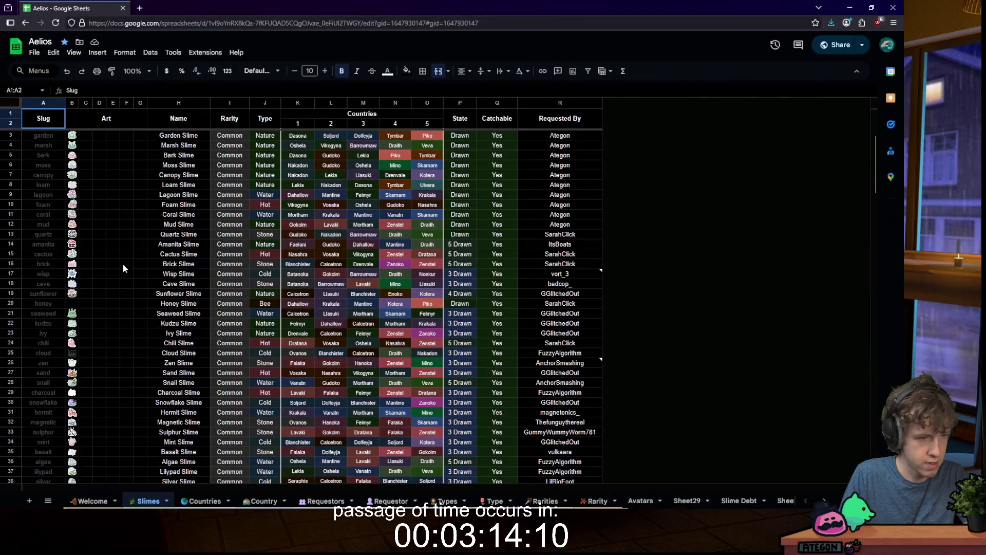
{"action": "scroll", "coordinate": [129, 303], "scroll_direction": "down", "scroll_amount": 9}
{"action": "left_click", "coordinate": [128, 304]}
{"action": "key", "text": "ctrl+f"}
{"action": "type", "text": "salt bass"}
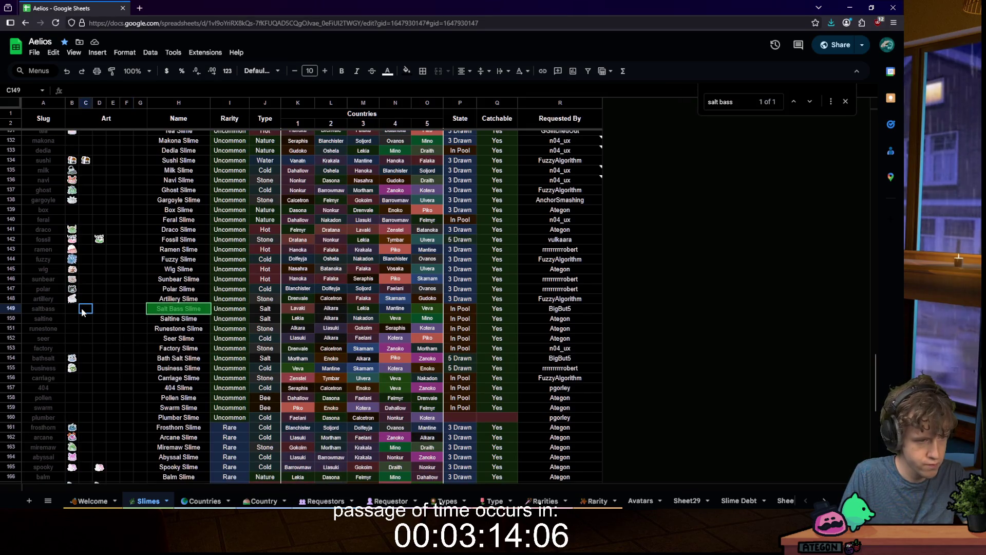
Step: Insert saltbass-1 as an in-cell image in B149
{"action": "left_click", "coordinate": [77, 308]}
{"action": "left_click", "coordinate": [97, 53]}
{"action": "mouse_move", "coordinate": [205, 194]}
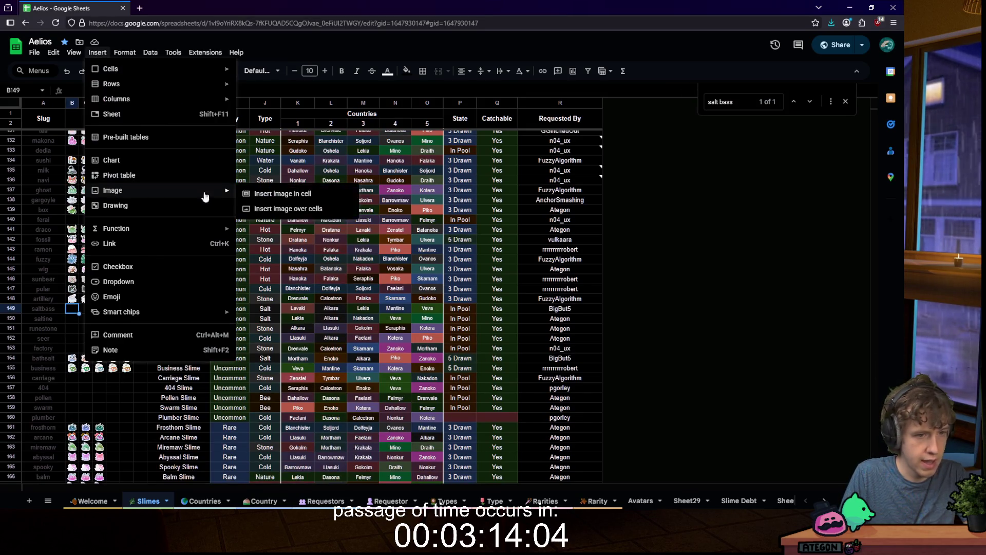
{"action": "left_click", "coordinate": [242, 196]}
{"action": "left_click", "coordinate": [452, 331]}
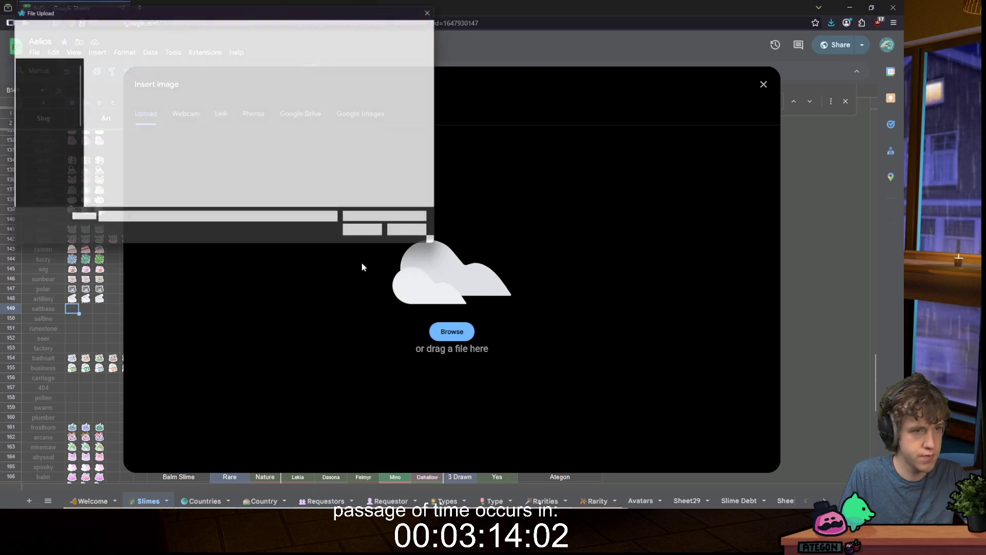
{"action": "left_click", "coordinate": [124, 85]}
{"action": "double_click", "coordinate": [124, 85]}
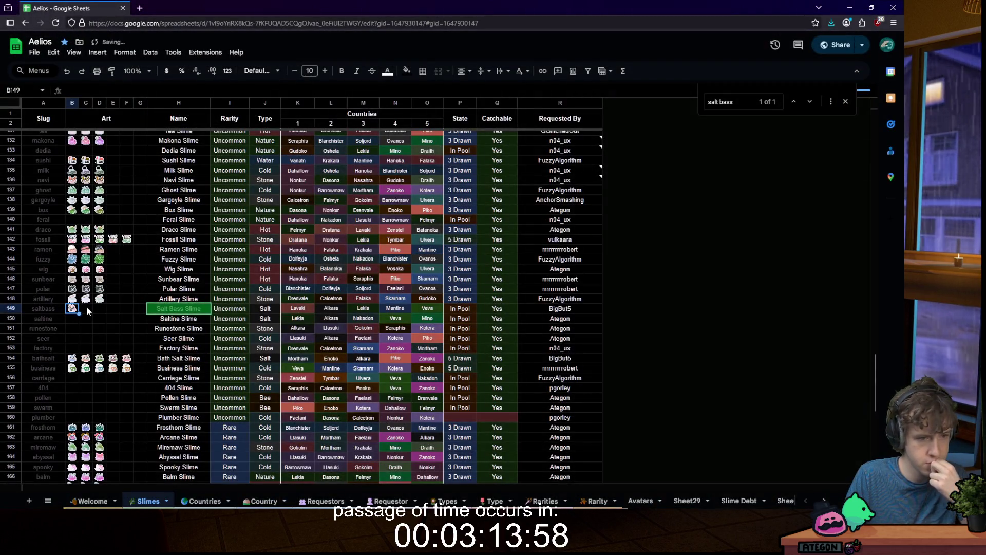
Step: Insert the saltbass-3 image into cell C149
{"action": "left_click", "coordinate": [86, 306]}
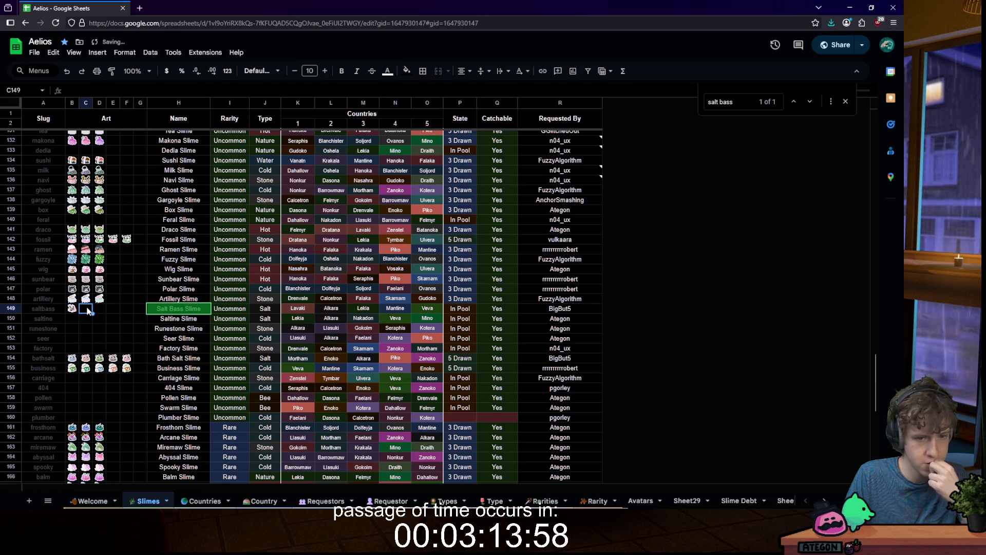
{"action": "left_click", "coordinate": [97, 52]}
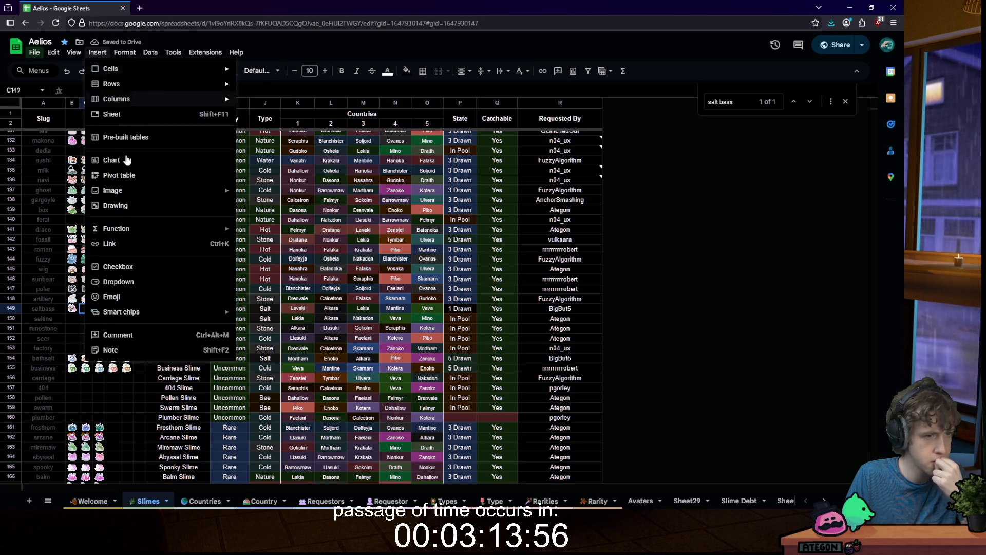
{"action": "mouse_move", "coordinate": [124, 190]}
{"action": "left_click", "coordinate": [264, 198]}
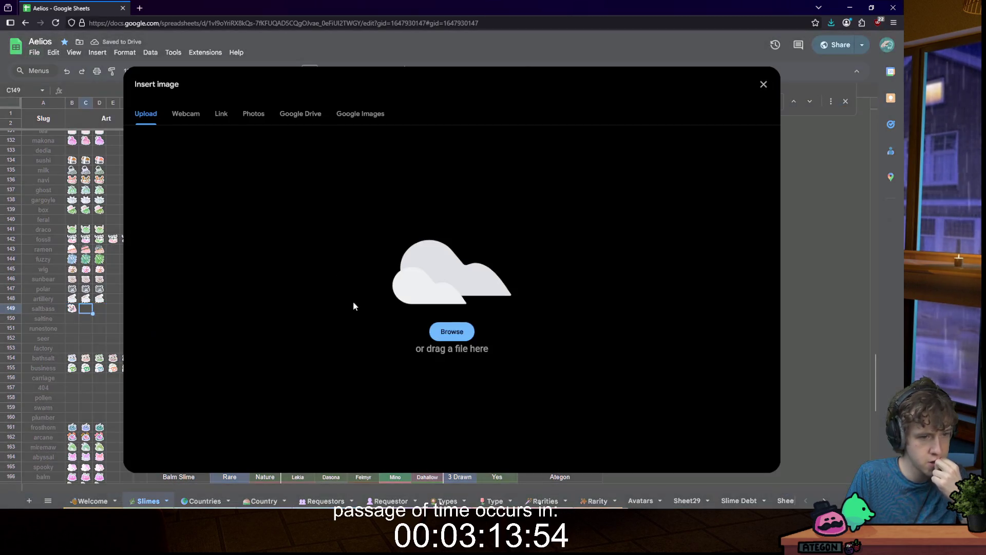
{"action": "left_click", "coordinate": [452, 331]}
{"action": "double_click", "coordinate": [210, 95]}
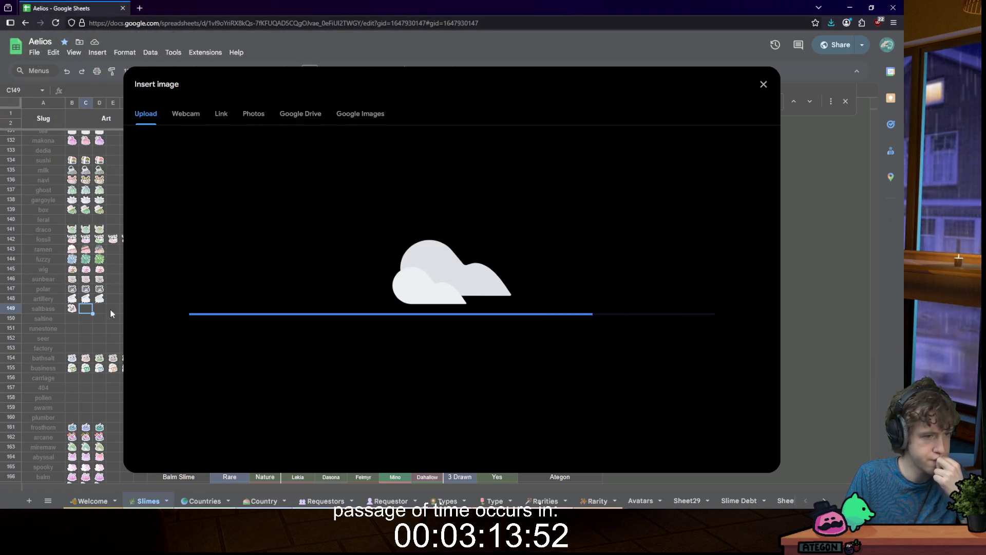
Step: Insert another saltbass sprite image into cell D149
{"action": "key", "text": "Right"}
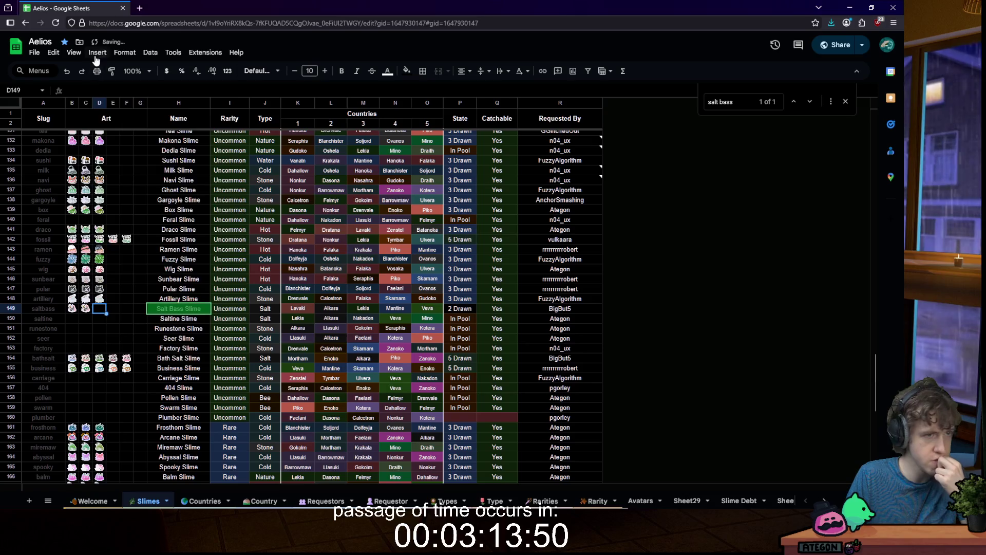
{"action": "left_click", "coordinate": [97, 52]}
{"action": "mouse_move", "coordinate": [132, 190]}
{"action": "left_click", "coordinate": [262, 194]}
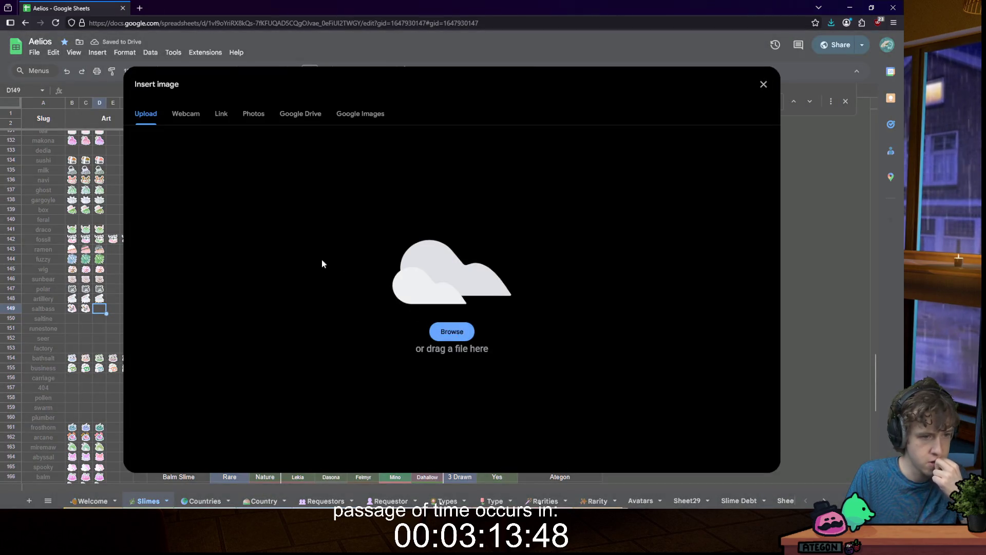
{"action": "left_click", "coordinate": [452, 331]}
{"action": "double_click", "coordinate": [208, 95]}
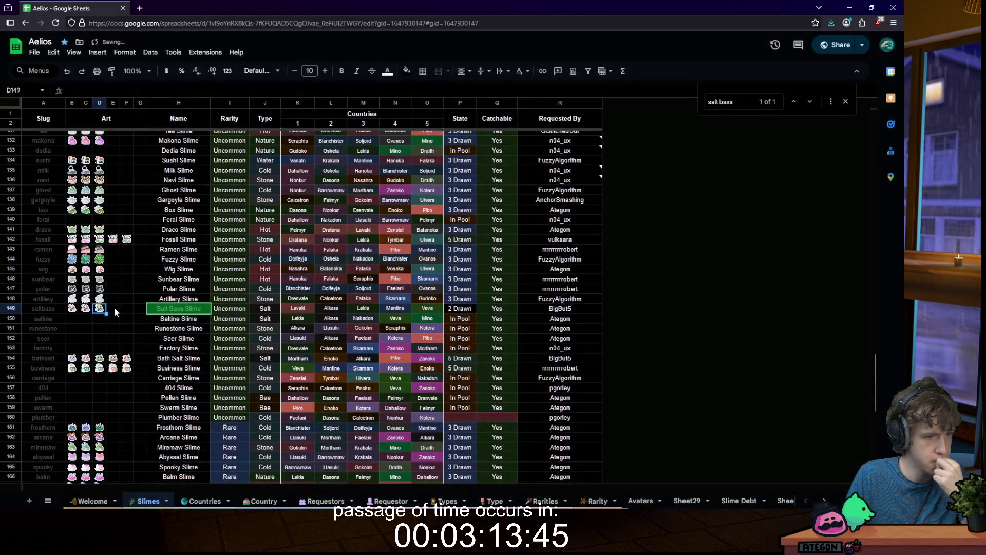
Step: Insert the fourth saltbass sprite into cell E149
{"action": "key", "text": "Right"}
{"action": "left_click", "coordinate": [97, 53]}
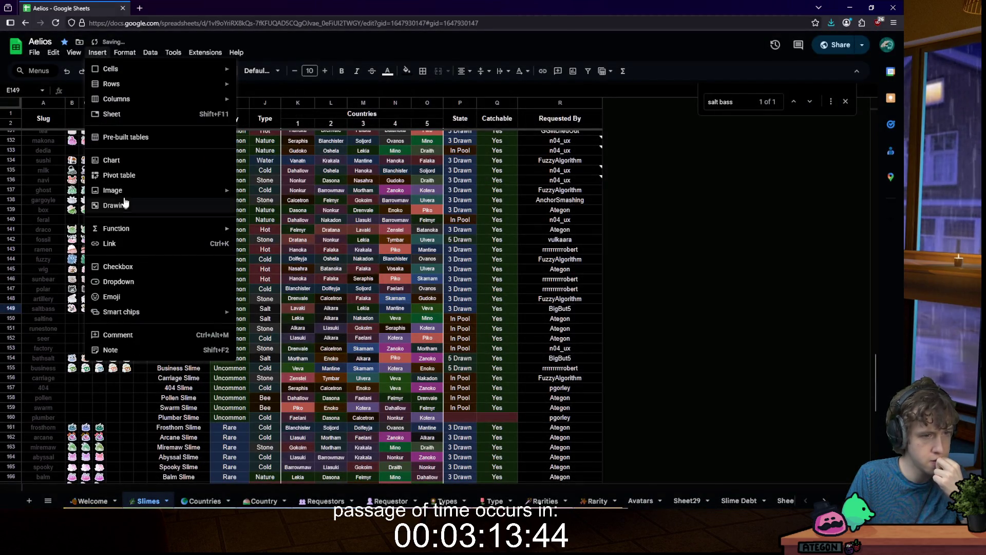
{"action": "mouse_move", "coordinate": [132, 190]}
{"action": "left_click", "coordinate": [262, 194]}
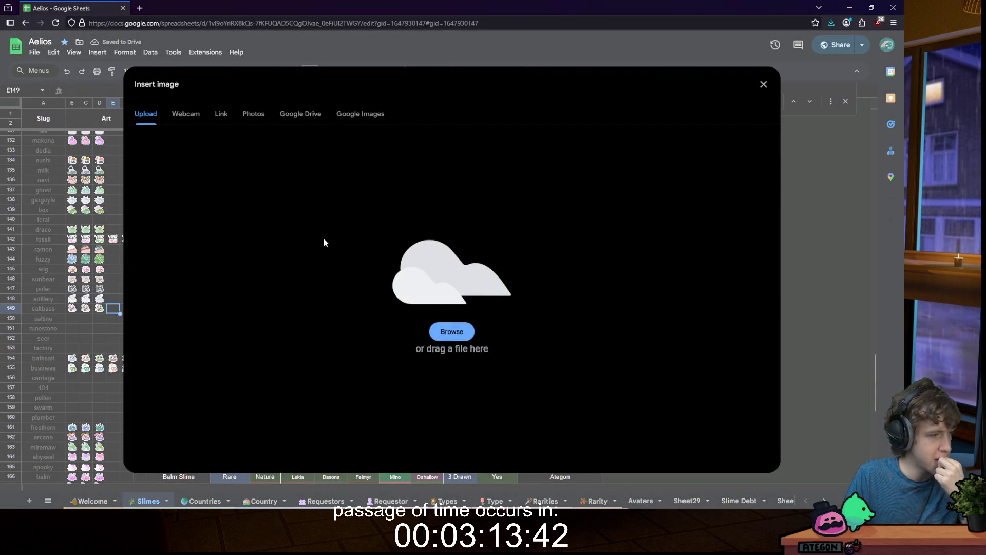
{"action": "left_click", "coordinate": [452, 332]}
{"action": "double_click", "coordinate": [275, 85]}
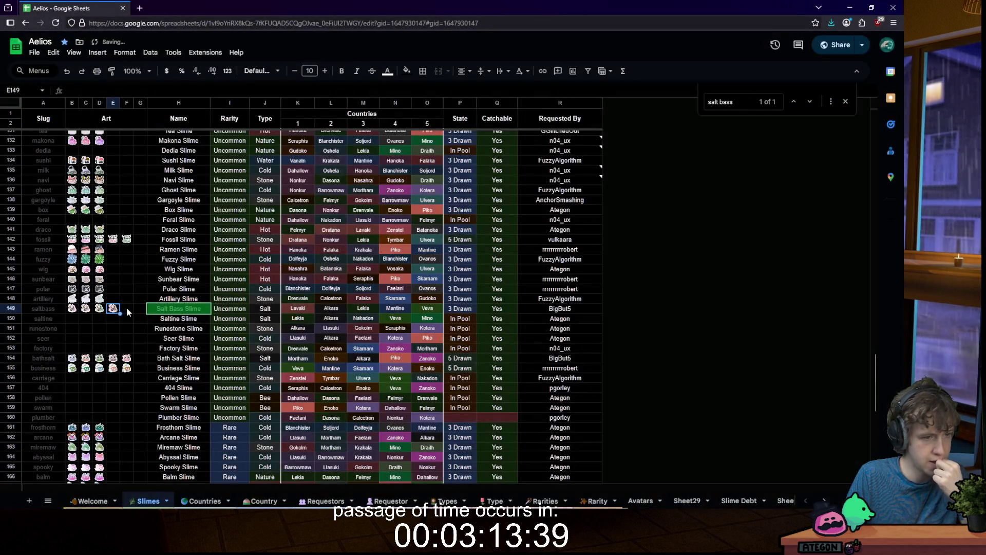
Step: Insert saltbass-5.png into the next art cell, F149
{"action": "key", "text": "Right"}
{"action": "left_click", "coordinate": [97, 52]}
{"action": "mouse_move", "coordinate": [132, 190]}
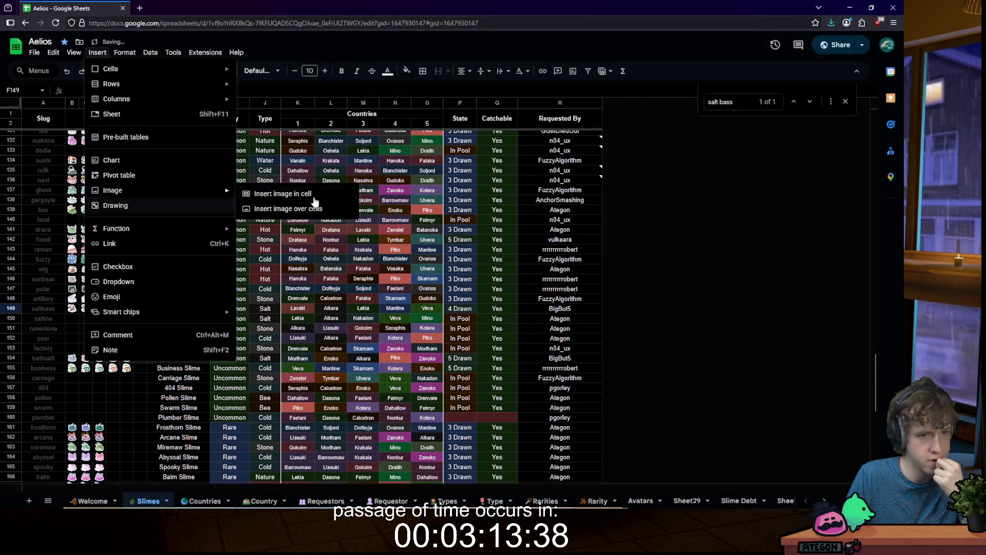
{"action": "left_click", "coordinate": [314, 196]}
{"action": "left_click", "coordinate": [452, 331]}
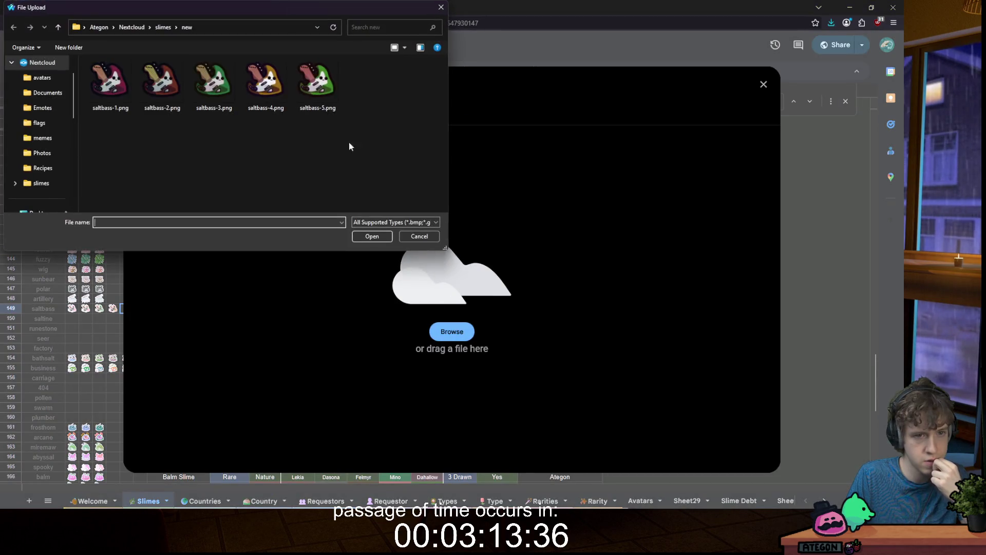
{"action": "double_click", "coordinate": [316, 81]}
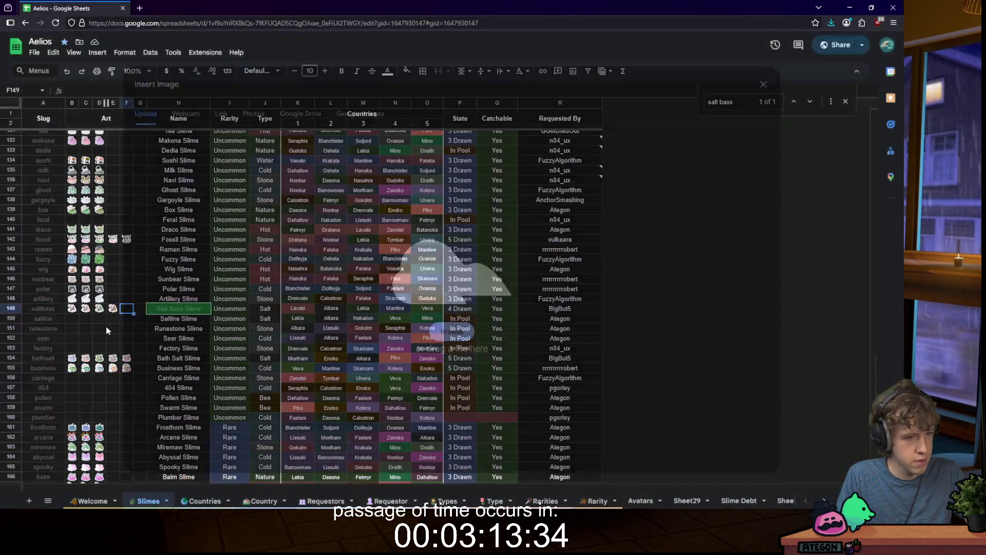
Step: Flip to the Welcome sheet and back to Slimes, selecting cell E151
{"action": "left_click", "coordinate": [92, 501]}
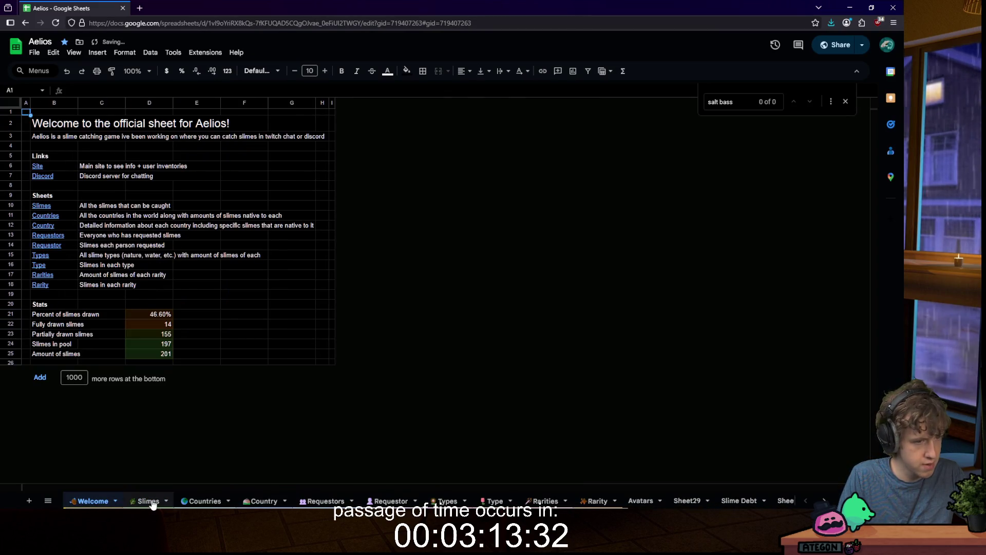
{"action": "left_click", "coordinate": [153, 502]}
{"action": "left_click", "coordinate": [114, 328]}
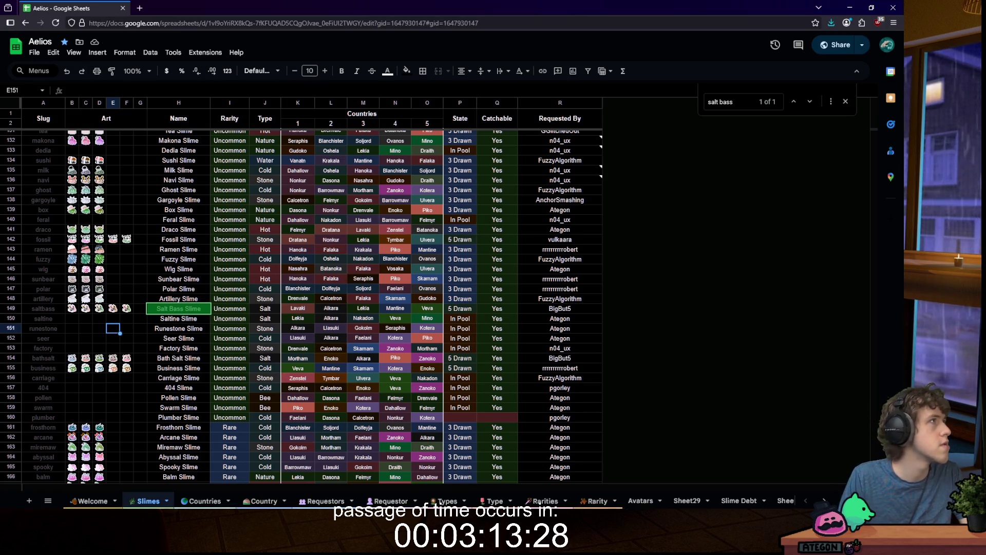
Step: Glance at the open file browser windows, then switch to the VS Code window
{"action": "key", "text": "super+1"}
{"action": "key", "text": "Escape"}
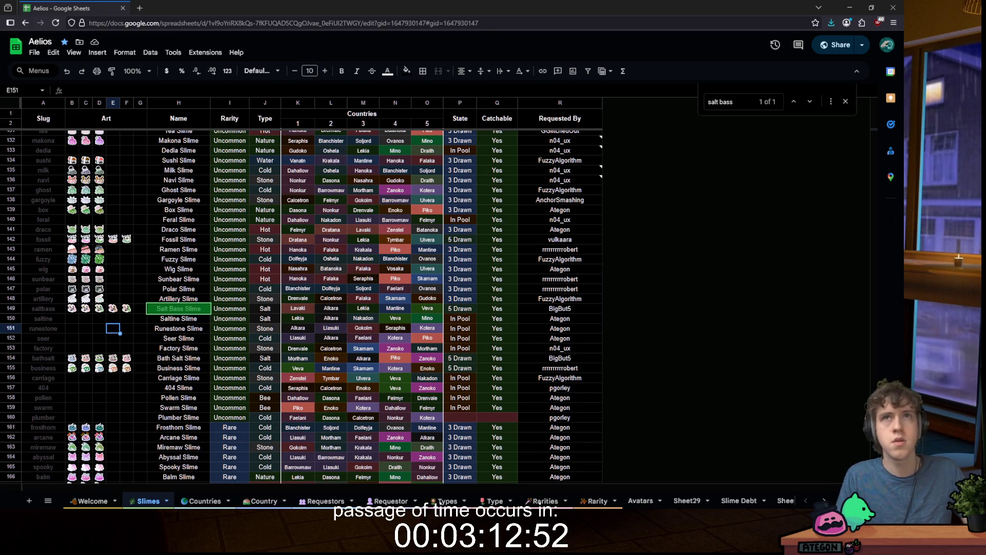
{"action": "mouse_move", "coordinate": [239, 501]}
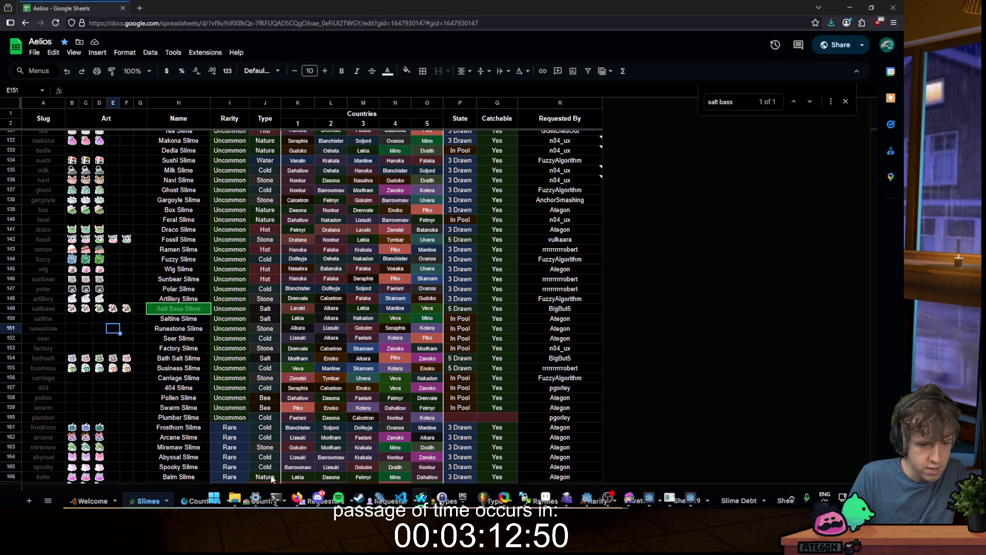
{"action": "mouse_move", "coordinate": [401, 499]}
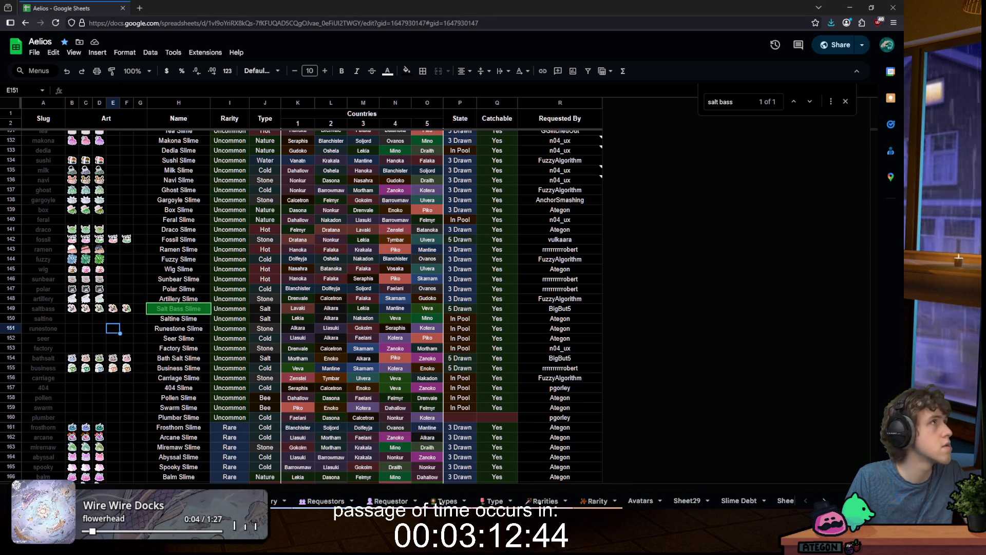
{"action": "key", "text": "alt+Tab"}
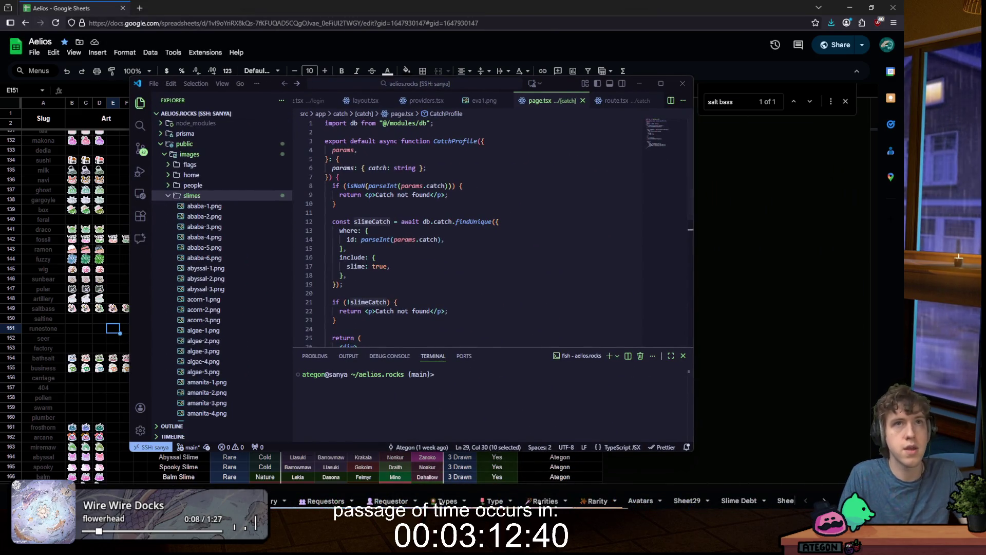
Step: Drag the five saltbass PNGs onto public/images/slimes and hide VS Code
{"action": "left_click_drag", "start_coordinate": [249, 136], "coordinate": [241, 248]}
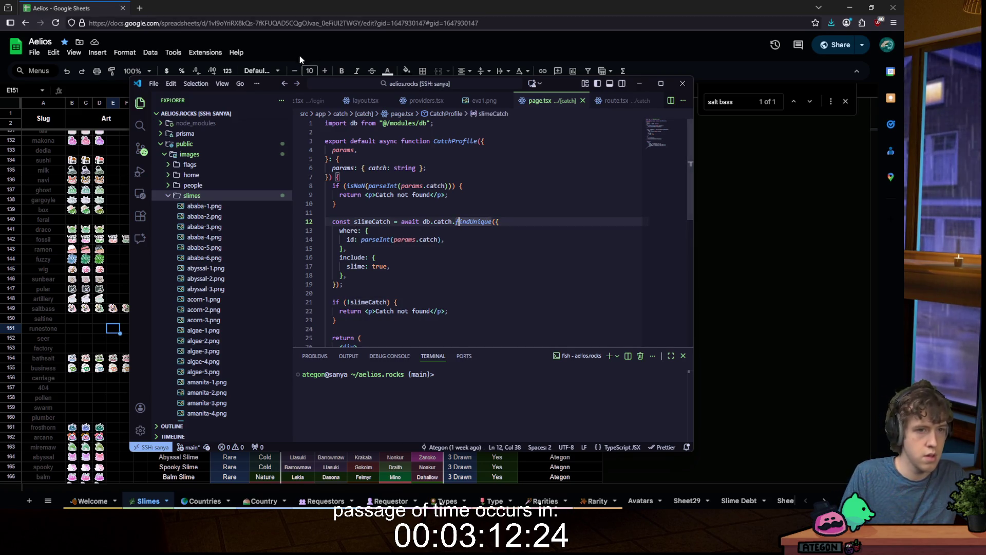
{"action": "left_click", "coordinate": [125, 247]}
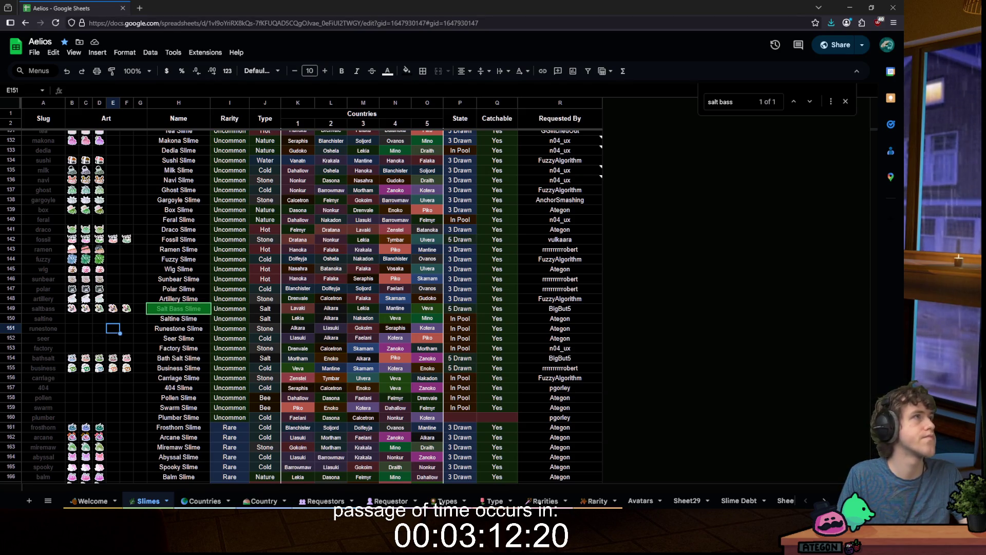
{"action": "key", "text": "ctrl+t"}
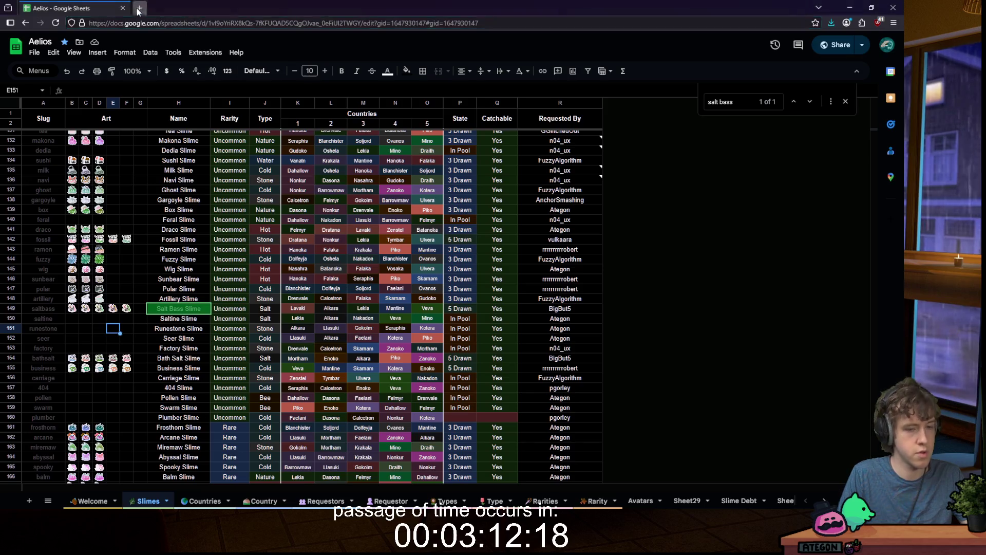
Step: Load aelios.rocks and open the Slimedex page
{"action": "type", "text": "aelios.rocks"}
{"action": "key", "text": "Return"}
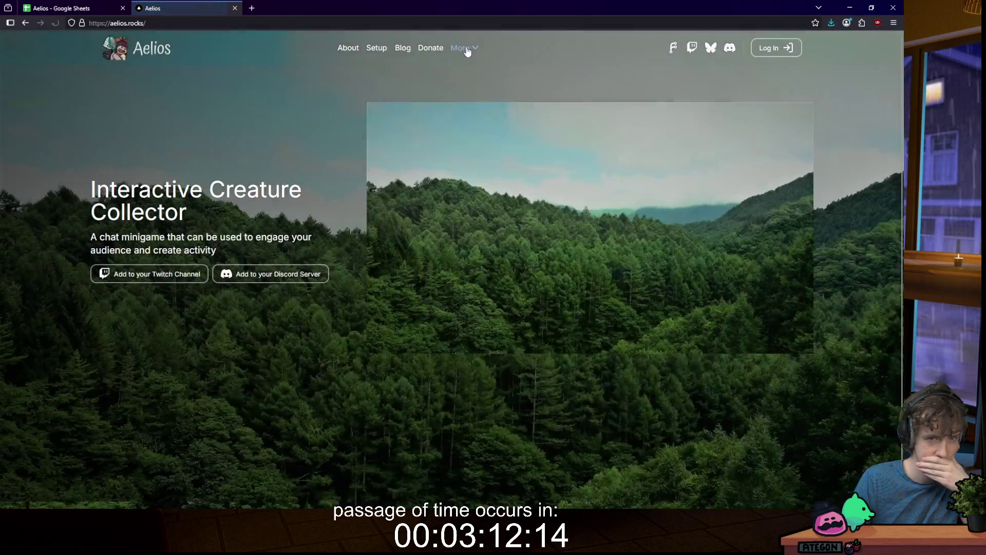
{"action": "mouse_move", "coordinate": [463, 48]}
{"action": "left_click", "coordinate": [471, 76]}
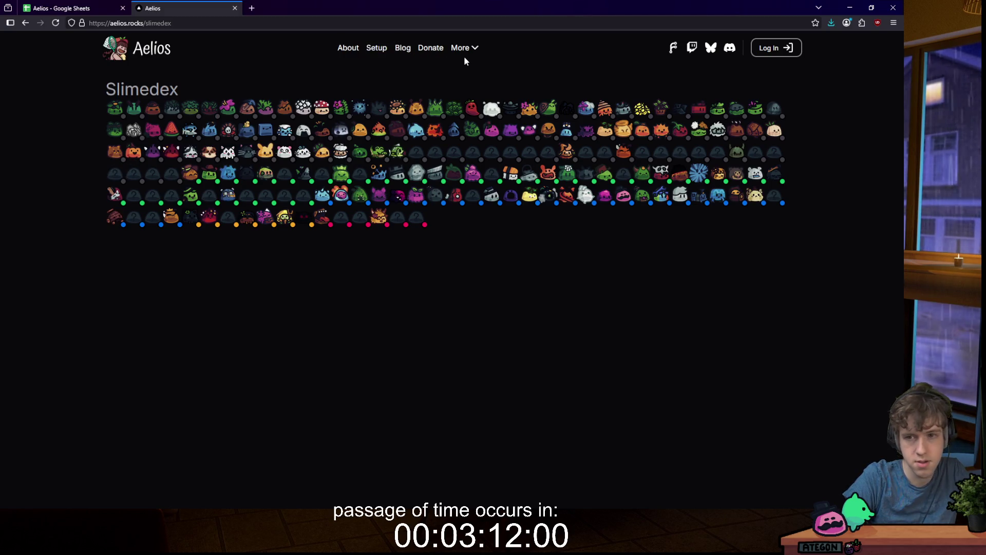
Step: Open the Users list and the top collector's profile, revisiting Users once
{"action": "mouse_move", "coordinate": [460, 51]}
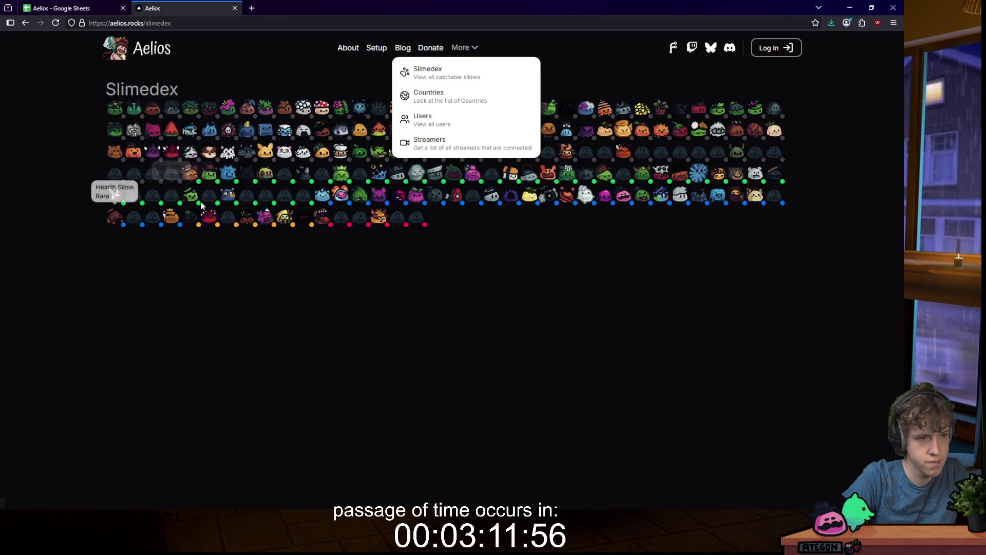
{"action": "left_click", "coordinate": [462, 118]}
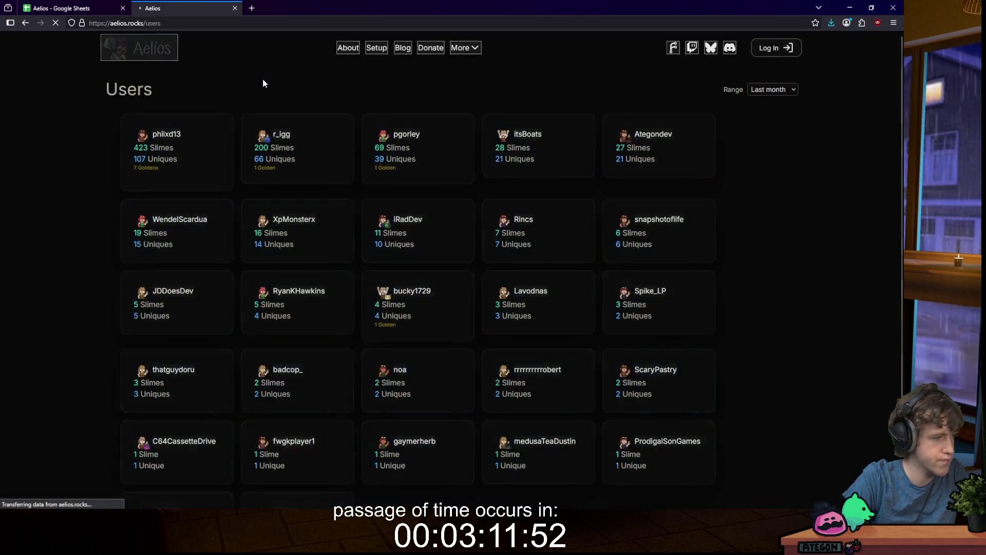
{"action": "left_click", "coordinate": [182, 150]}
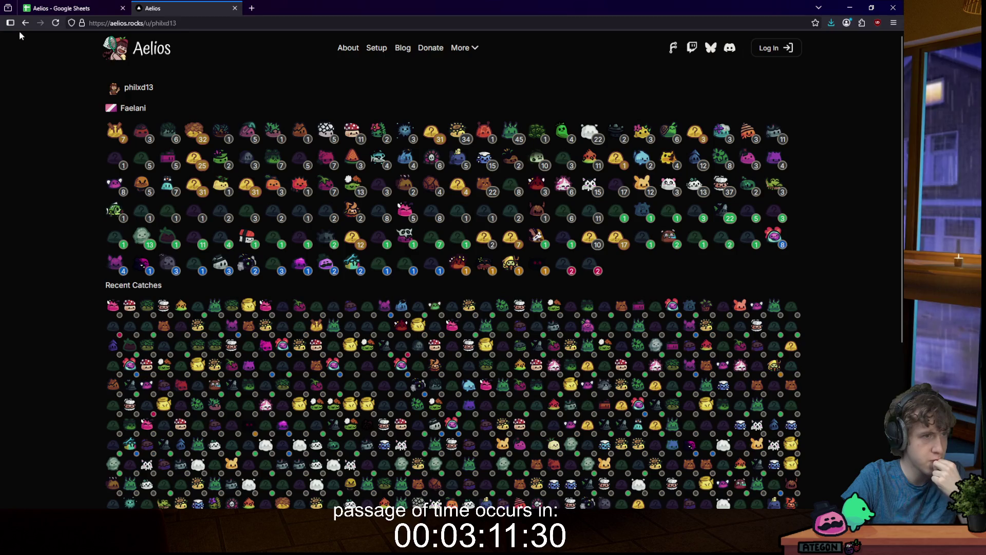
{"action": "mouse_move", "coordinate": [462, 54]}
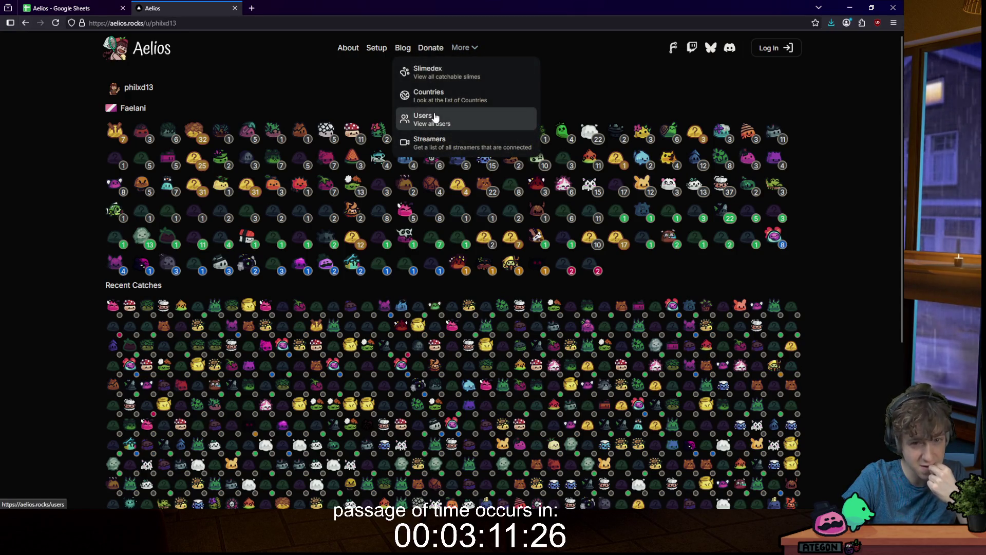
{"action": "left_click", "coordinate": [435, 117]}
{"action": "left_click", "coordinate": [25, 27]}
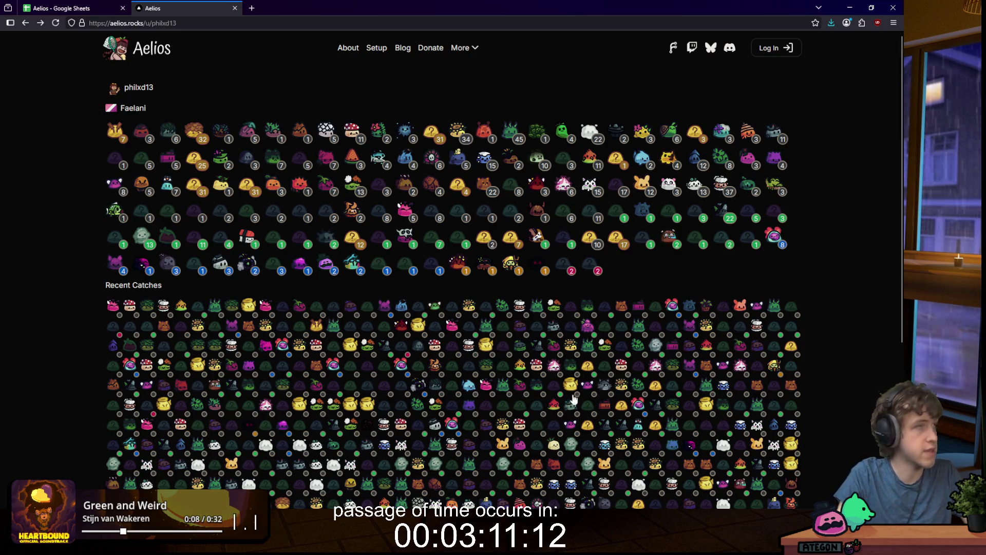
Step: View the collector's profile page, then switch to the Aelios spreadsheet window
{"action": "left_click", "coordinate": [343, 69]}
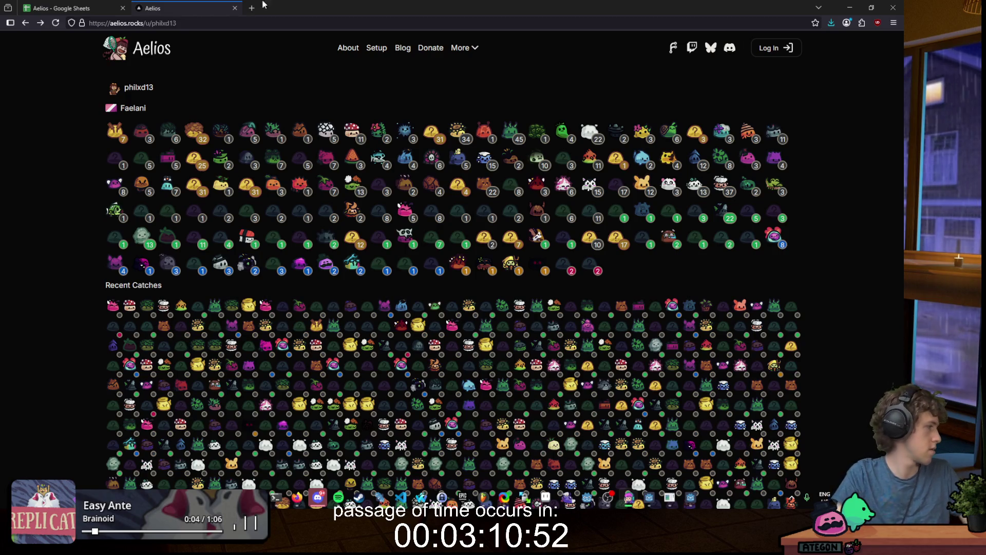
{"action": "left_click", "coordinate": [272, 82]}
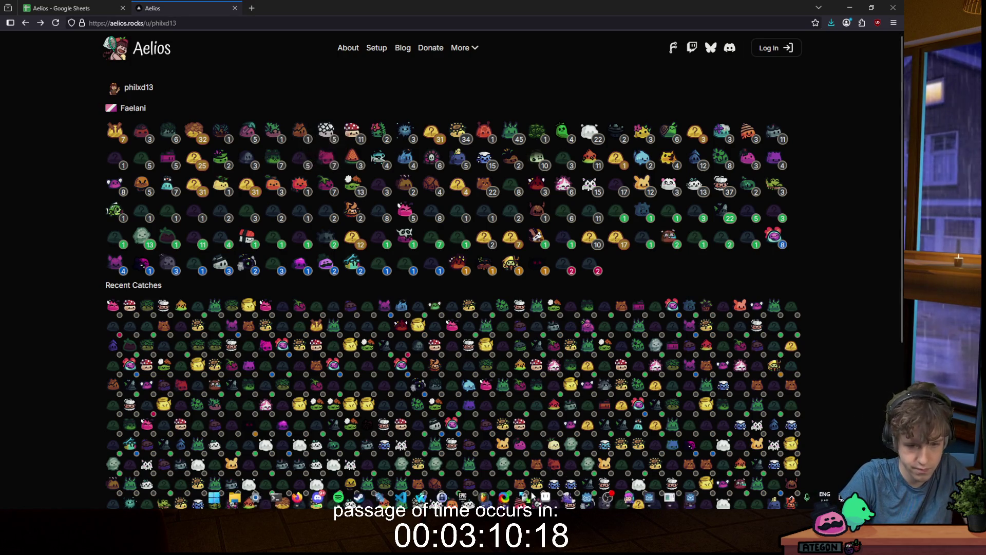
{"action": "mouse_move", "coordinate": [421, 497]}
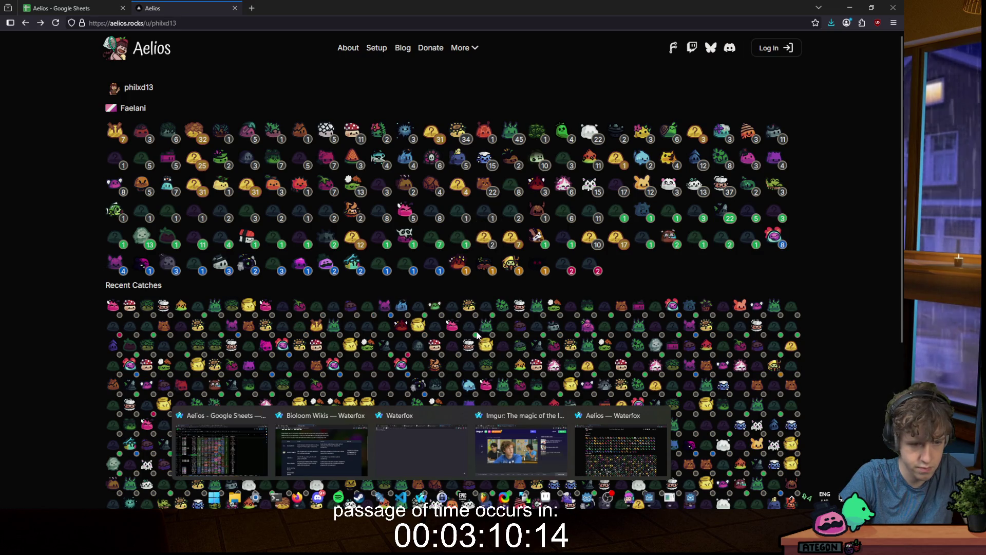
{"action": "left_click", "coordinate": [221, 450]}
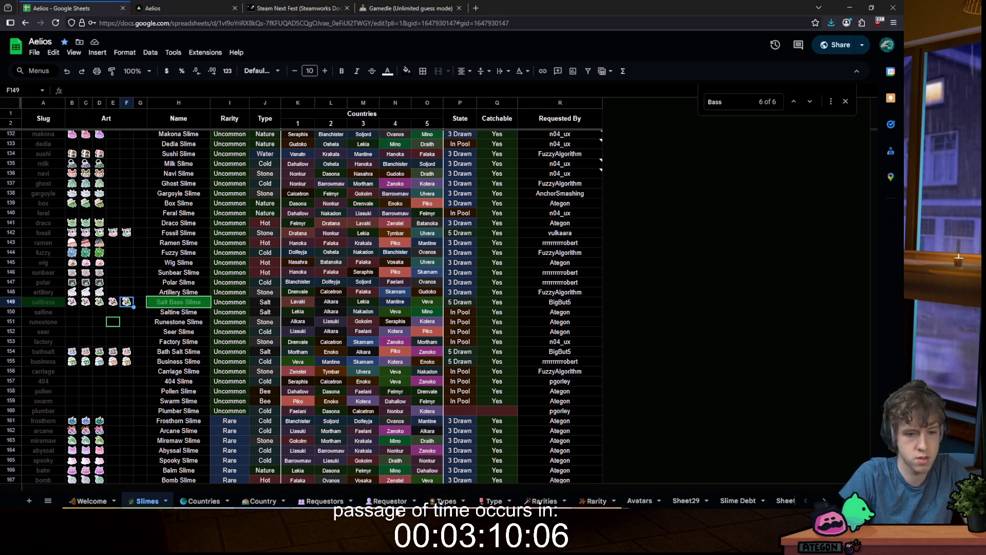
Step: Dismiss the Wheel of Names winner dialog and delete all the slime name entries
{"action": "mouse_move", "coordinate": [347, 492]}
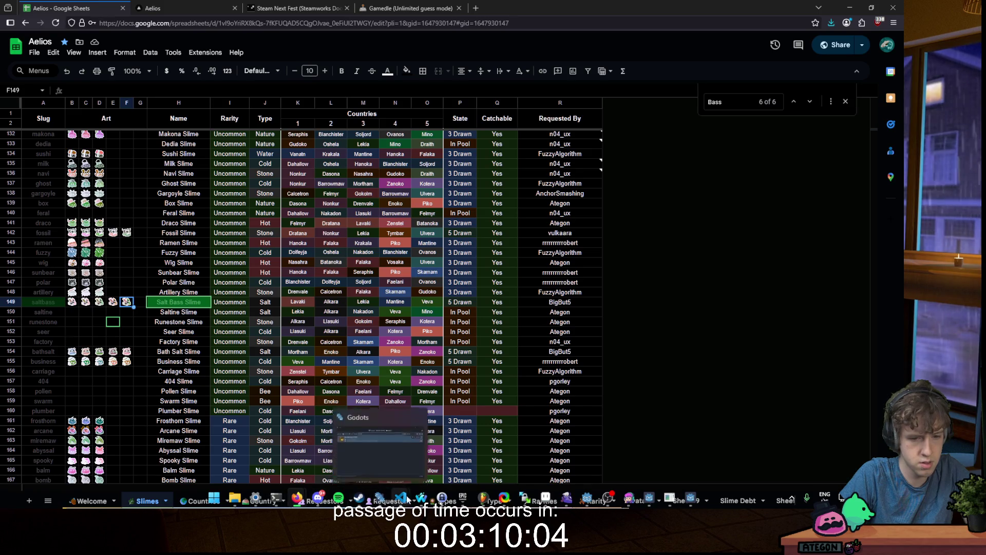
{"action": "mouse_move", "coordinate": [421, 497]}
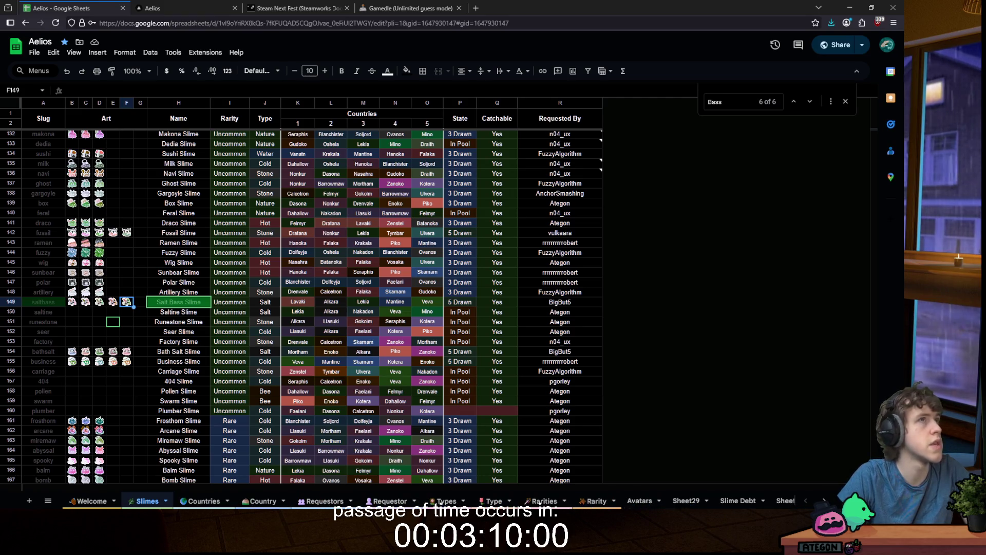
{"action": "key", "text": "alt+Tab"}
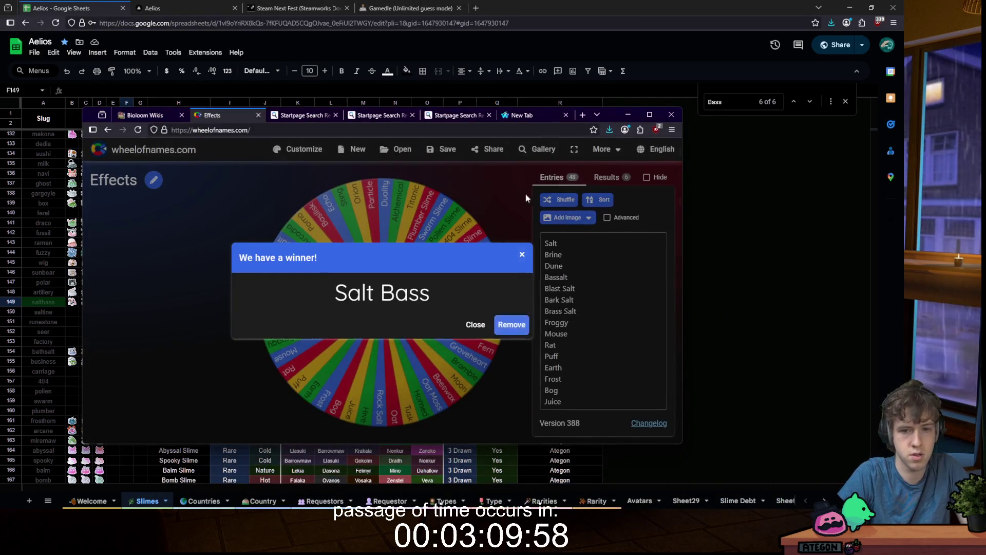
{"action": "left_click", "coordinate": [576, 254]}
{"action": "left_click", "coordinate": [575, 254]}
{"action": "key", "text": "ctrl+a"}
{"action": "key", "text": "BackSpace"}
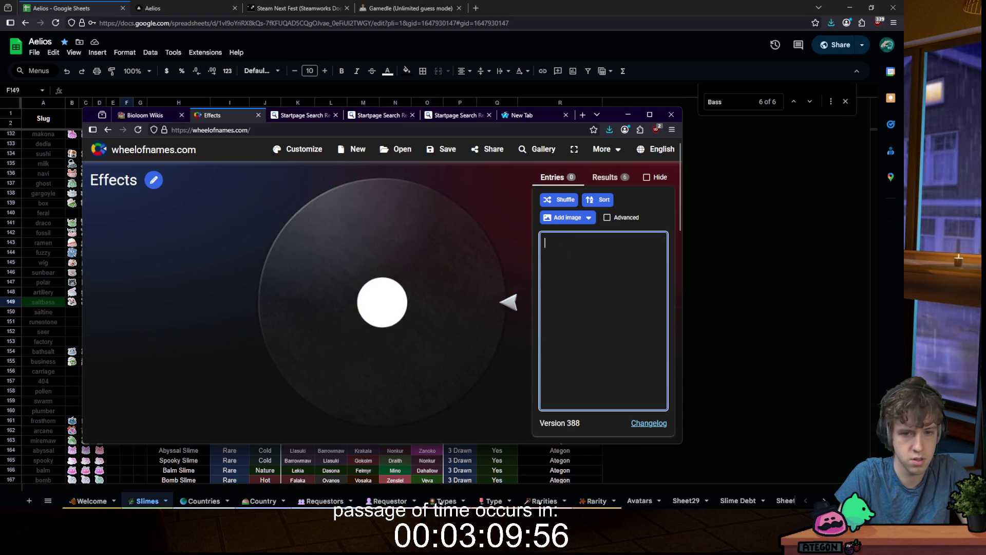
Step: Paste the ten stream activity options from clipboard history and spin the wheel
{"action": "key", "text": "super+v"}
{"action": "scroll", "coordinate": [603, 338], "scroll_direction": "down", "scroll_amount": 5}
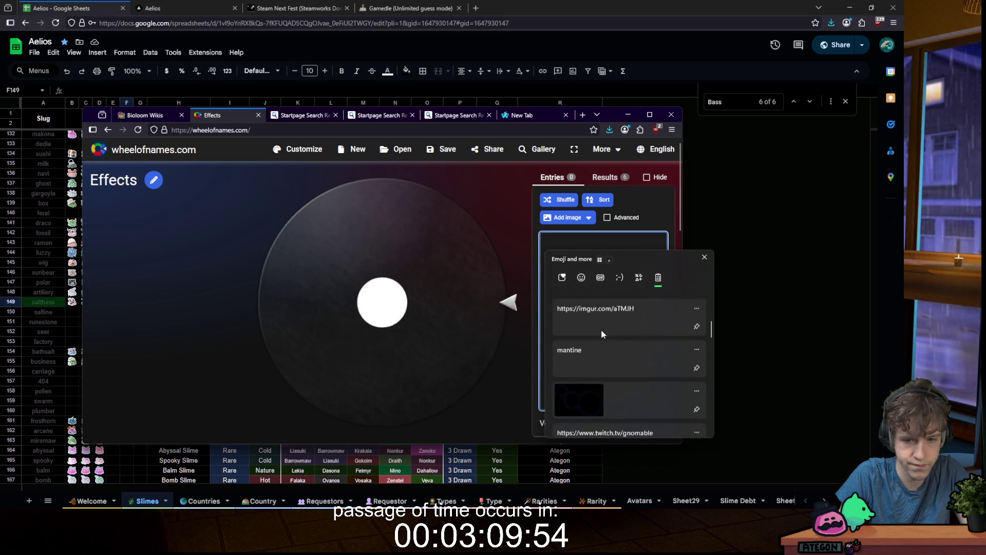
{"action": "scroll", "coordinate": [602, 334], "scroll_direction": "down", "scroll_amount": 4}
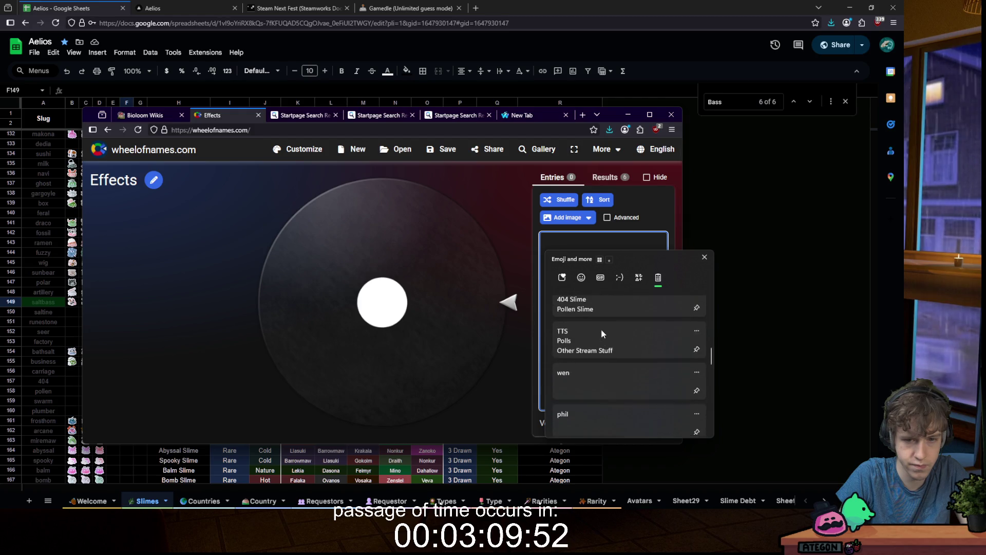
{"action": "left_click", "coordinate": [579, 333]}
{"action": "left_click", "coordinate": [498, 310]}
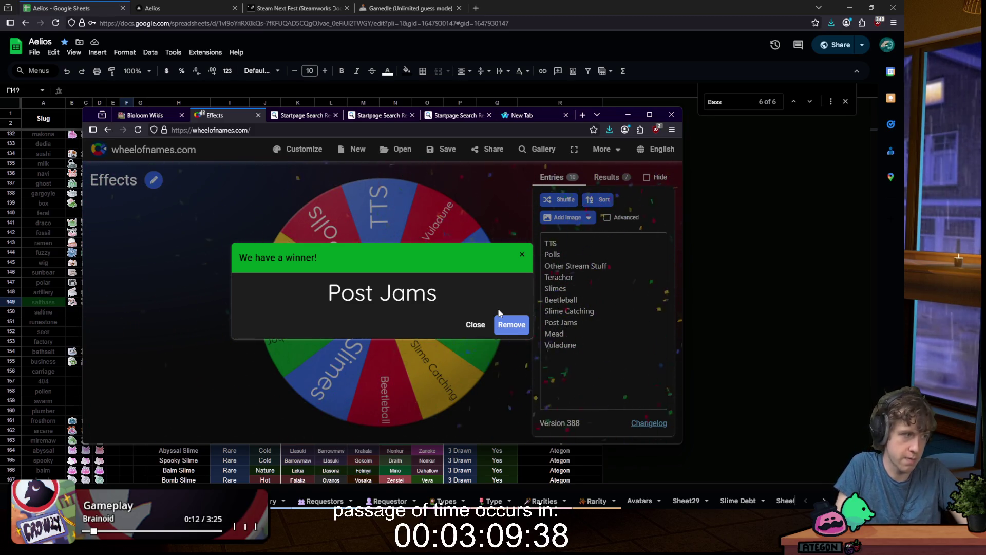
Step: Load the developer's 'ategon' itch.io profile in a new tab, with the browser maximized
{"action": "left_click", "coordinate": [536, 116]}
{"action": "left_click", "coordinate": [390, 129]}
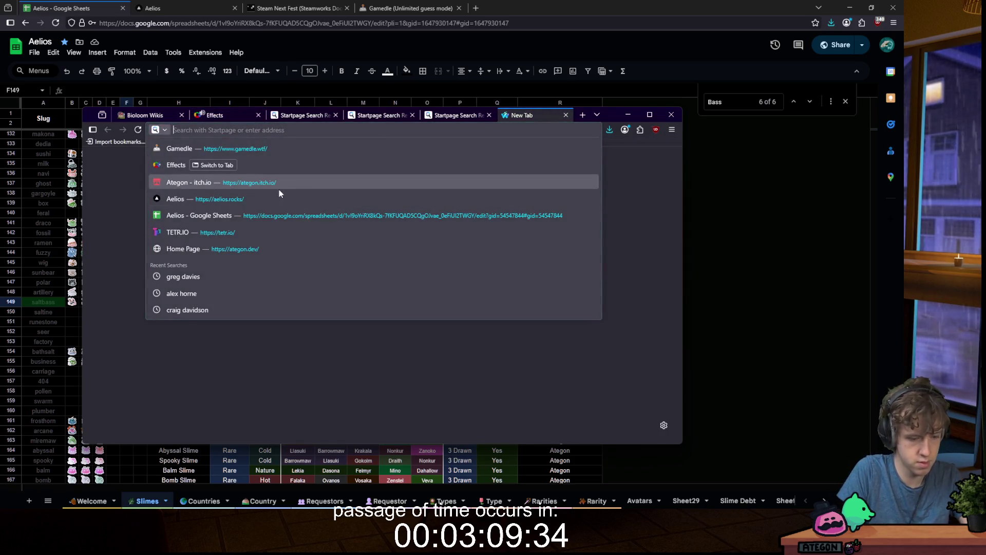
{"action": "type", "text": "ategon.itch.io/"}
{"action": "key", "text": "Return"}
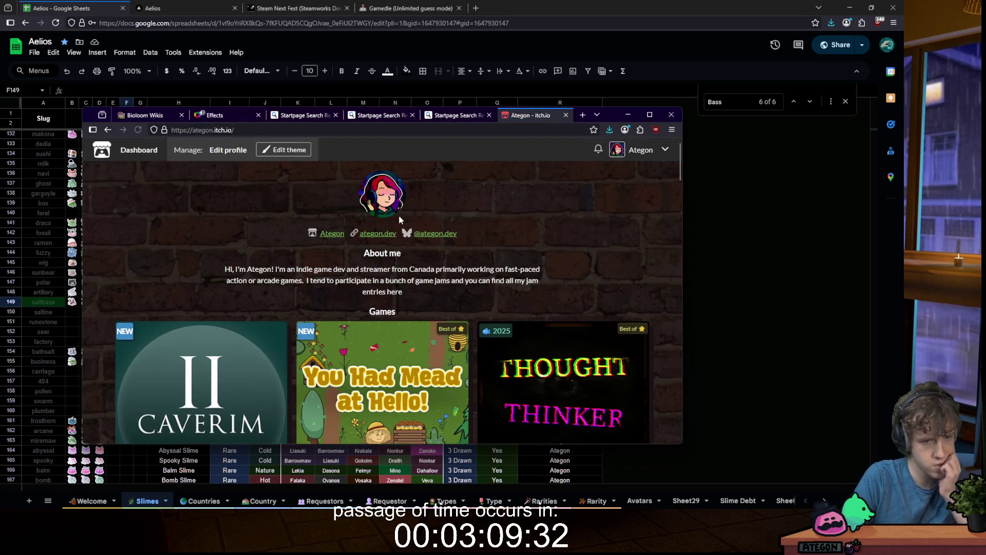
{"action": "scroll", "coordinate": [462, 200], "scroll_direction": "down", "scroll_amount": 1}
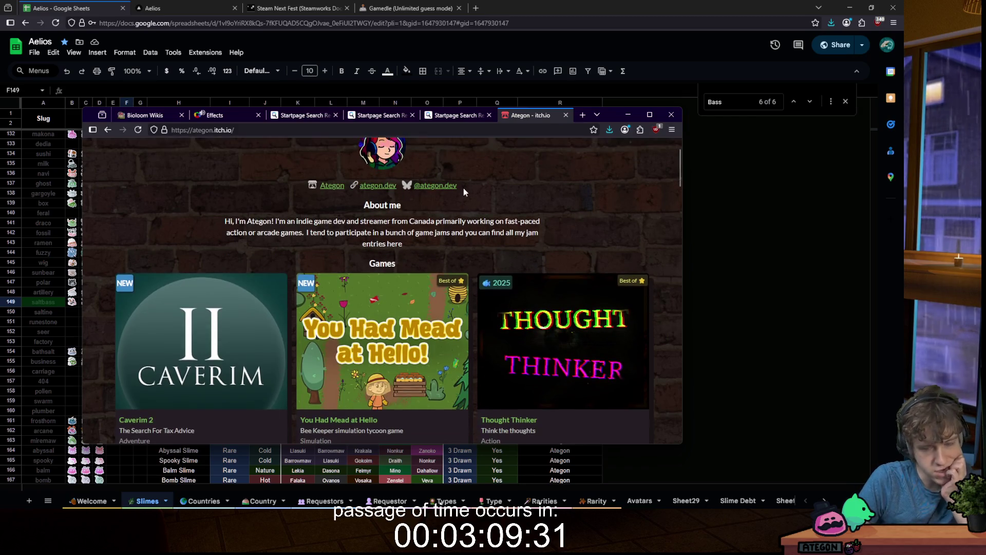
{"action": "double_click", "coordinate": [615, 111]}
{"action": "scroll", "coordinate": [478, 134], "scroll_direction": "up", "scroll_amount": 1}
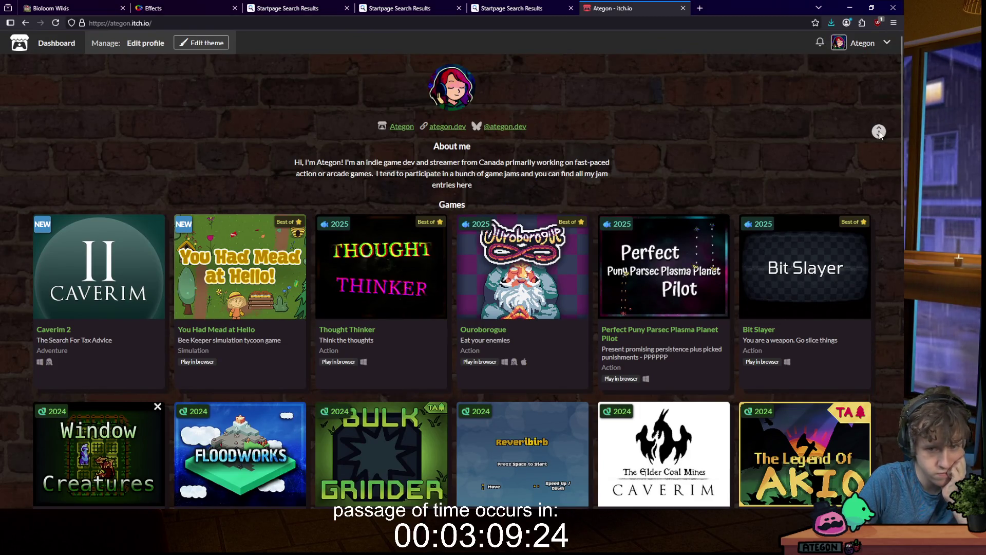
{"action": "scroll", "coordinate": [878, 149], "scroll_direction": "down", "scroll_amount": 3}
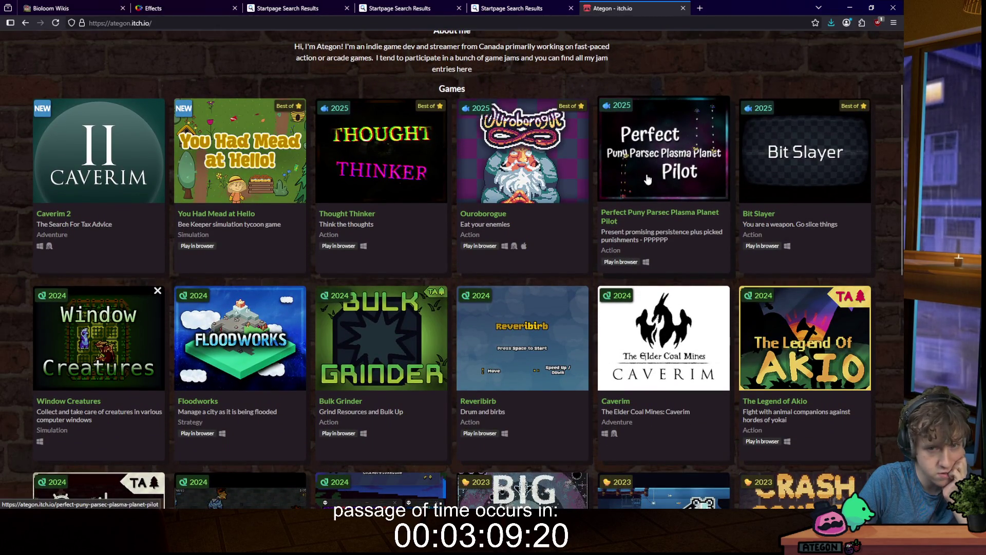
Step: Open the Perfect Puny Parsec game page and scroll through its description, credits and comments
{"action": "middle_click", "coordinate": [648, 179]}
{"action": "left_click", "coordinate": [720, 12]}
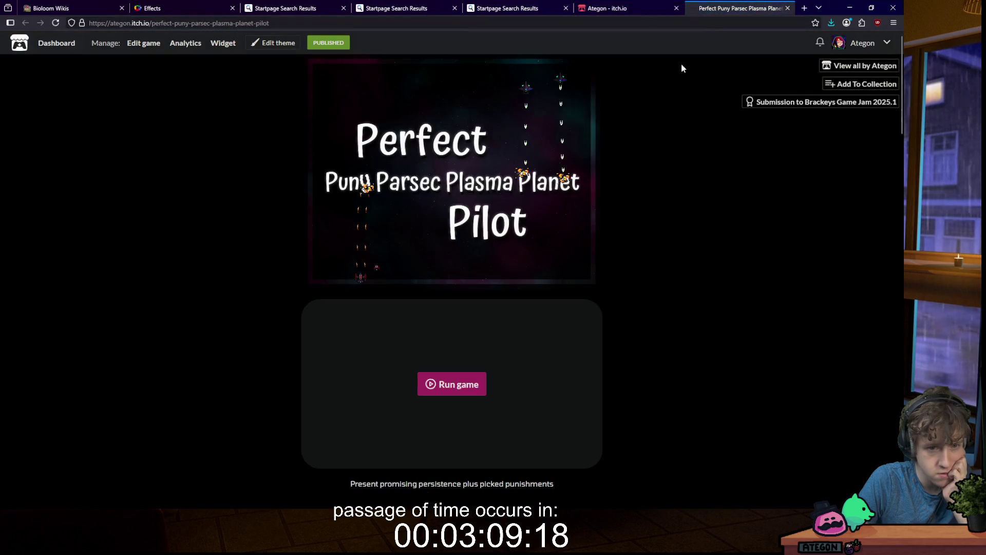
{"action": "scroll", "coordinate": [606, 154], "scroll_direction": "down", "scroll_amount": 20}
{"action": "scroll", "coordinate": [607, 156], "scroll_direction": "down", "scroll_amount": 10}
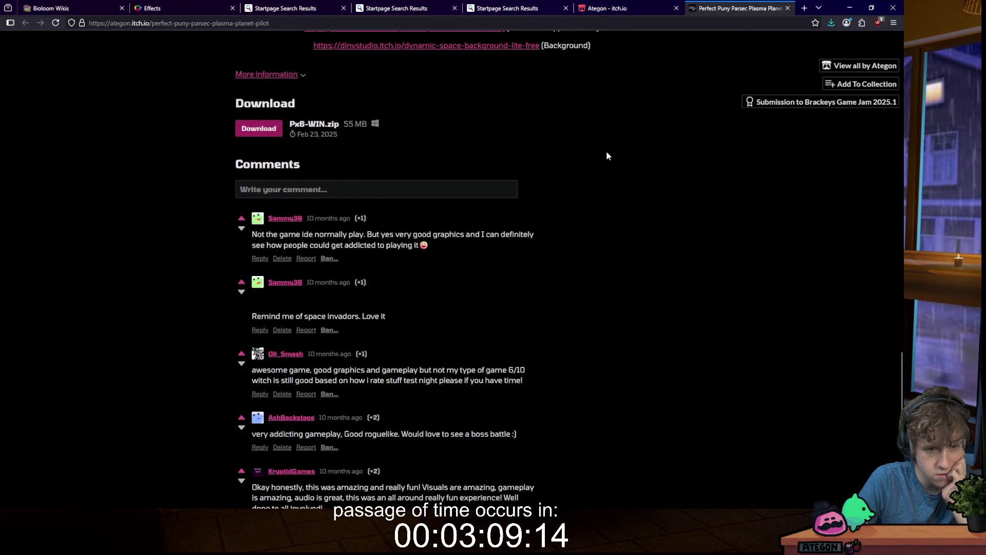
{"action": "scroll", "coordinate": [607, 156], "scroll_direction": "up", "scroll_amount": 8}
{"action": "scroll", "coordinate": [607, 156], "scroll_direction": "down", "scroll_amount": 1}
{"action": "scroll", "coordinate": [606, 156], "scroll_direction": "up", "scroll_amount": 8}
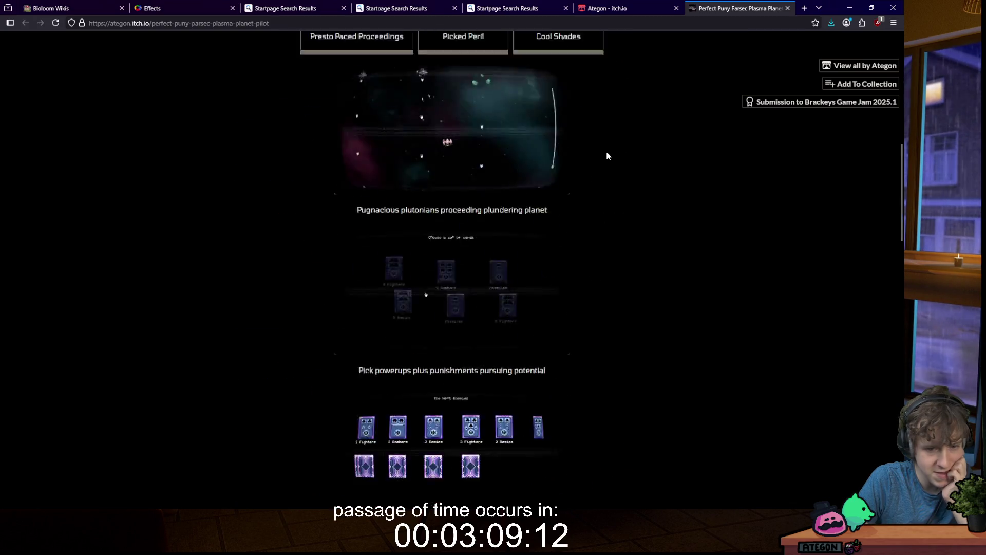
{"action": "scroll", "coordinate": [607, 155], "scroll_direction": "up", "scroll_amount": 5}
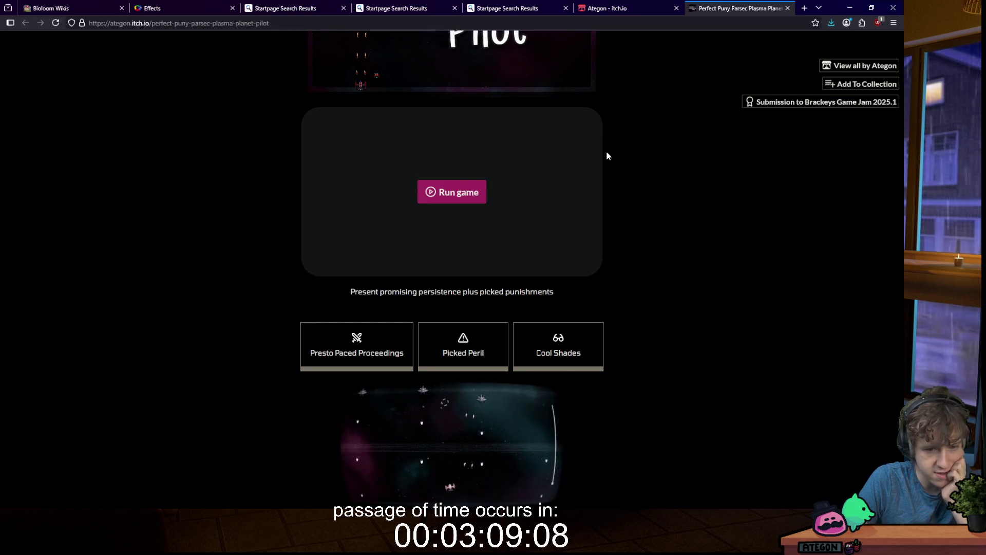
{"action": "scroll", "coordinate": [621, 170], "scroll_direction": "down", "scroll_amount": 12}
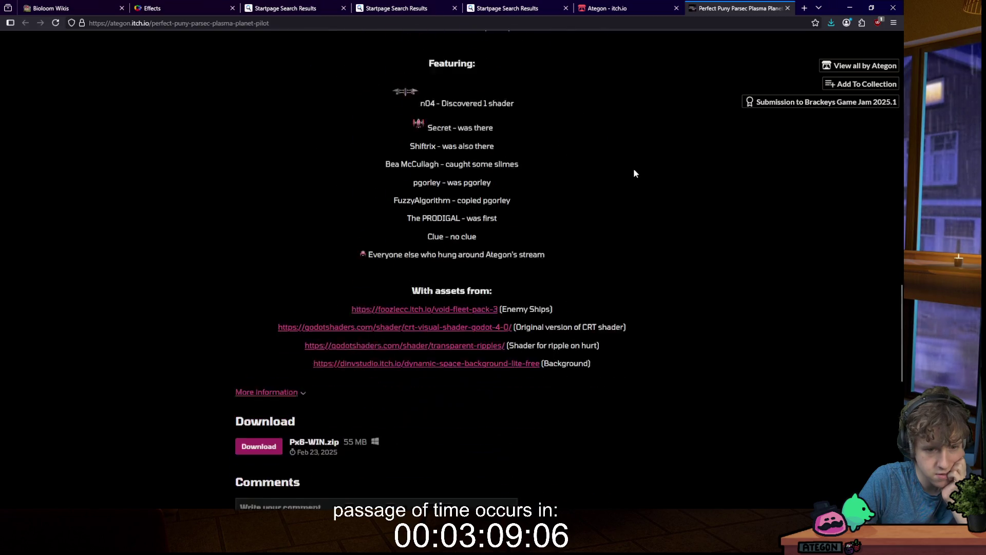
{"action": "scroll", "coordinate": [637, 164], "scroll_direction": "down", "scroll_amount": 3}
{"action": "middle_click", "coordinate": [661, 164]}
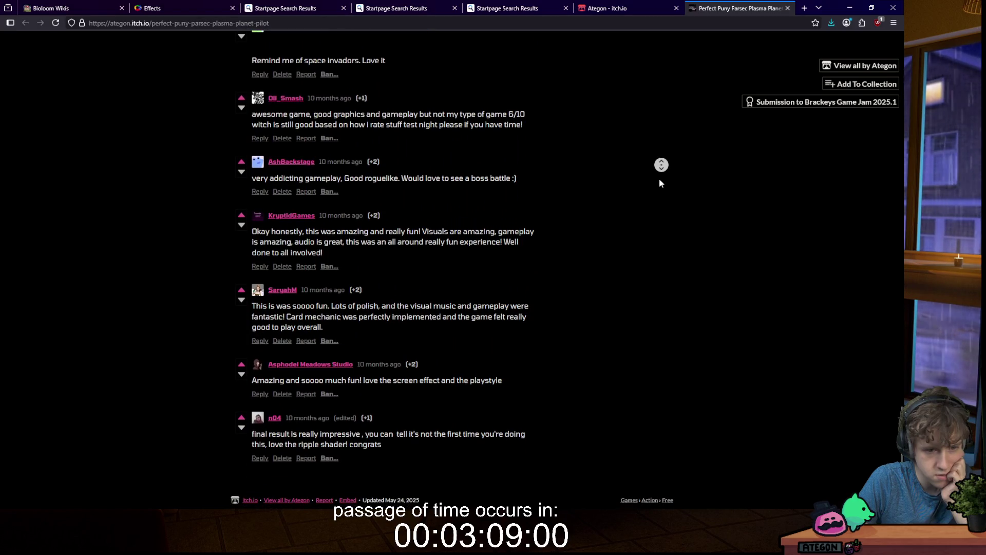
{"action": "scroll", "coordinate": [636, 66], "scroll_direction": "up", "scroll_amount": 15}
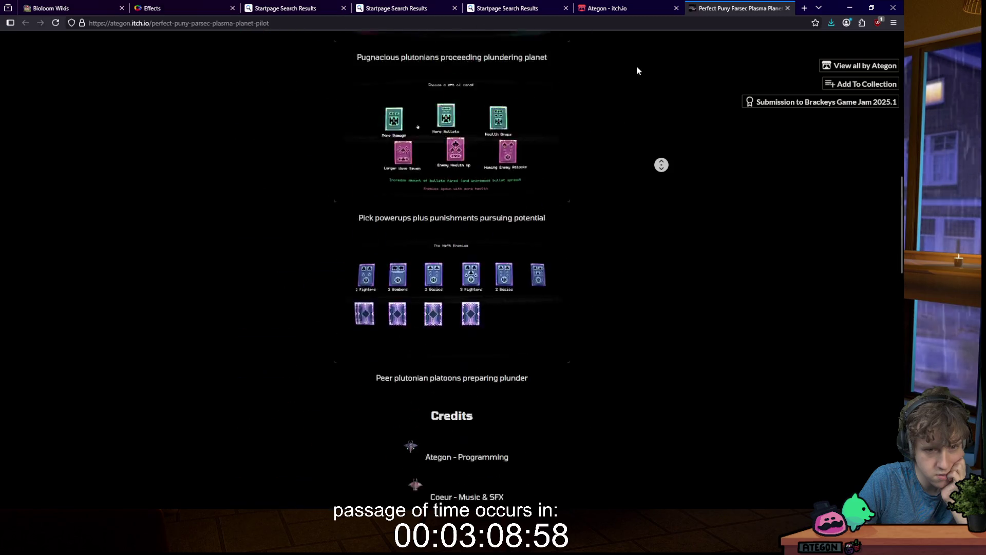
{"action": "left_click", "coordinate": [668, 125]}
{"action": "scroll", "coordinate": [666, 124], "scroll_direction": "down", "scroll_amount": 4}
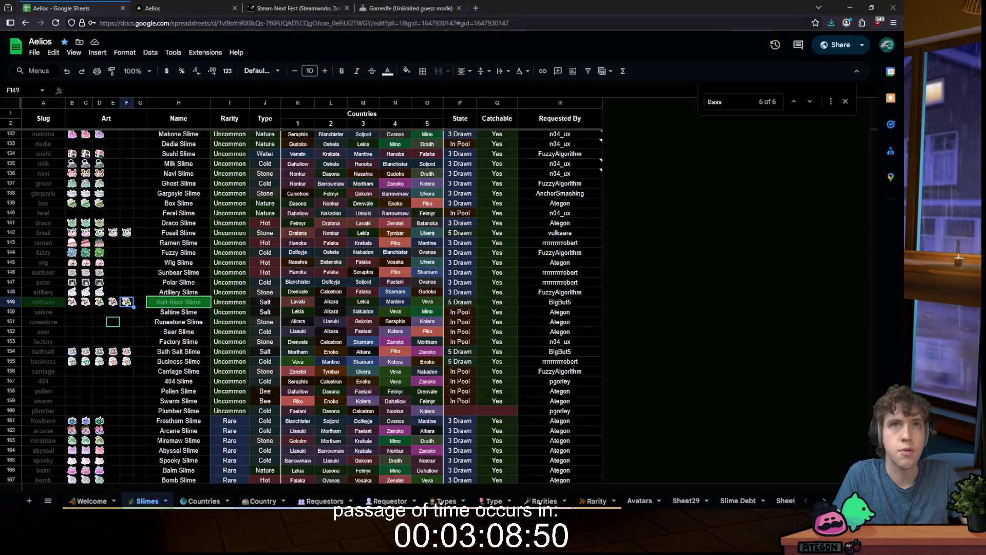
Step: Open the Perfect Puny Parsec Plasma Planet Pilot project in the Godot editor
{"action": "mouse_move", "coordinate": [327, 486]}
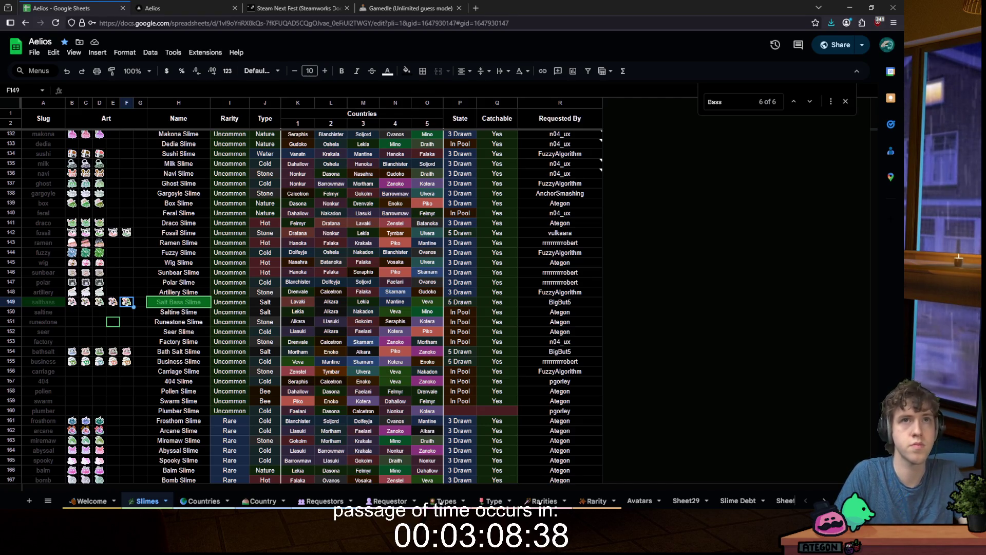
{"action": "left_click_drag", "start_coordinate": [350, 131], "coordinate": [271, 119]}
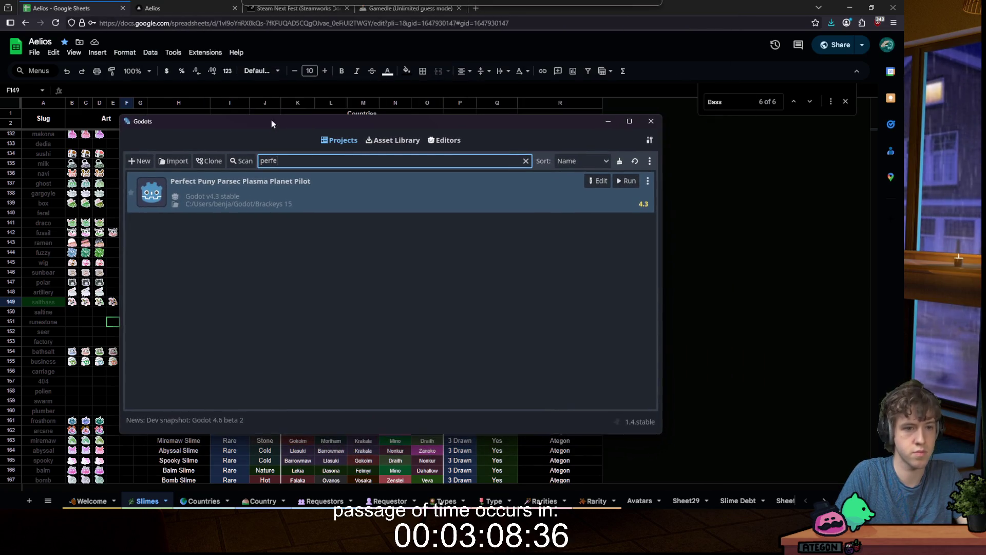
{"action": "left_click", "coordinate": [608, 180]}
{"action": "left_click", "coordinate": [415, 278]}
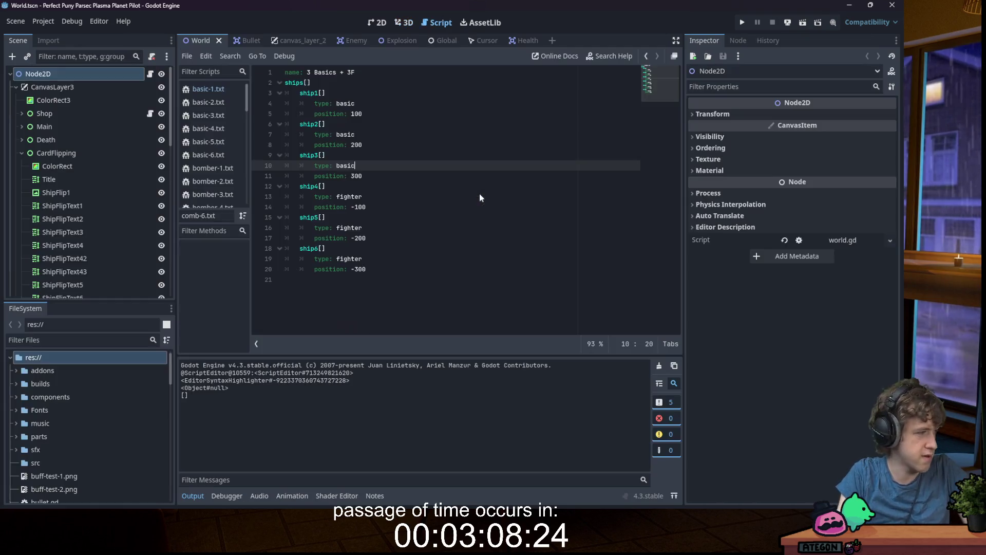
{"action": "left_click", "coordinate": [452, 141]}
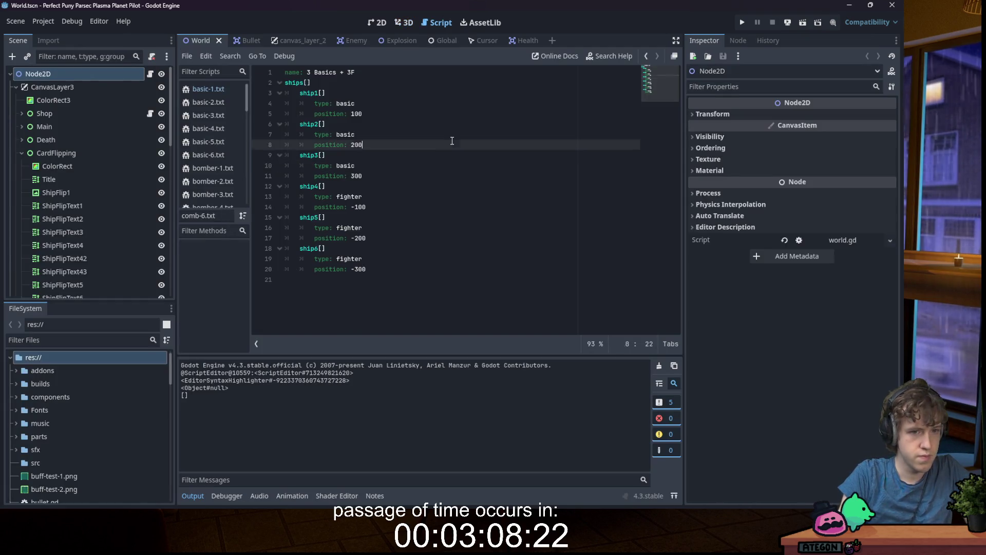
Step: Review the ship position lines in the script and check the music folder's tracks
{"action": "left_click", "coordinate": [425, 171]}
{"action": "scroll", "coordinate": [106, 392], "scroll_direction": "down", "scroll_amount": 10}
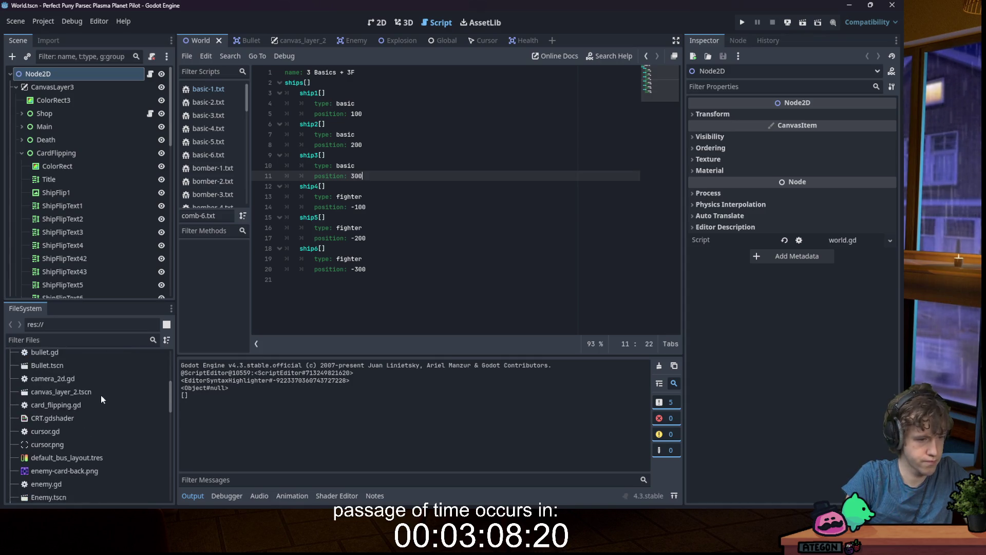
{"action": "scroll", "coordinate": [107, 391], "scroll_direction": "up", "scroll_amount": 10}
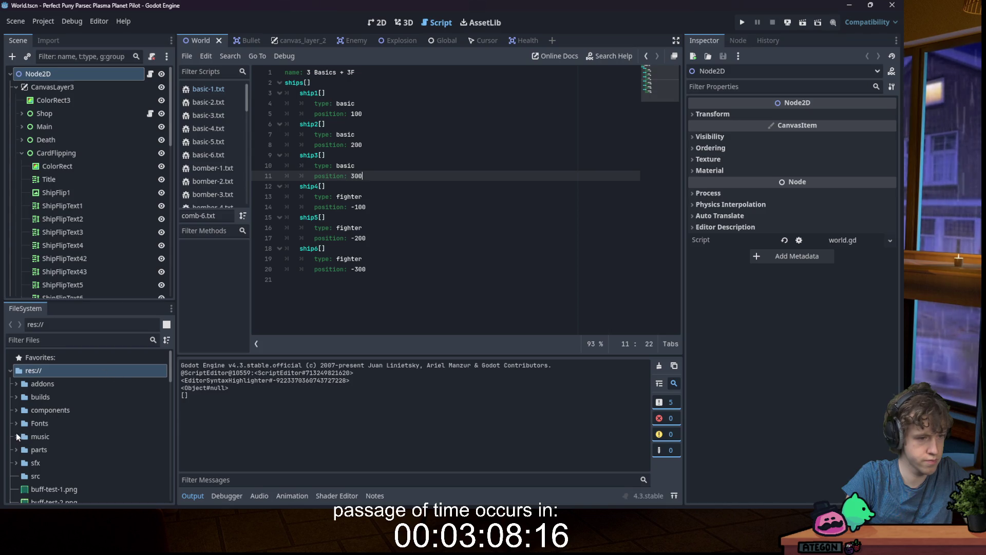
{"action": "left_click", "coordinate": [17, 436]}
{"action": "scroll", "coordinate": [61, 422], "scroll_direction": "down", "scroll_amount": 3}
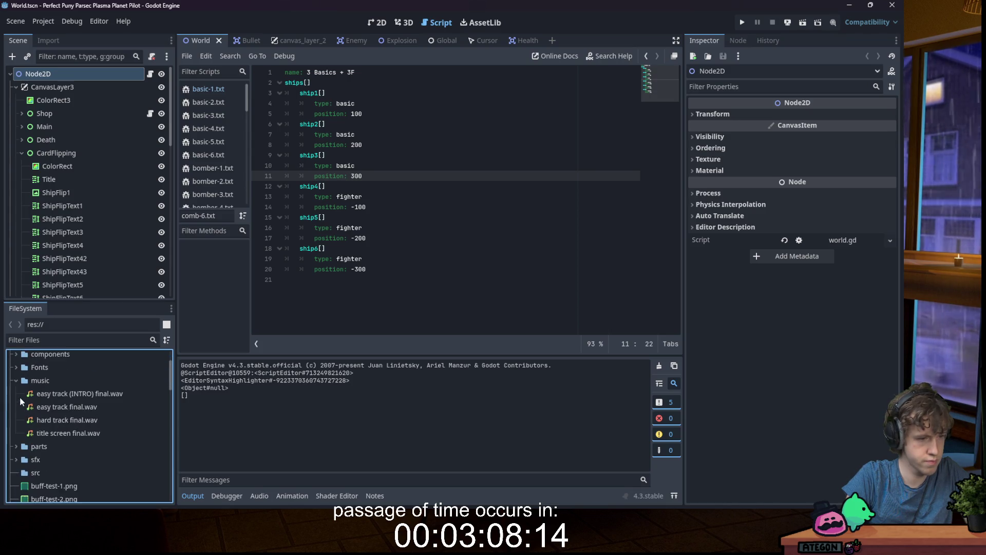
{"action": "left_click", "coordinate": [16, 381]}
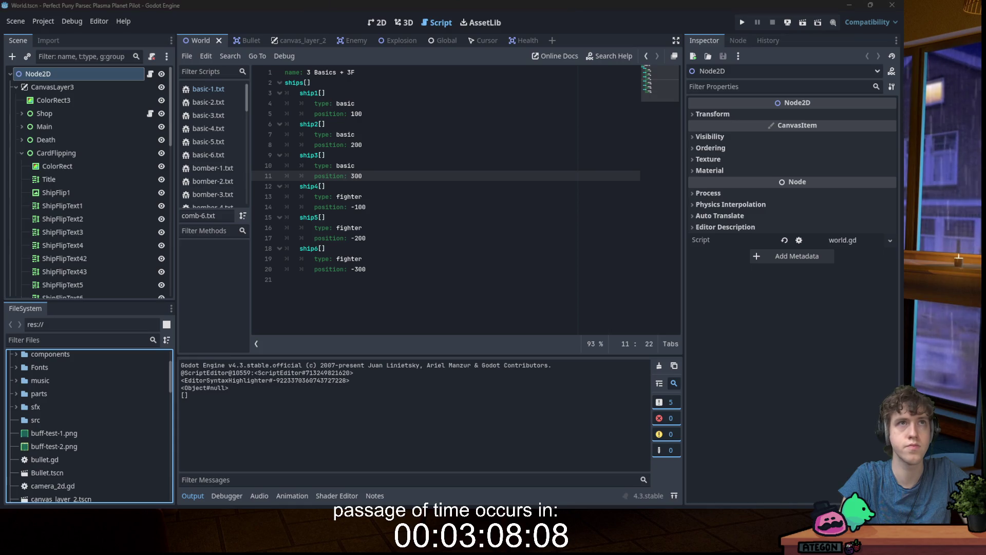
{"action": "left_click", "coordinate": [368, 207]}
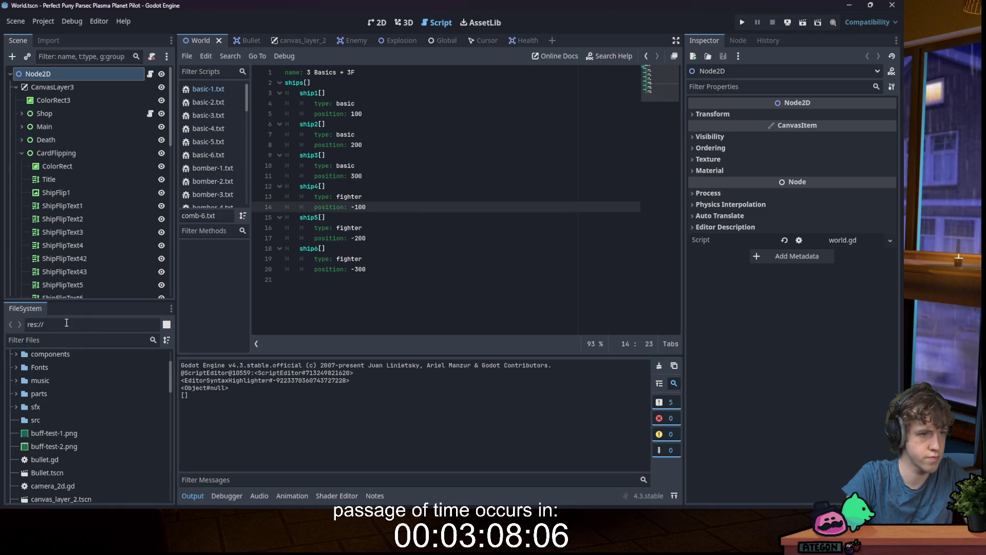
Step: Inspect the CardFlipping and ShipFlip12 nodes, open shop.gd, then return to world.gd
{"action": "left_click", "coordinate": [72, 154]}
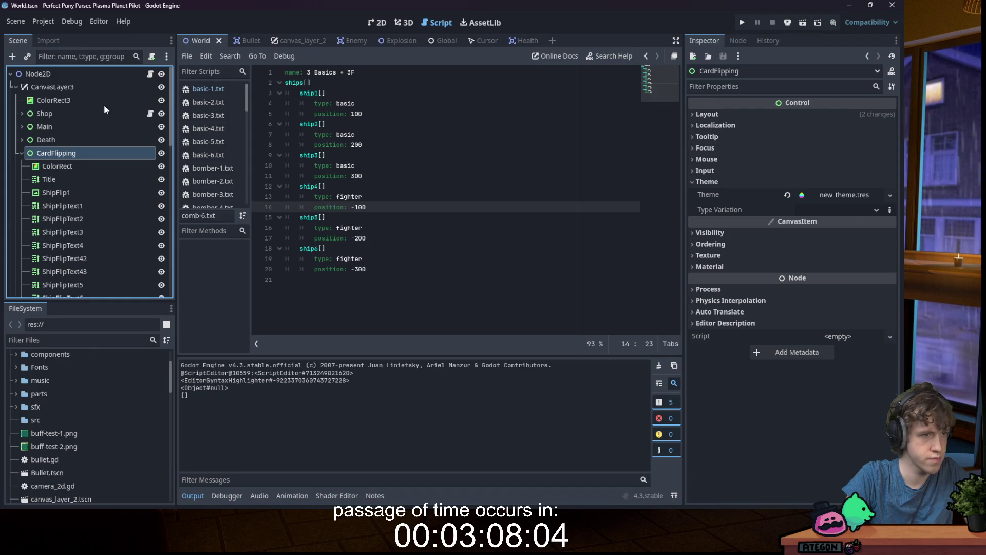
{"action": "left_click", "coordinate": [150, 113]}
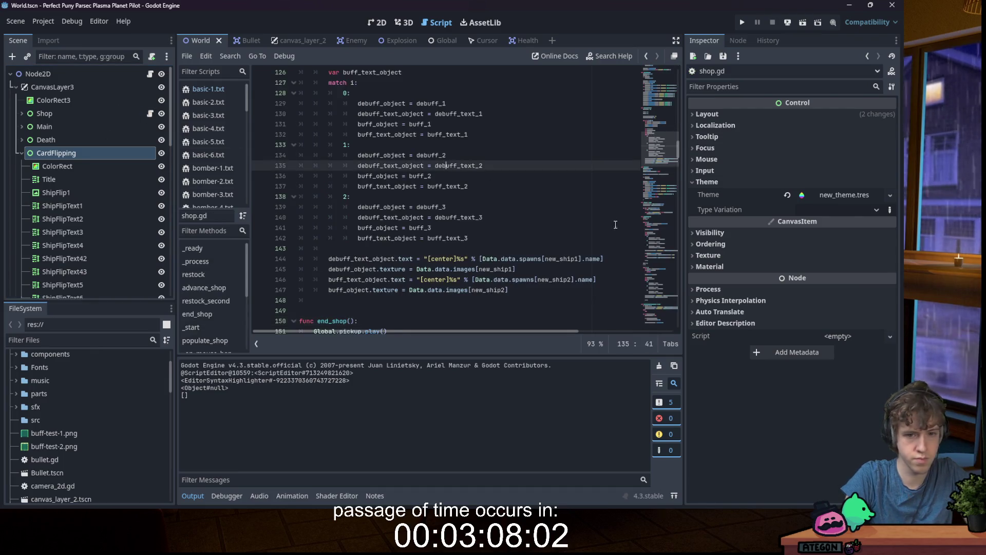
{"action": "scroll", "coordinate": [660, 144], "scroll_direction": "up", "scroll_amount": 20}
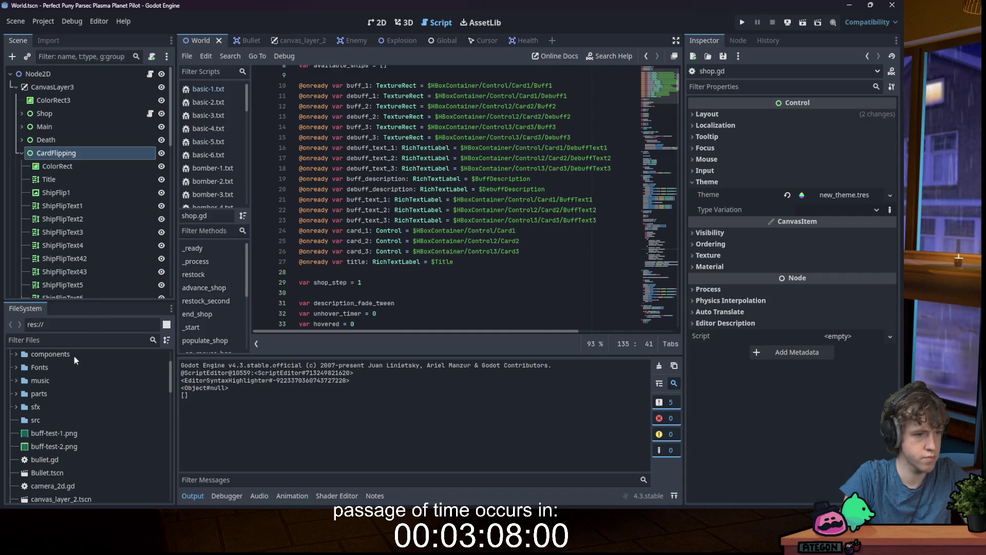
{"action": "left_click", "coordinate": [70, 342]}
{"action": "scroll", "coordinate": [85, 221], "scroll_direction": "down", "scroll_amount": 10}
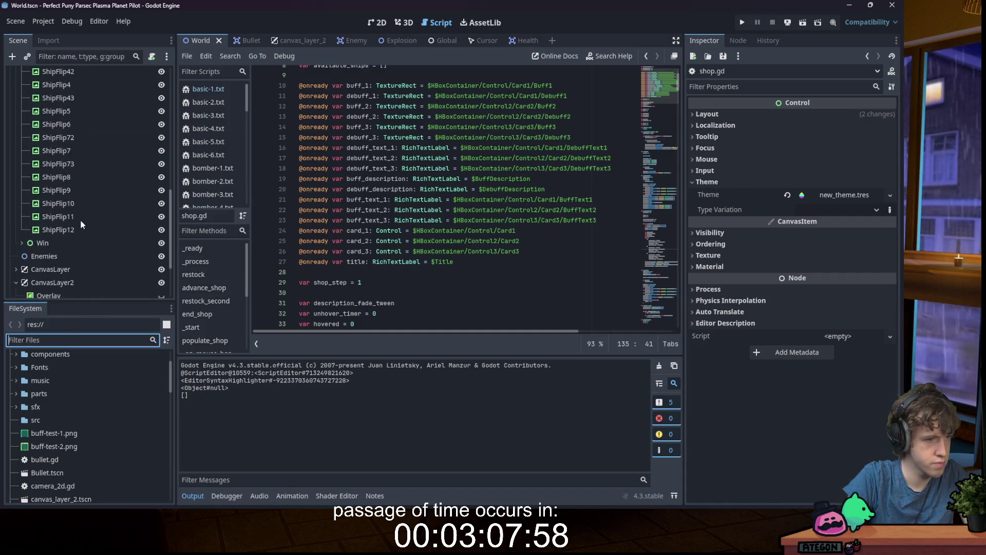
{"action": "left_click", "coordinate": [75, 198]}
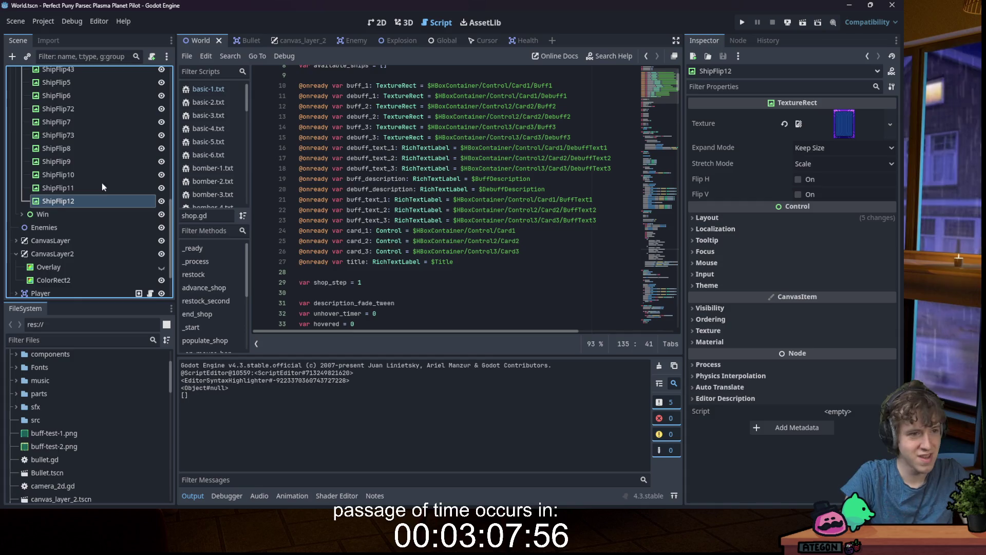
{"action": "scroll", "coordinate": [102, 184], "scroll_direction": "up", "scroll_amount": 10}
{"action": "left_click", "coordinate": [150, 73]}
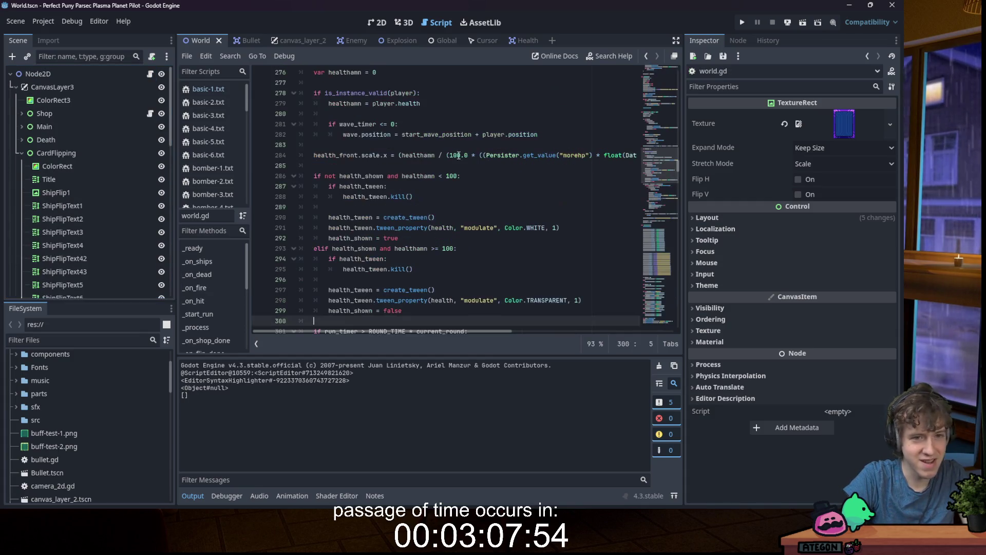
{"action": "left_click", "coordinate": [470, 154]}
Step: Find 'ShipFlip1' across project files, open the line 46 match, and step through ship_flip_1 occurrences
{"action": "key", "text": "ctrl+shift+f"}
{"action": "type", "text": "ShipFlip1"}
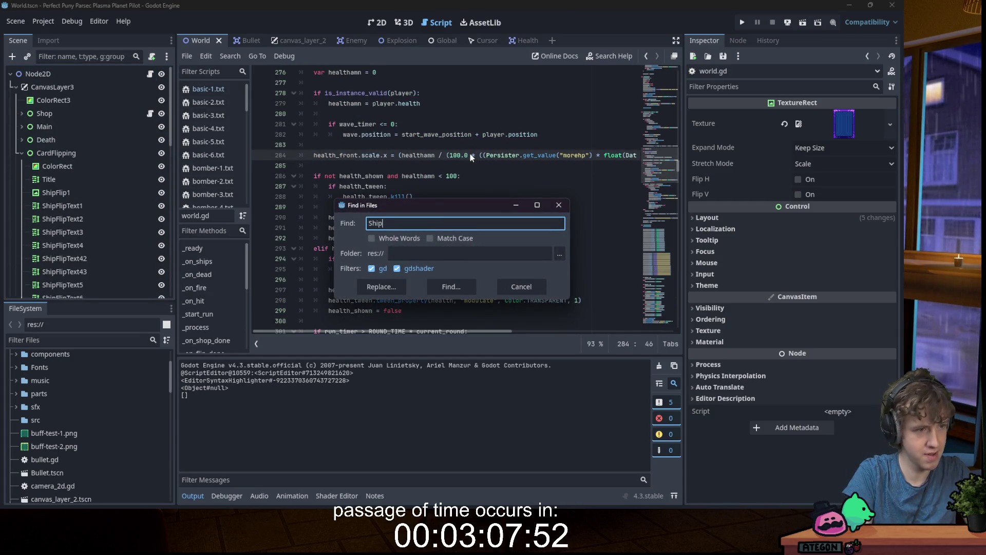
{"action": "key", "text": "Return"}
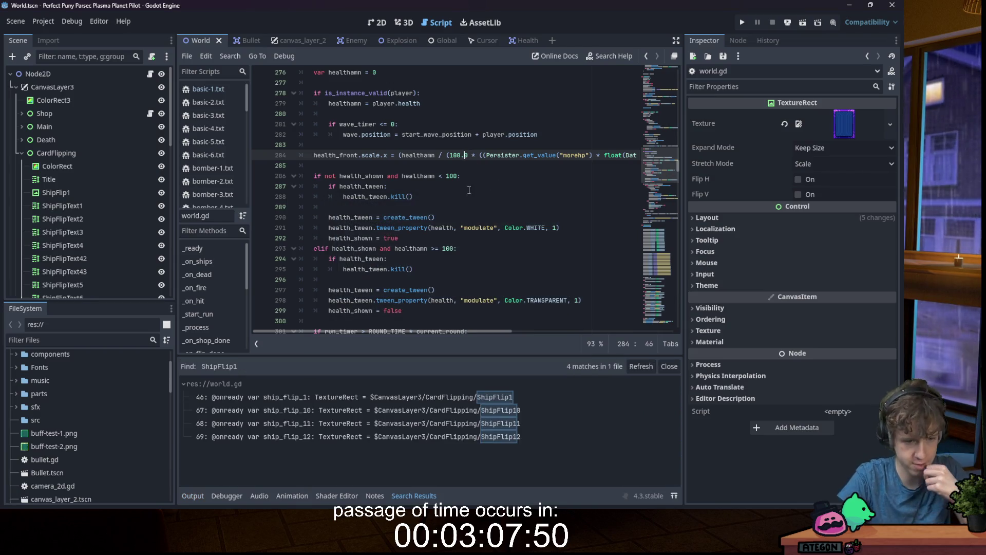
{"action": "left_click", "coordinate": [325, 397]}
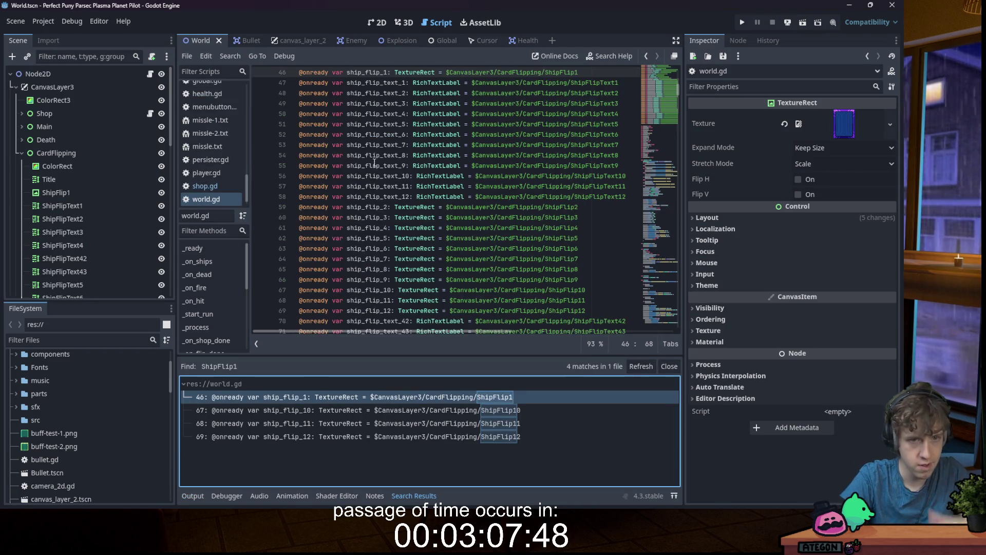
{"action": "double_click", "coordinate": [369, 68]}
{"action": "key", "text": "ctrl+f"}
{"action": "key", "text": "Return"}
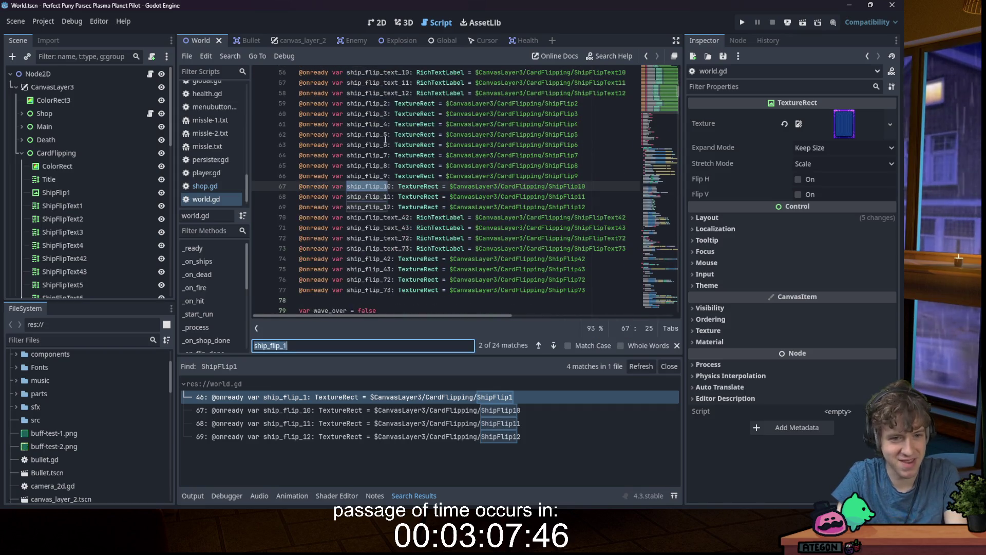